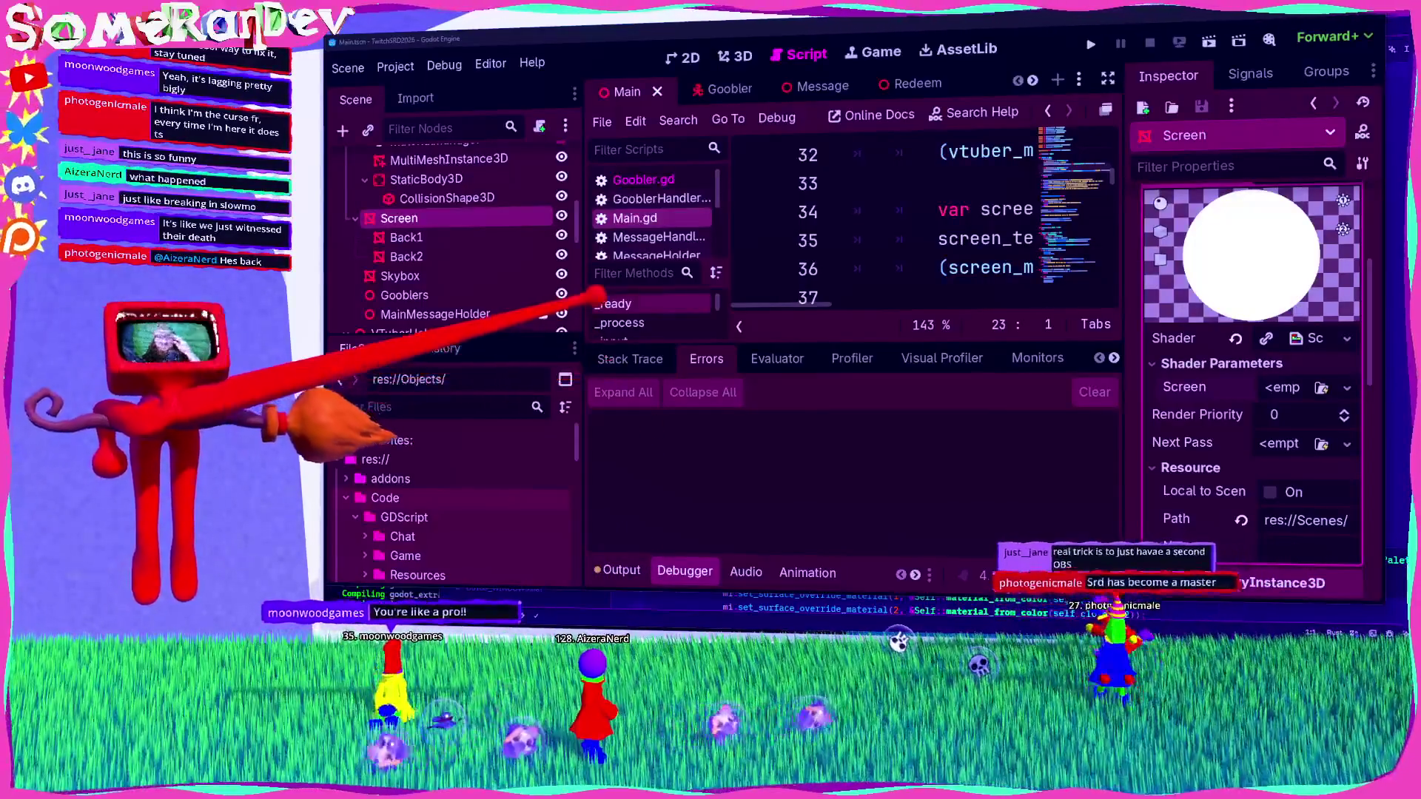
# Step: Widen the code view, hide the bottom panel, and scroll up to the disable_twitch line
pyautogui.moveTo(581, 289); pyautogui.dragTo(533, 290)
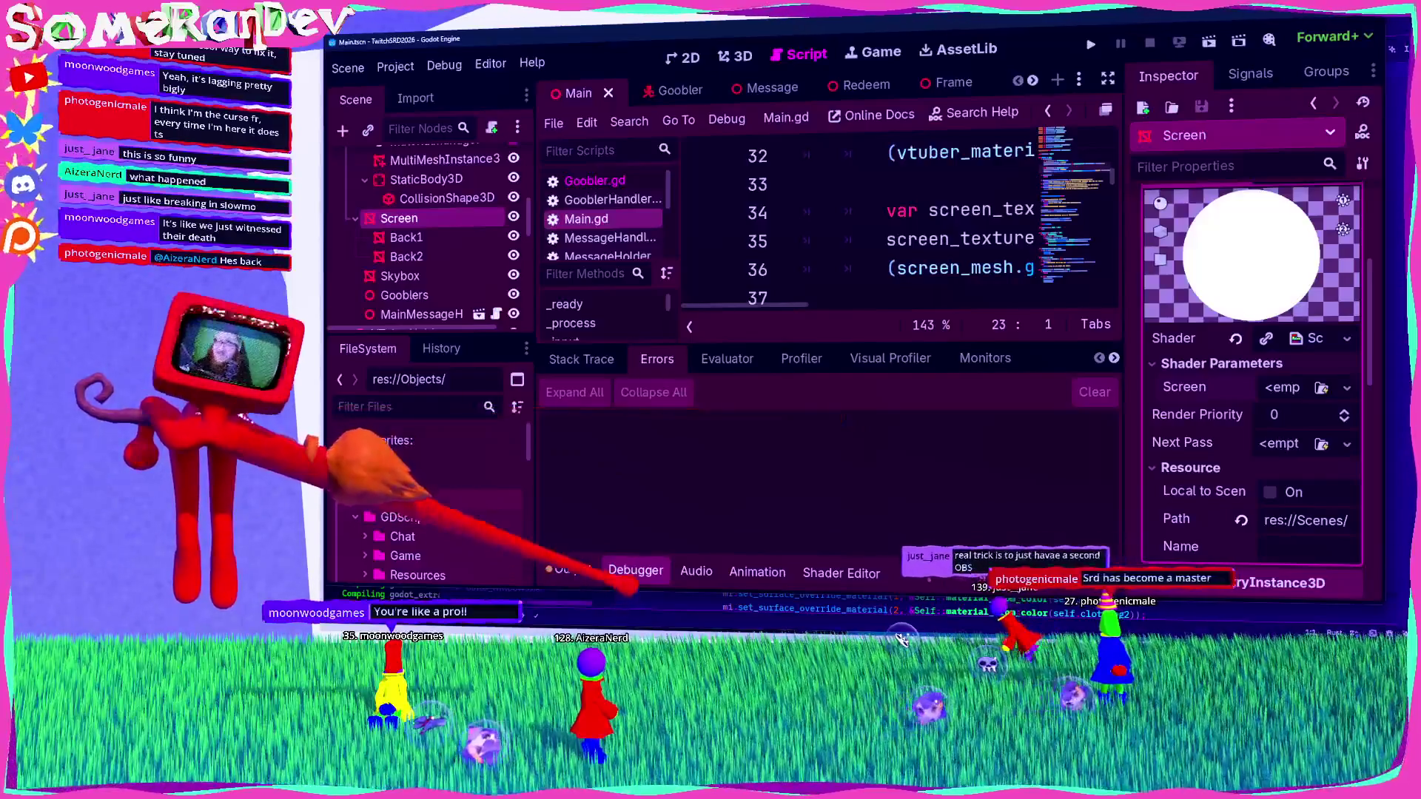
pyautogui.click(636, 570)
pyautogui.click(876, 326)
pyautogui.scroll(5, 429, 222)
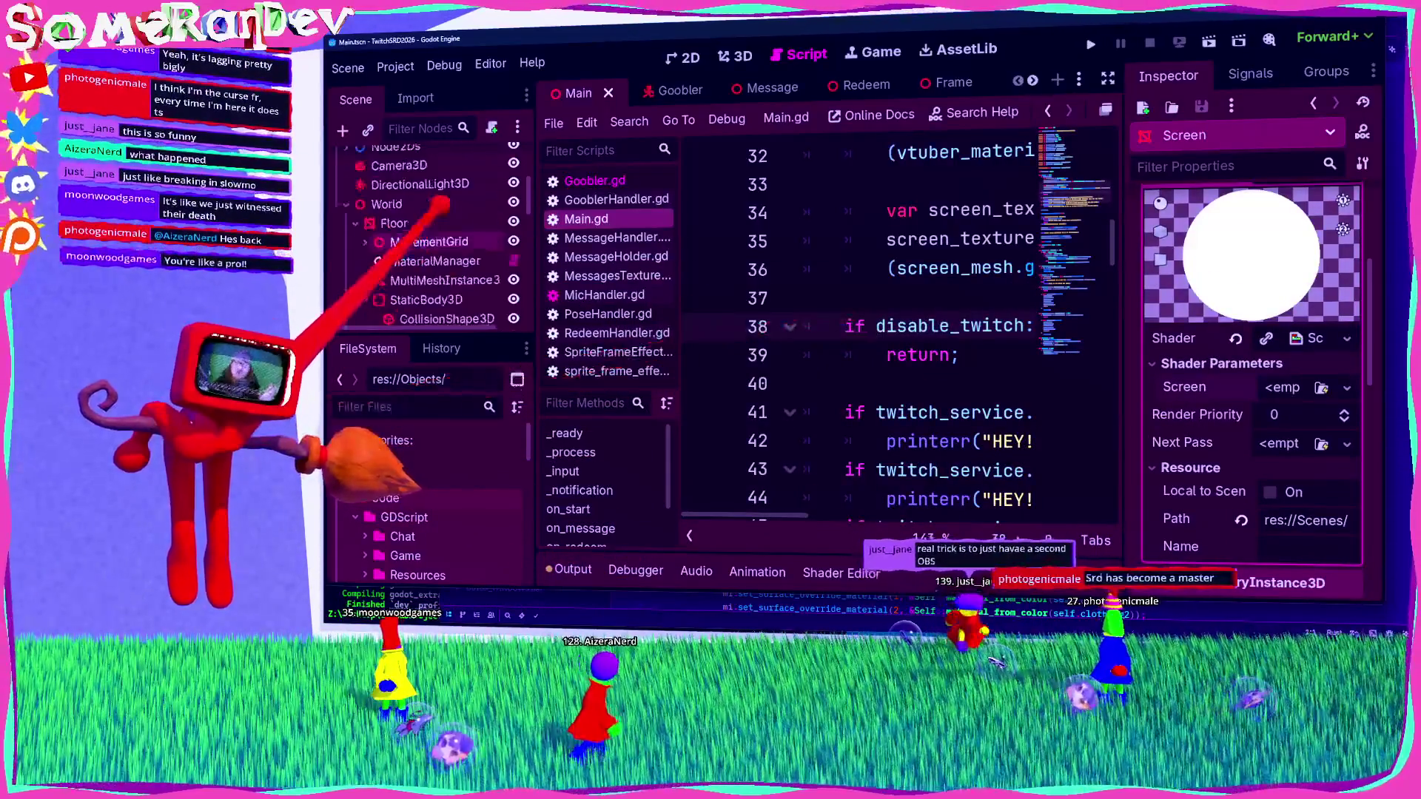
pyautogui.scroll(3, 392, 215)
# Step: Select Main, widen the Inspector, and toggle Disable Spout off before reverting it
pyautogui.click(389, 220)
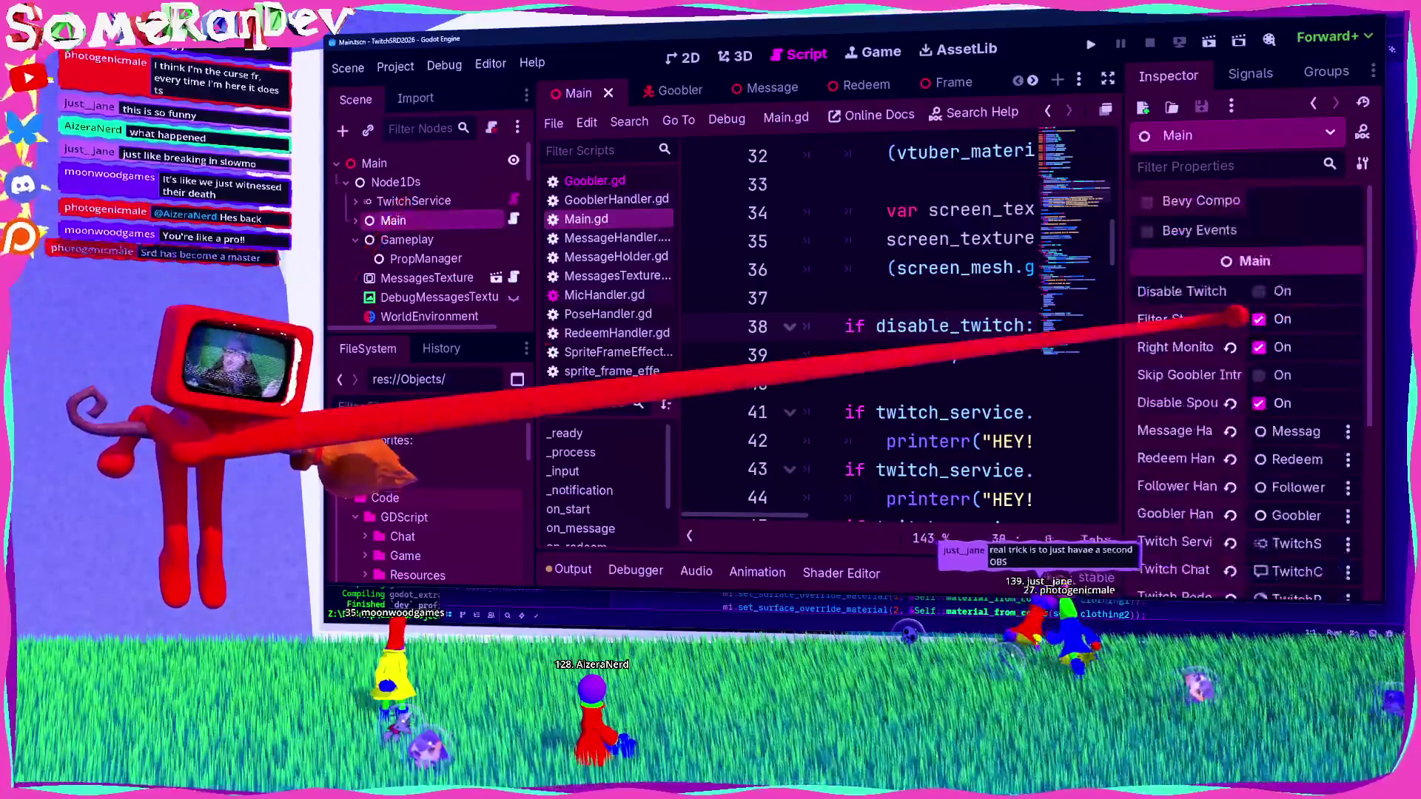
pyautogui.moveTo(1122, 325); pyautogui.dragTo(1009, 325)
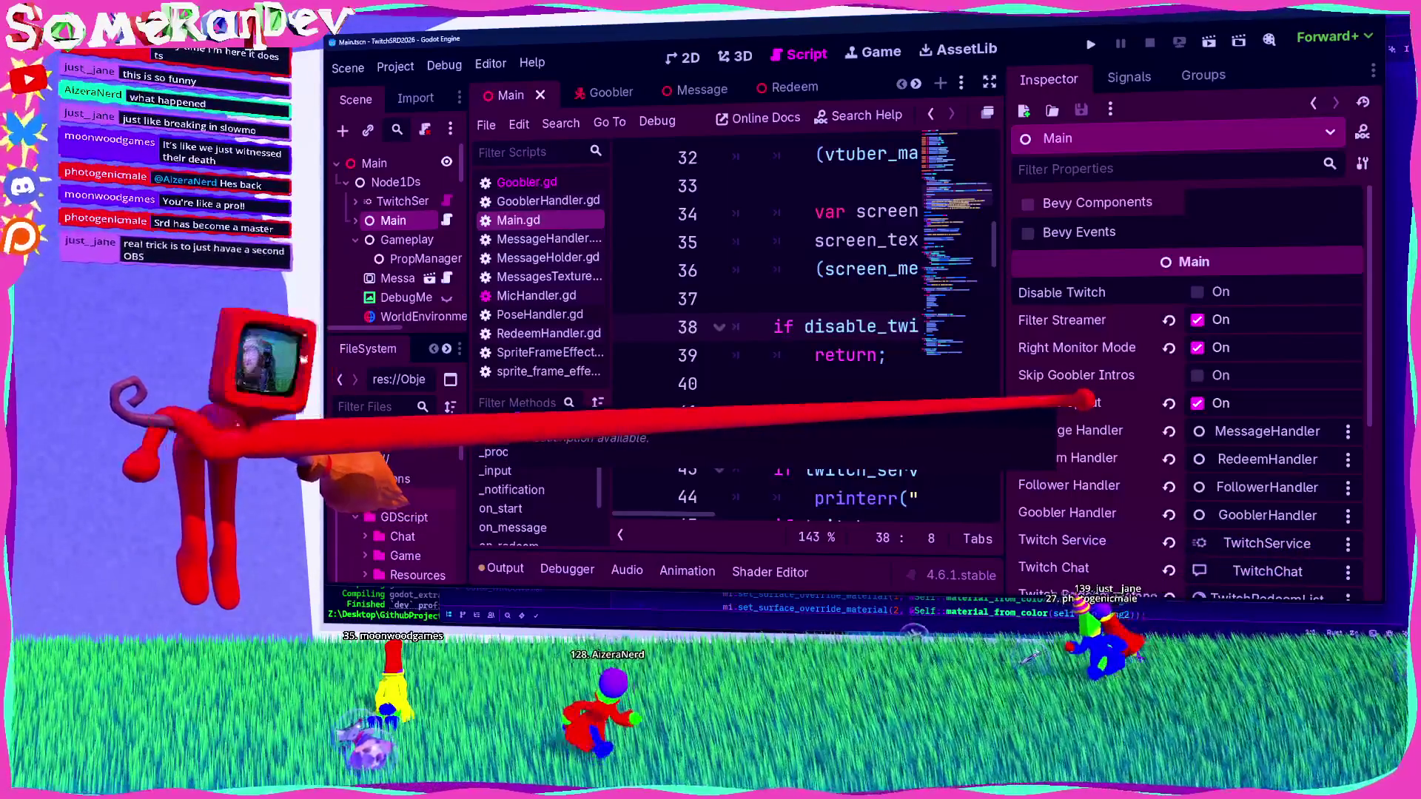
pyautogui.click(1199, 403)
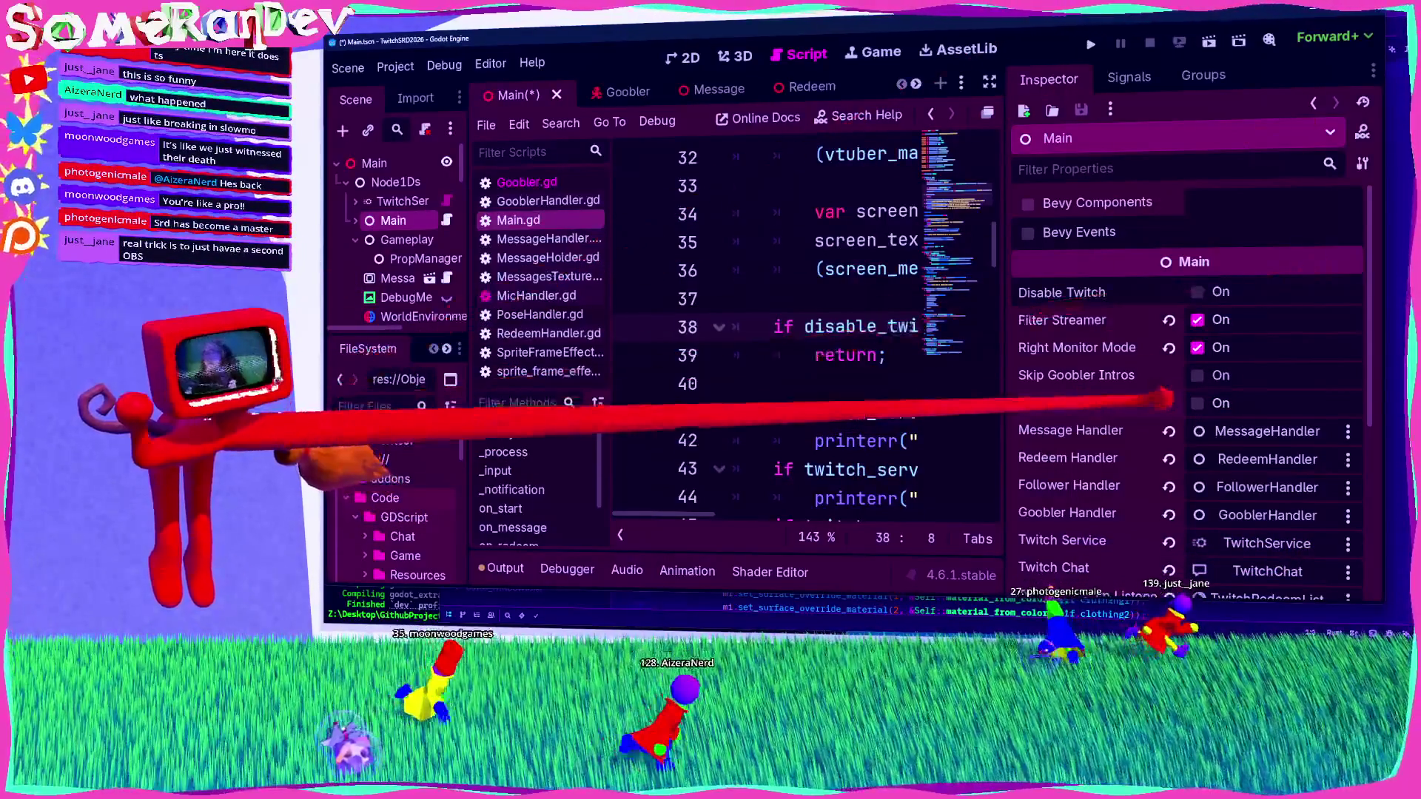
pyautogui.hotkey('ctrl', 's')
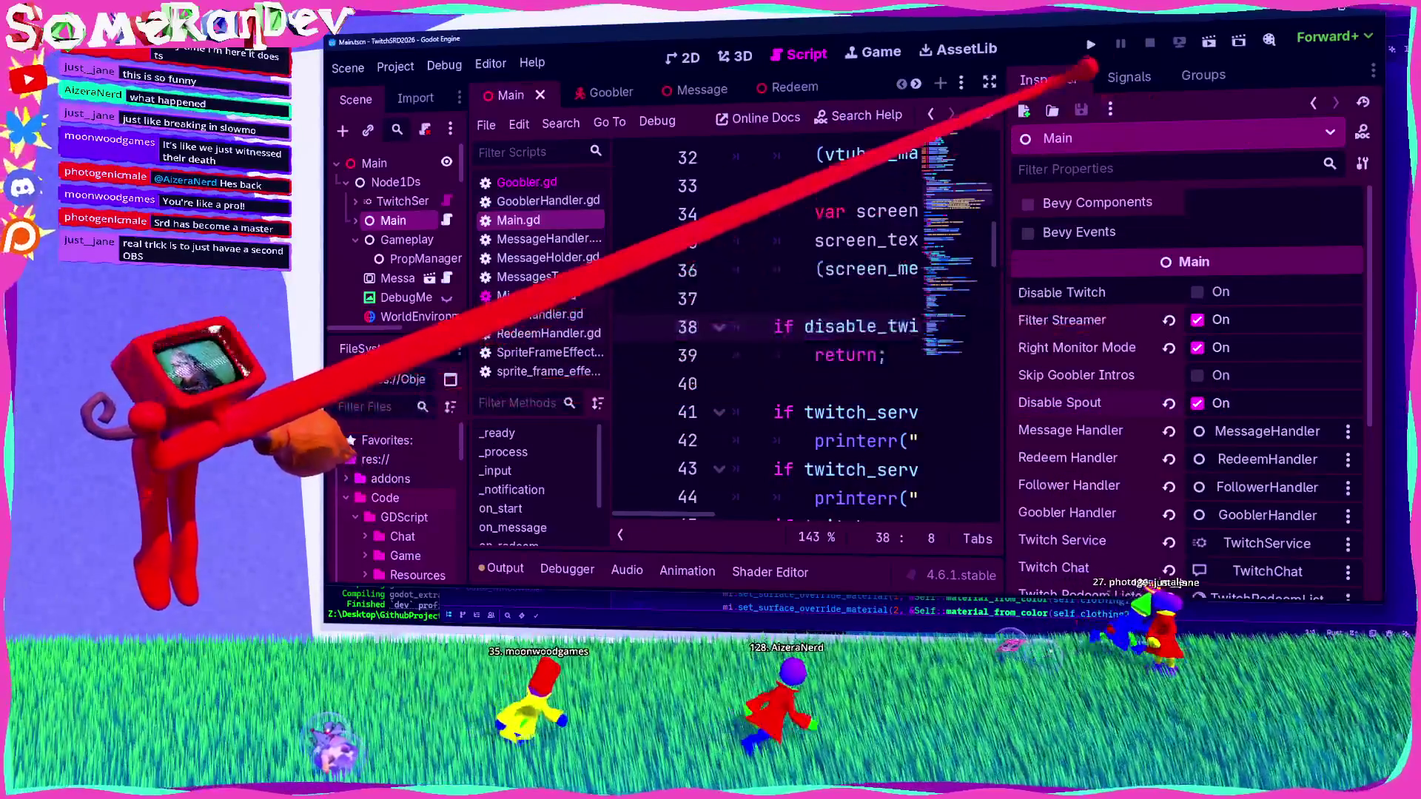
# Step: Run the project, shrink the game window, then stop the game with F8
pyautogui.click(1091, 44)
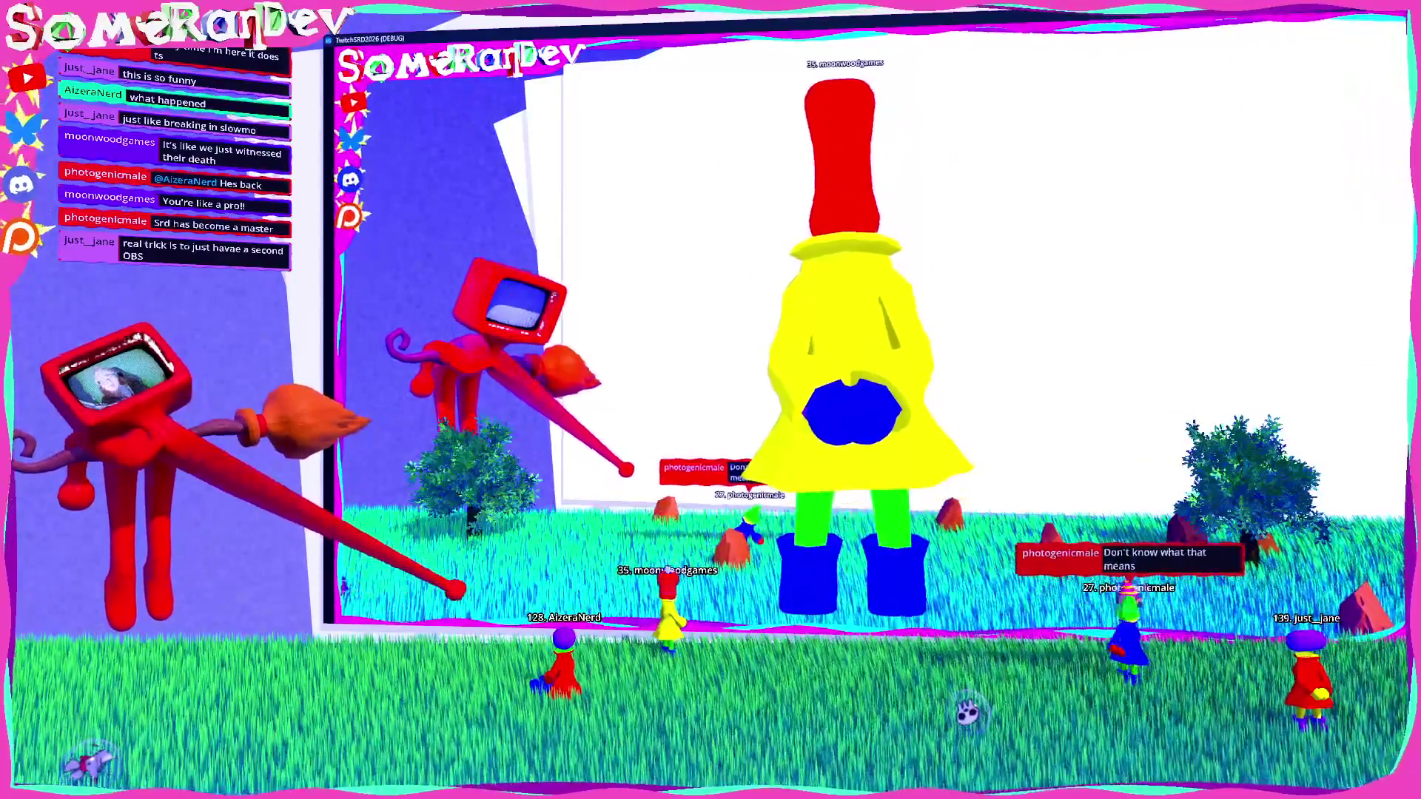
pyautogui.press('super+Down')
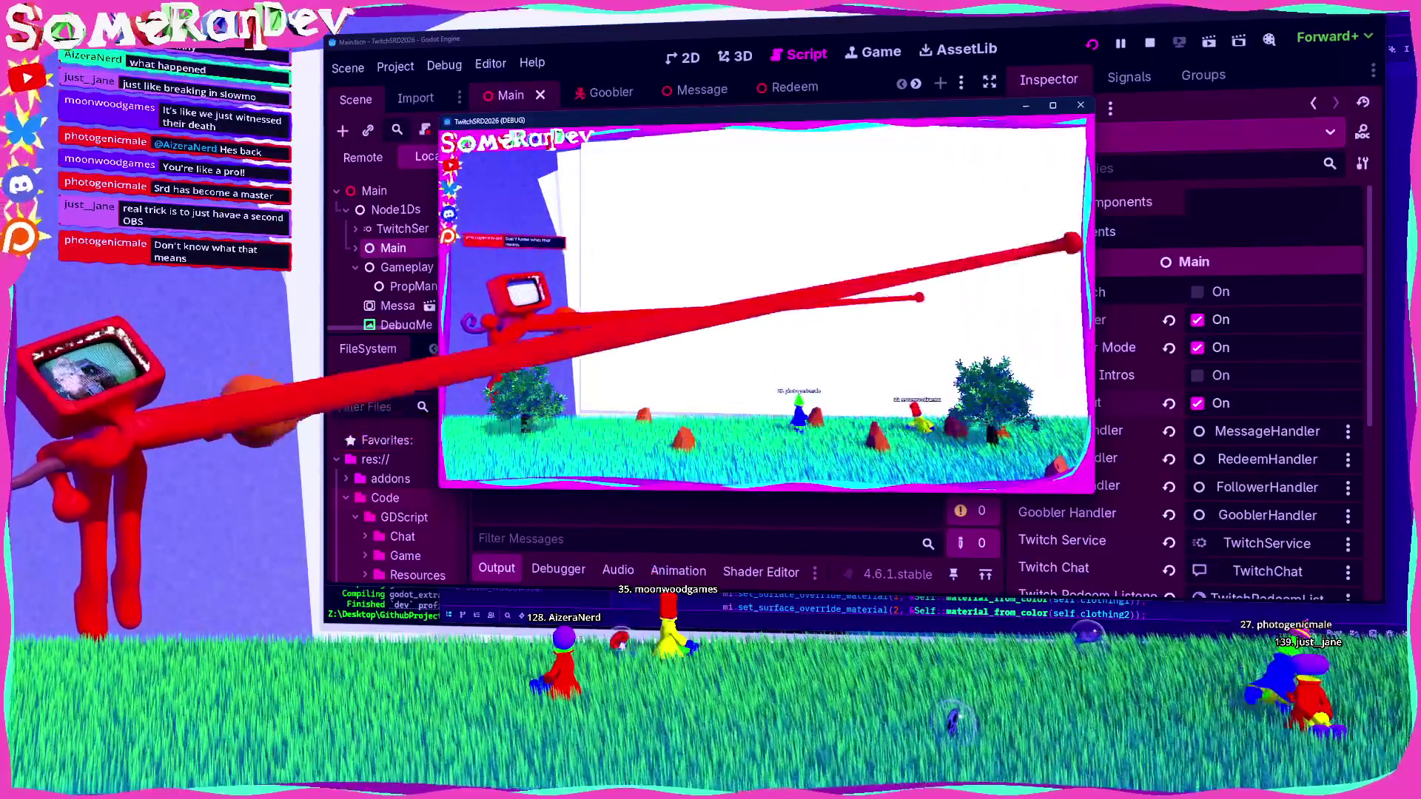
pyautogui.press('F8')
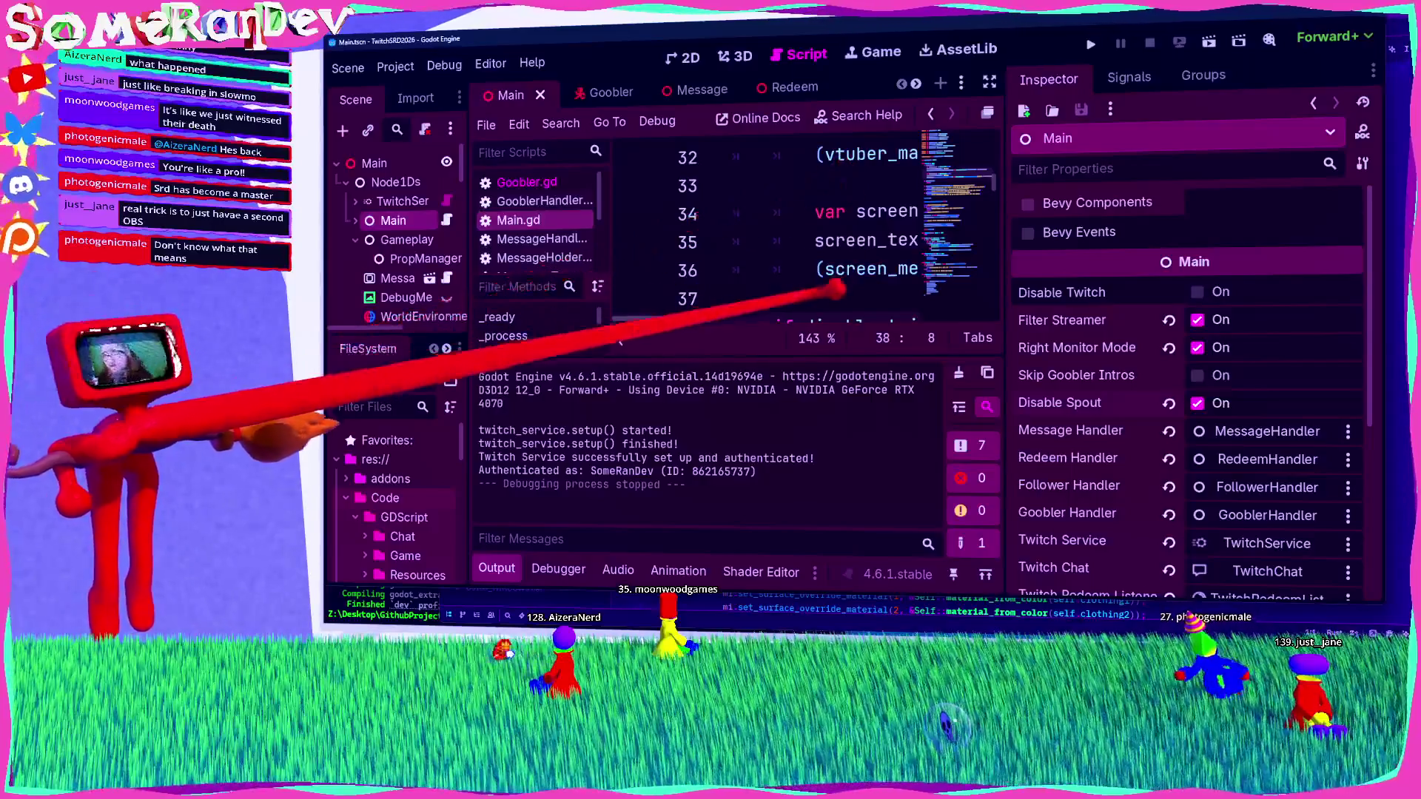
# Step: In the EmoteBubble scene, raise the physics material bounce to 1.0 and save
pyautogui.hotkey('ctrl', 'j')
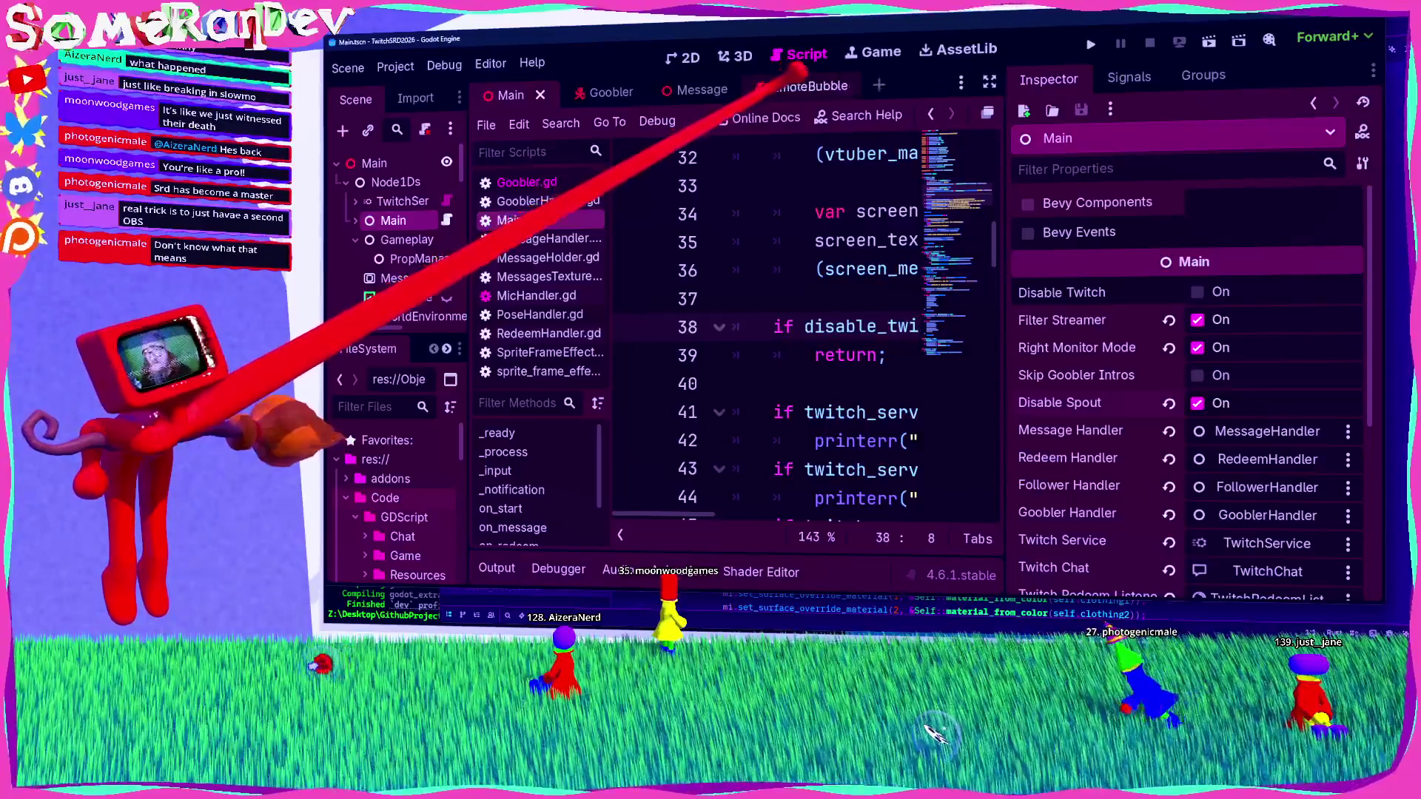
pyautogui.click(792, 86)
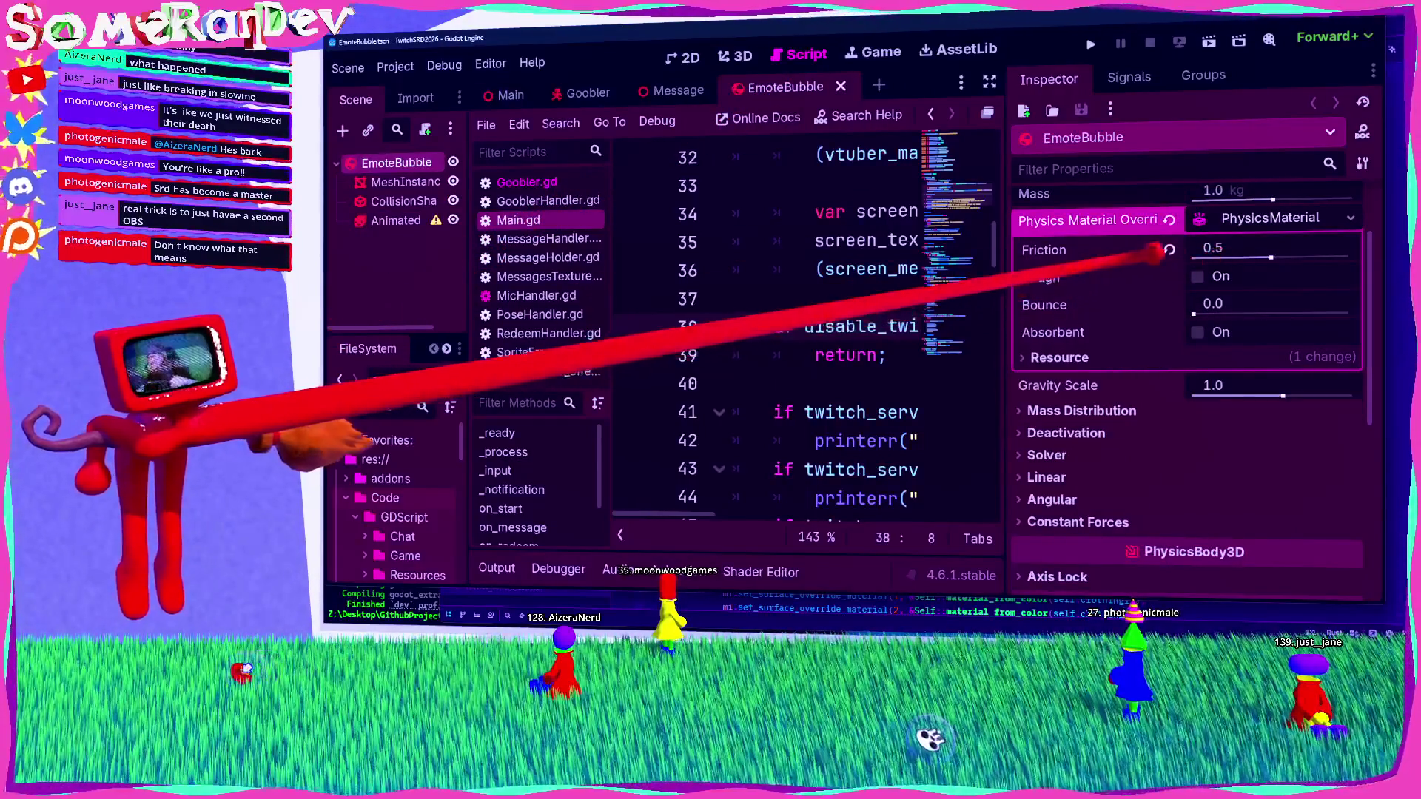
pyautogui.moveTo(1055, 275)
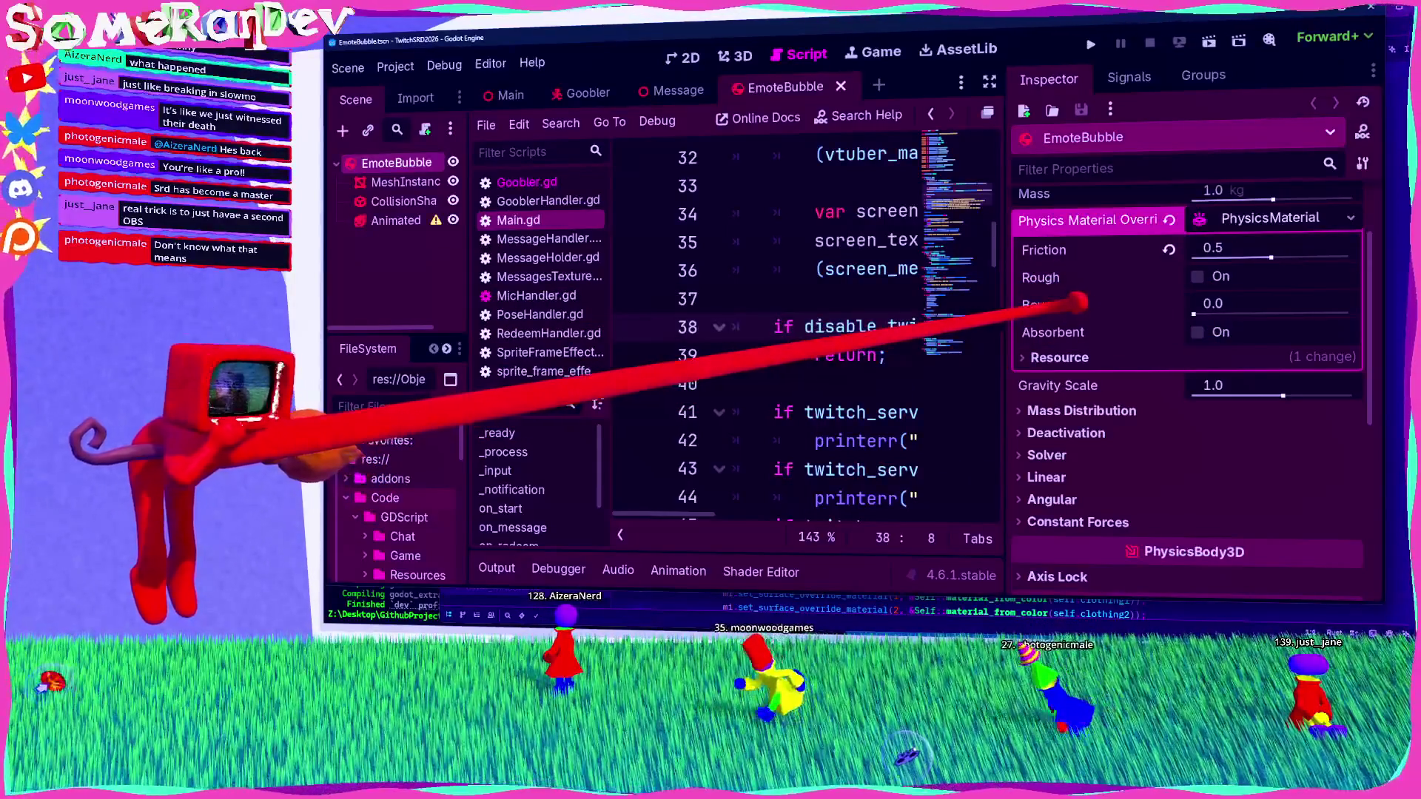
pyautogui.moveTo(1211, 307); pyautogui.dragTo(1350, 307)
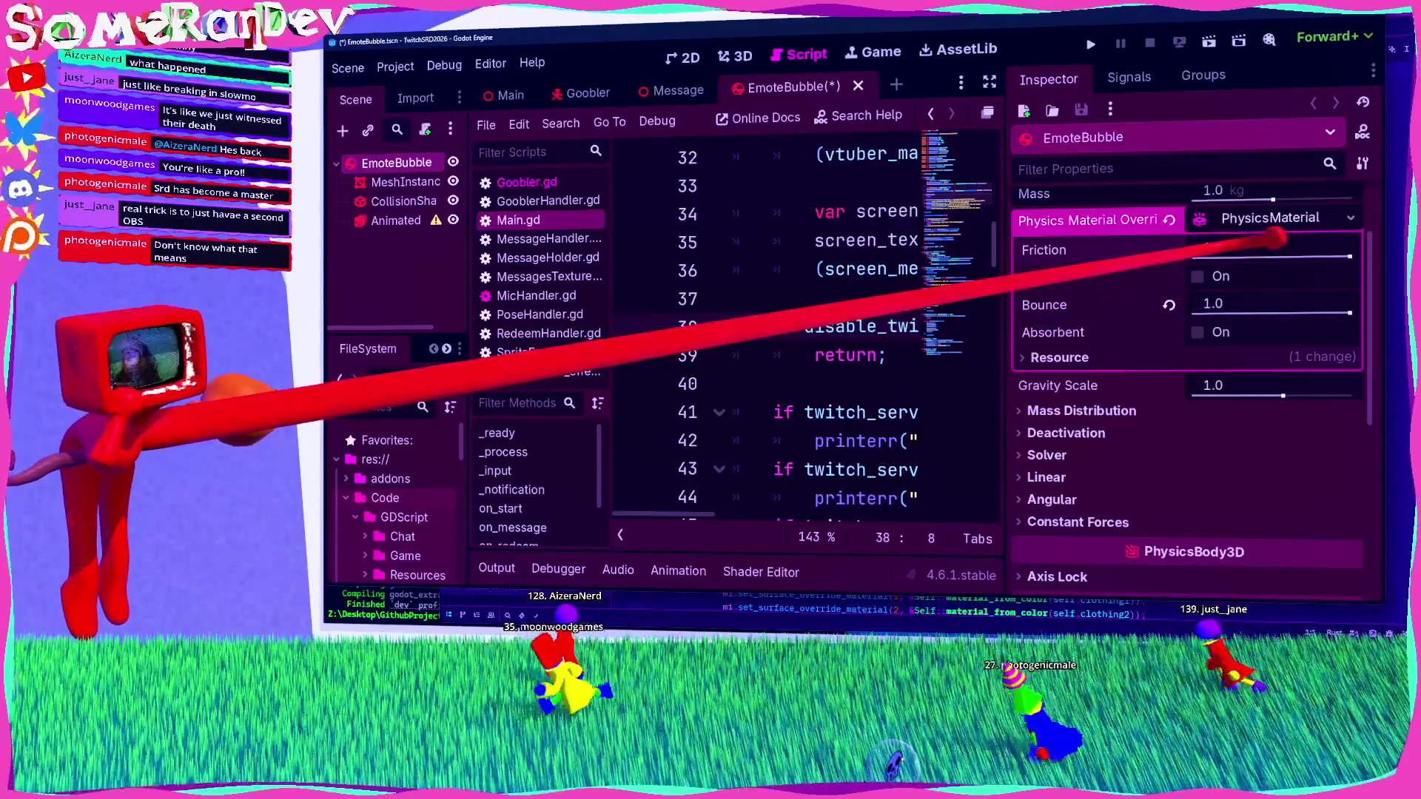
pyautogui.hotkey('ctrl', 's')
# Step: Browse the mass distribution and deactivation settings, then return to the Main scene
pyautogui.click(1236, 409)
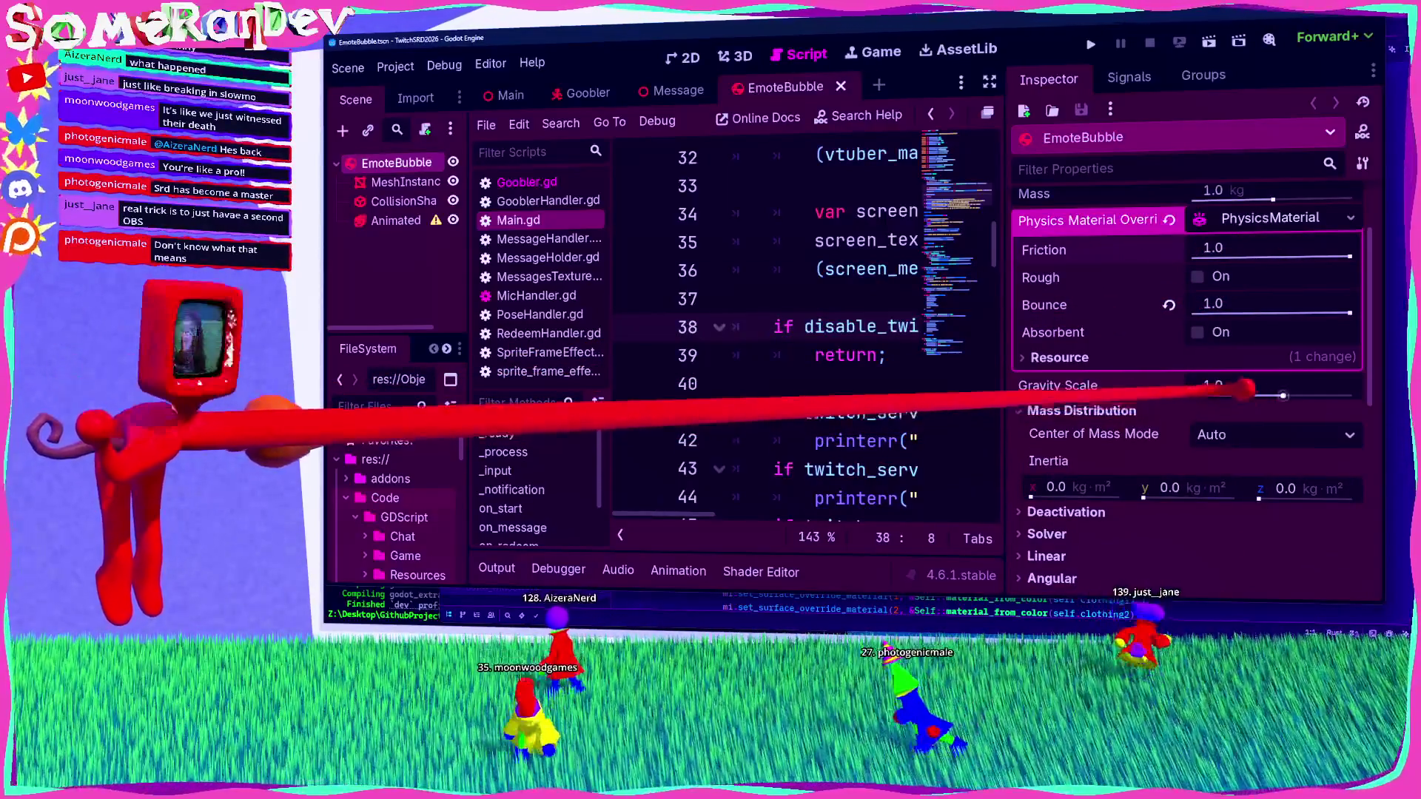
pyautogui.scroll(-3, 1154, 400)
pyautogui.click(1121, 410)
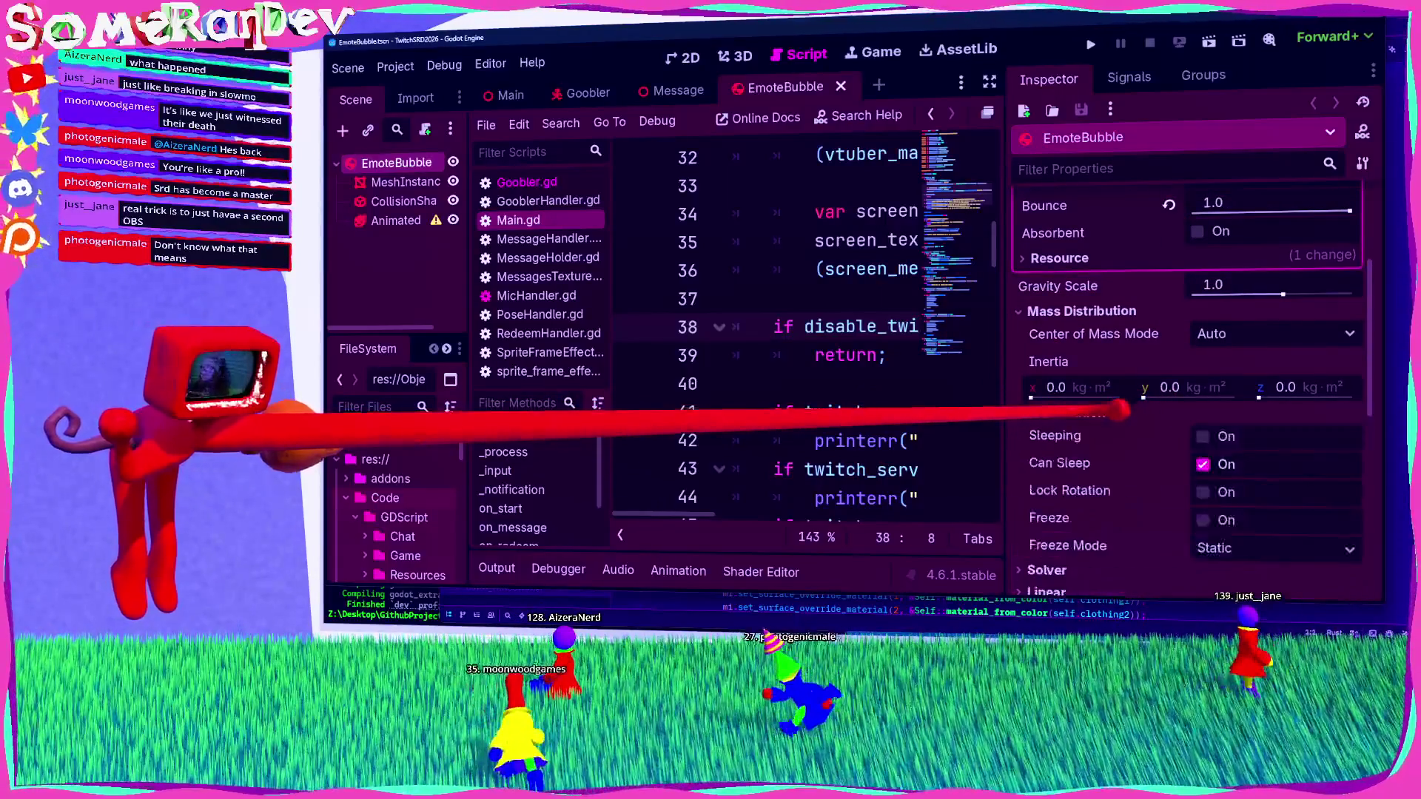
pyautogui.click(1122, 410)
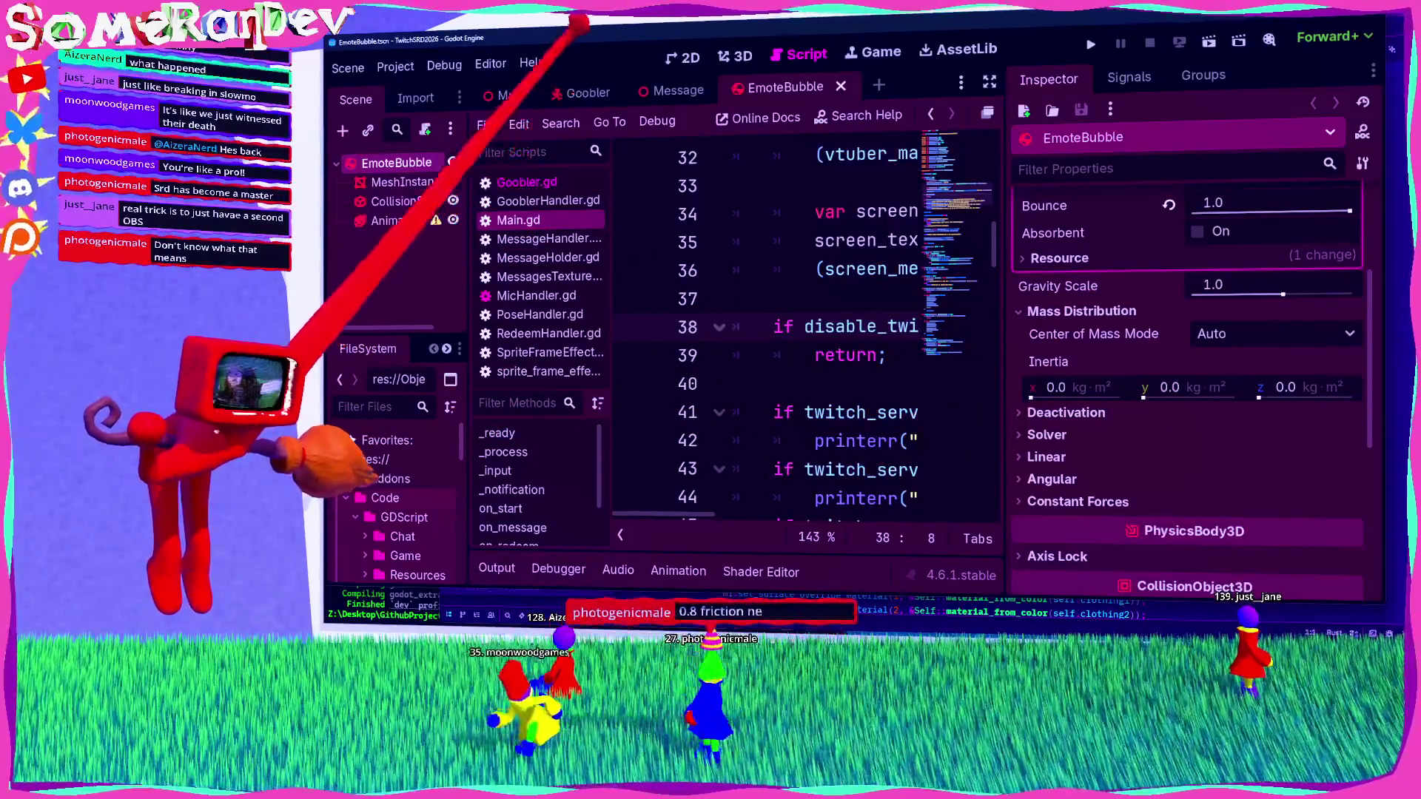
pyautogui.click(504, 94)
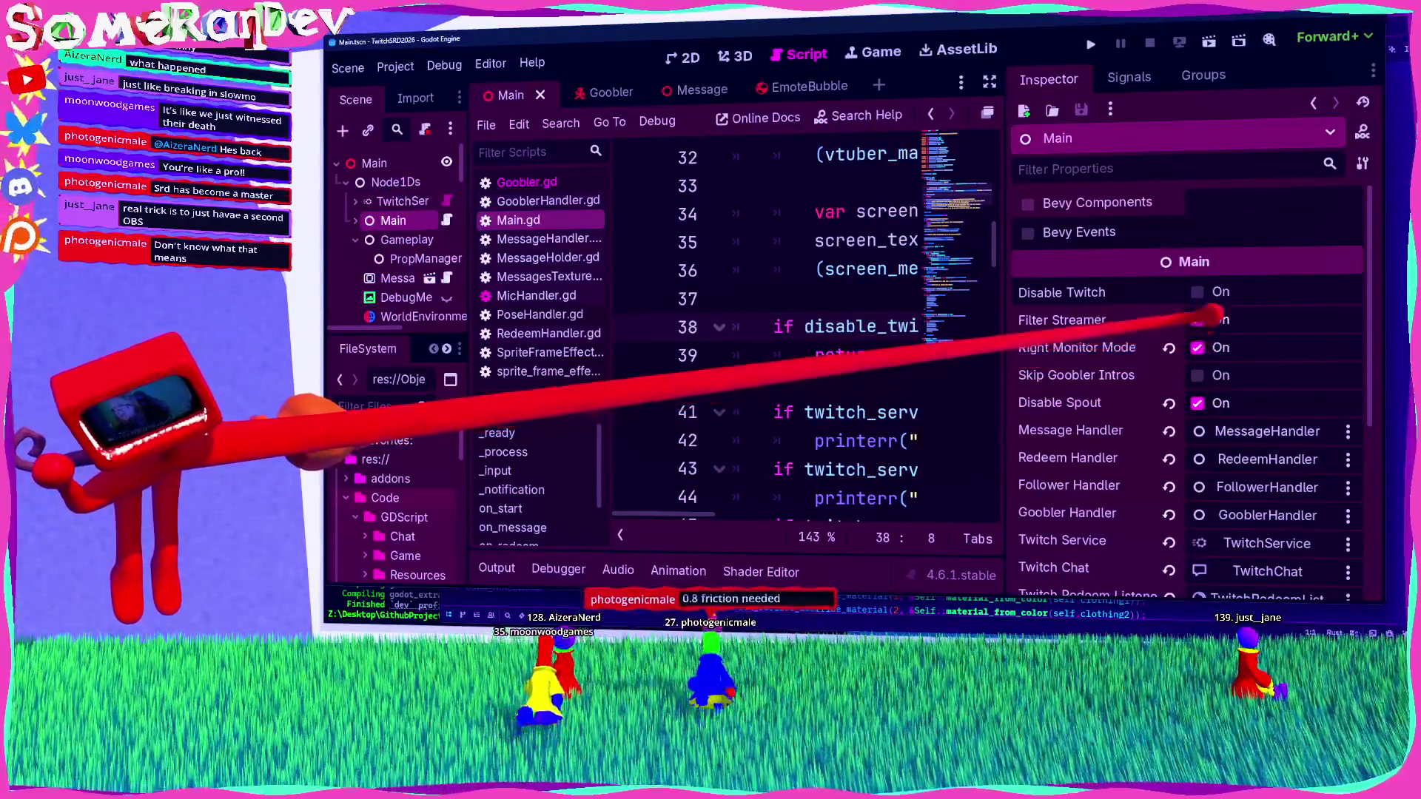
# Step: Run the game again with F5, then stop it
pyautogui.press('F5')
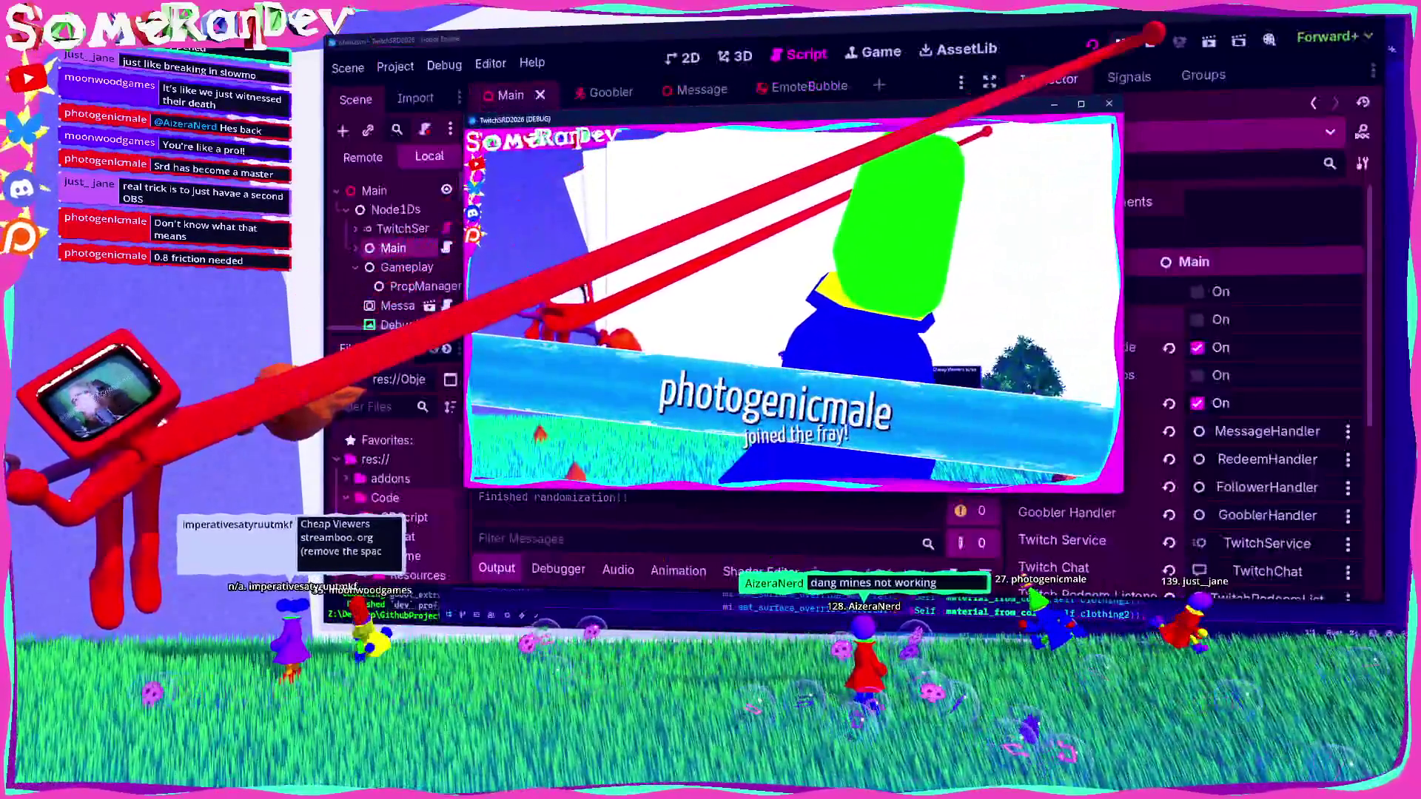
pyautogui.click(1150, 40)
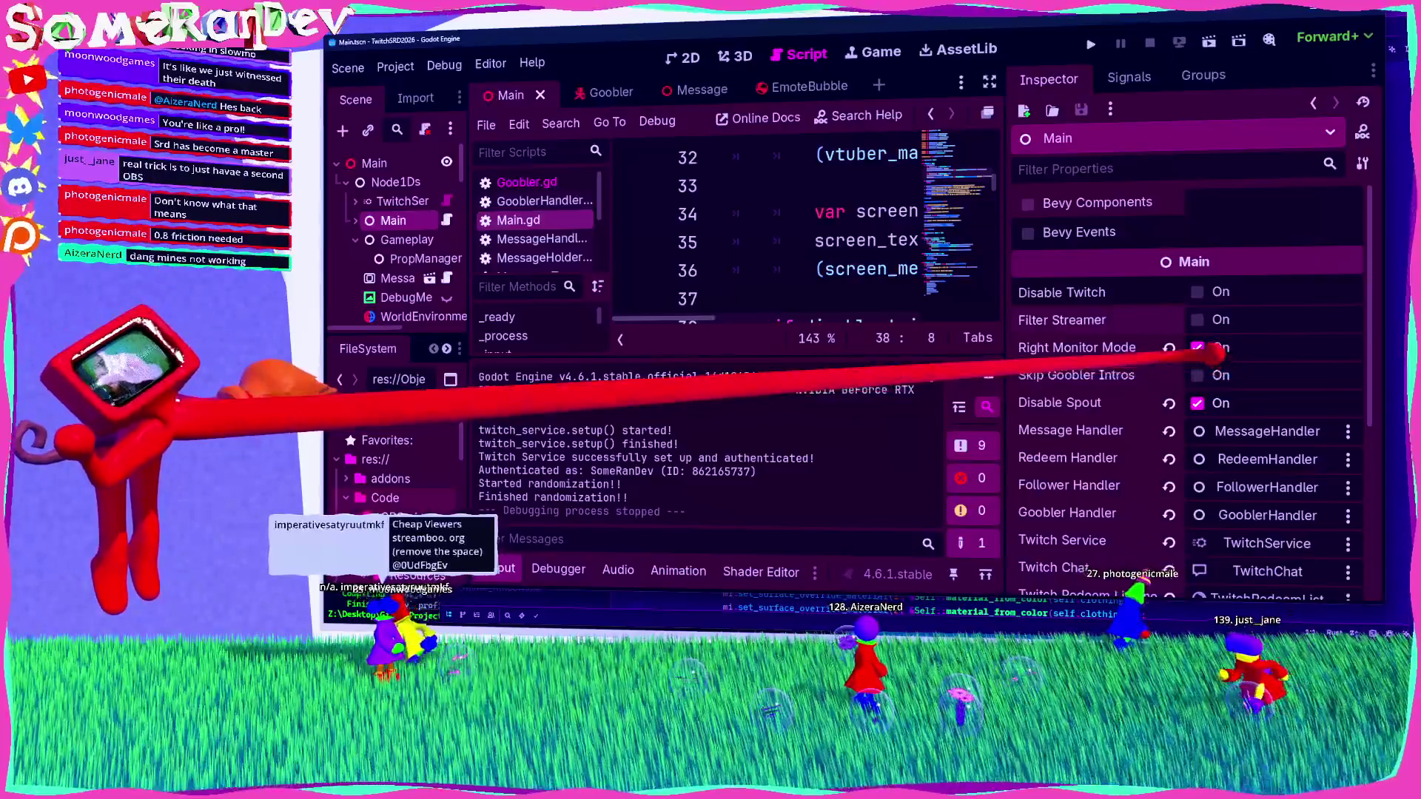
# Step: Enable Skip Goobler Intros and launch the game, minimizing and then recalling its window
pyautogui.click(1197, 376)
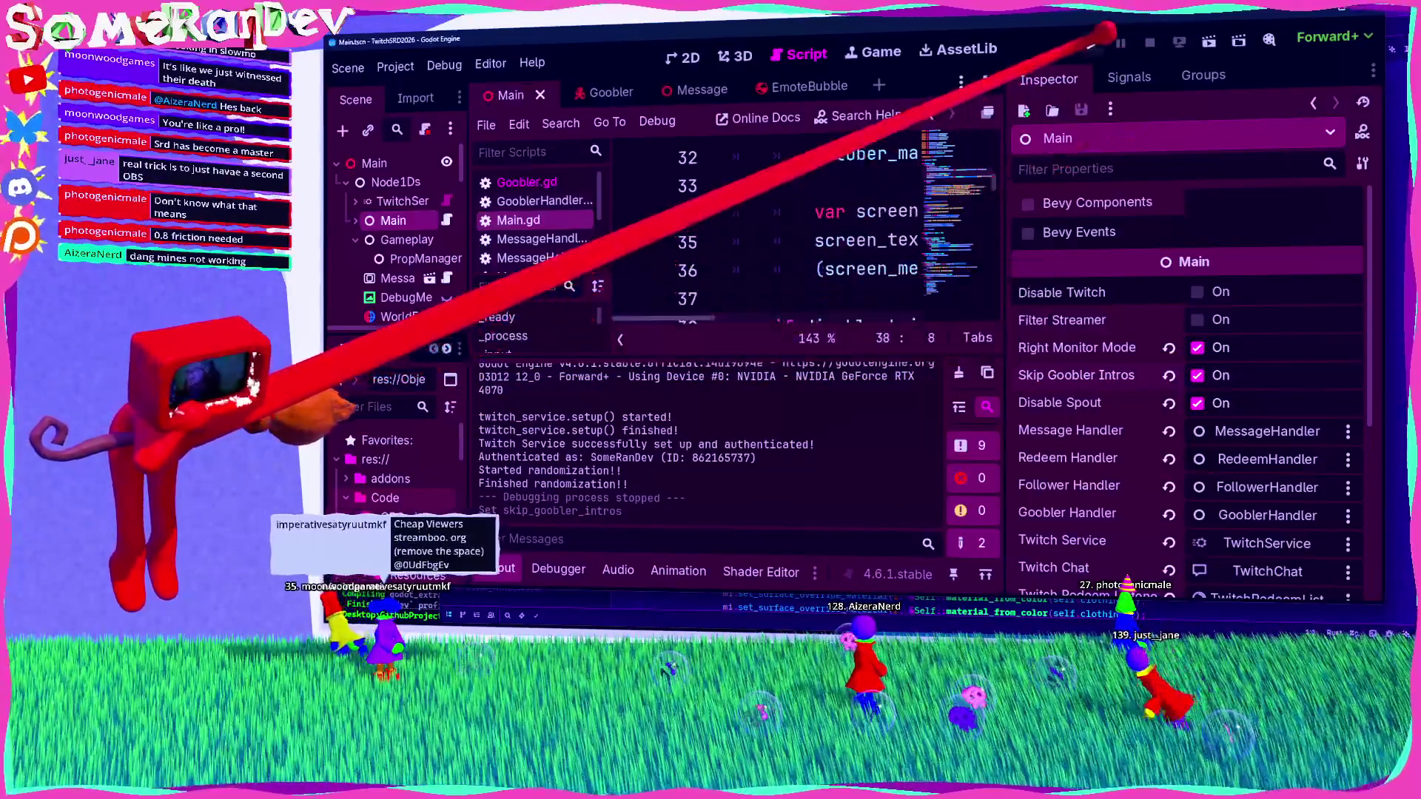
pyautogui.click(1091, 43)
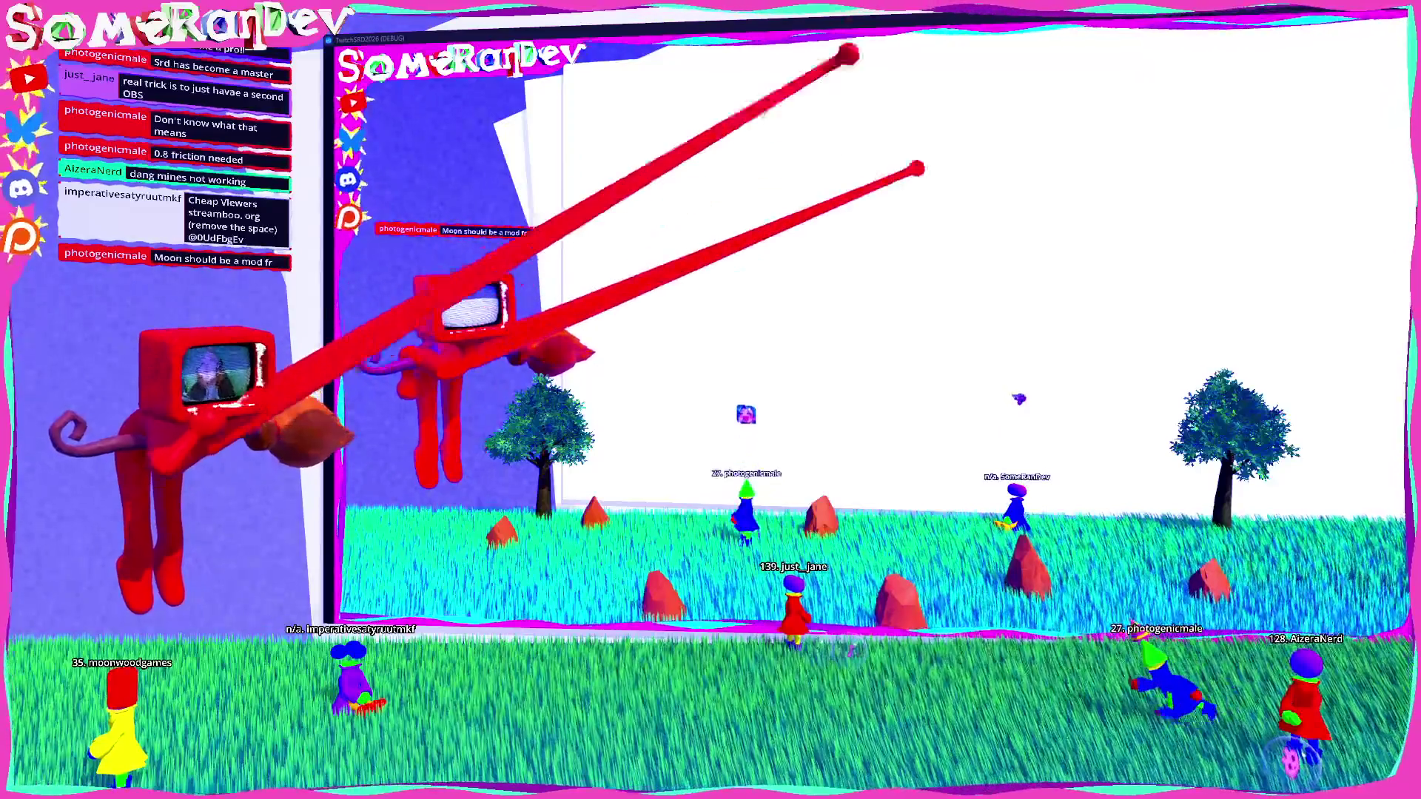
pyautogui.press('super+Down')
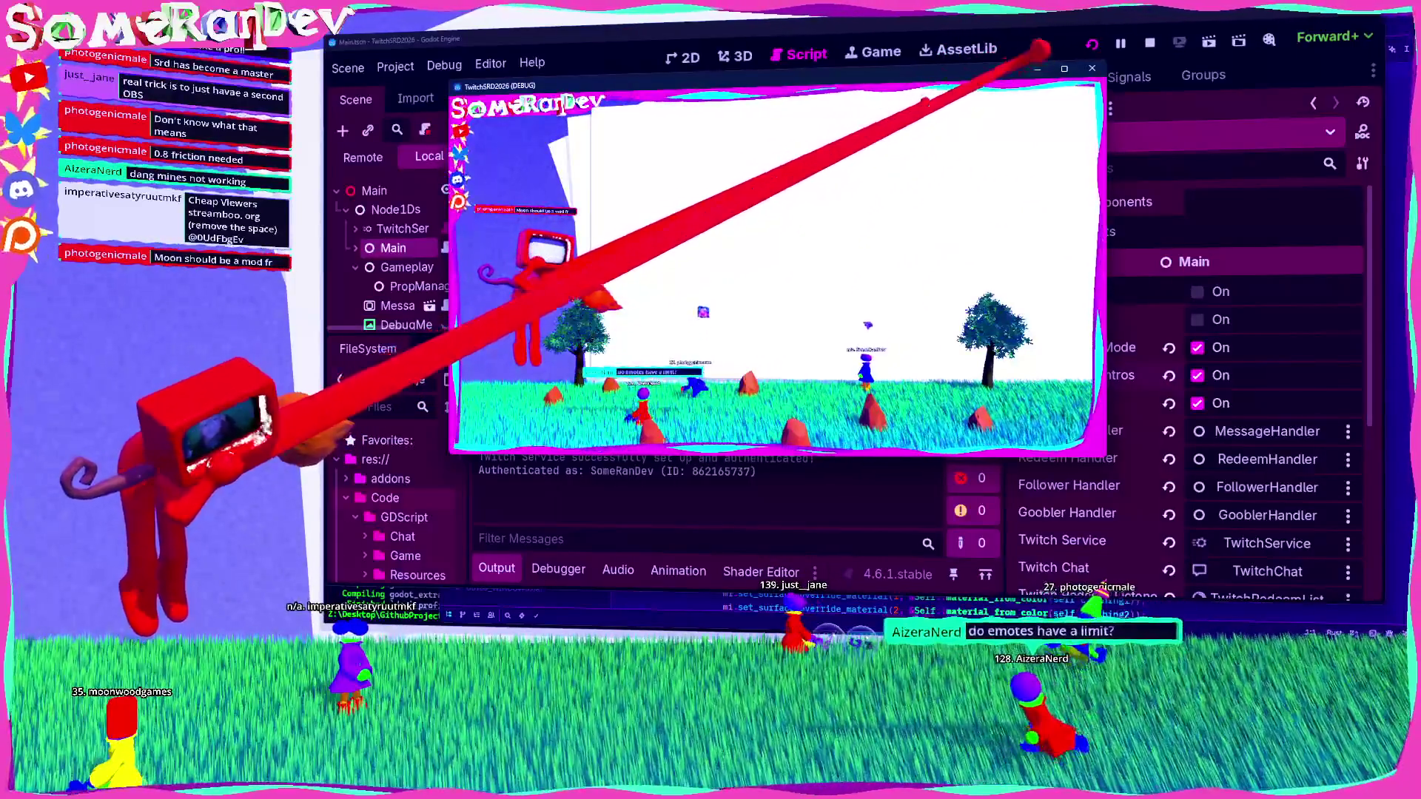
pyautogui.press('super+Down')
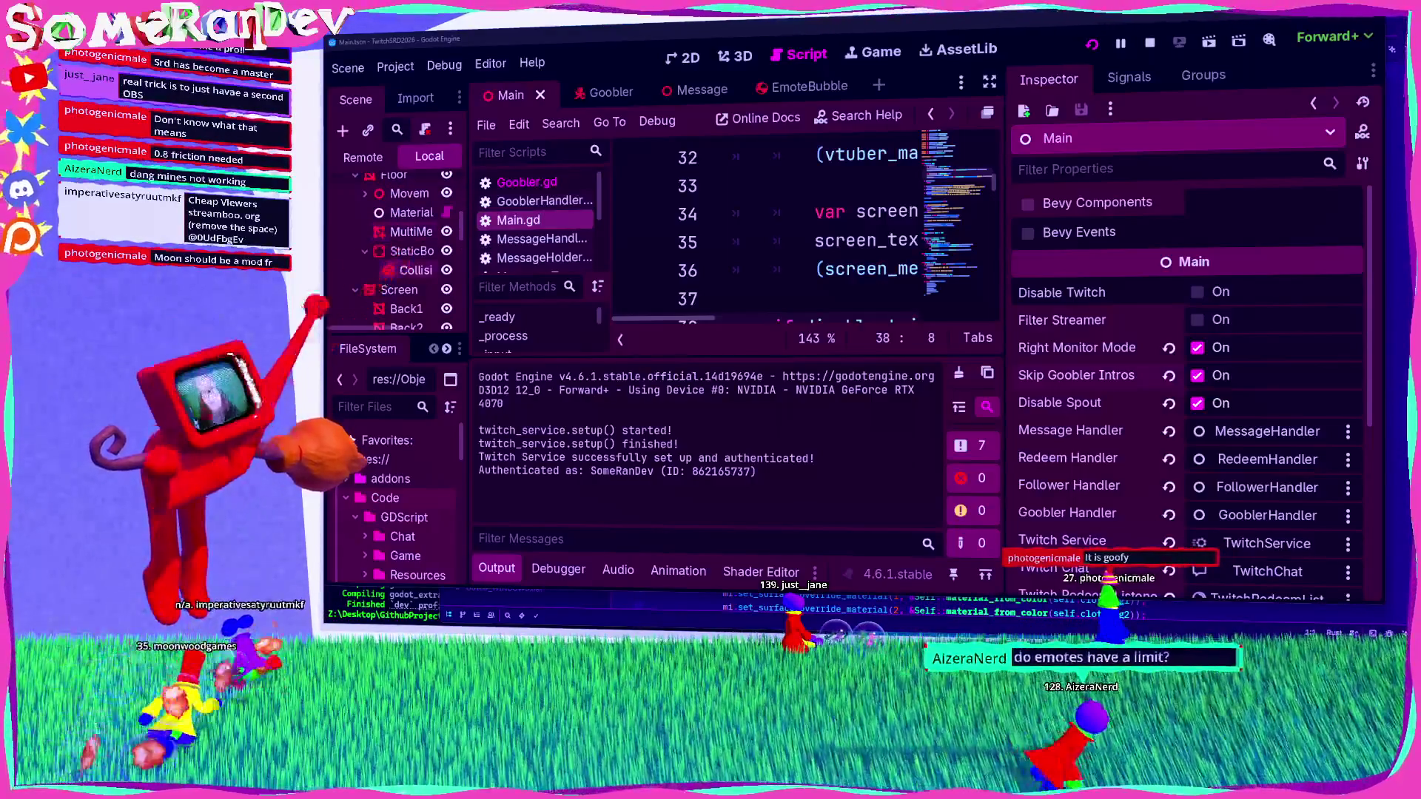
pyautogui.hotkey('alt', 'Tab')
# Step: Give the Screen shader parameter a new GradientTexture2D that fills from the bottom-left corner
pyautogui.moveTo(1029, 193)
pyautogui.mouseDown()
pyautogui.moveTo(1054, 198)
pyautogui.moveTo(884, 248)
pyautogui.mouseUp()
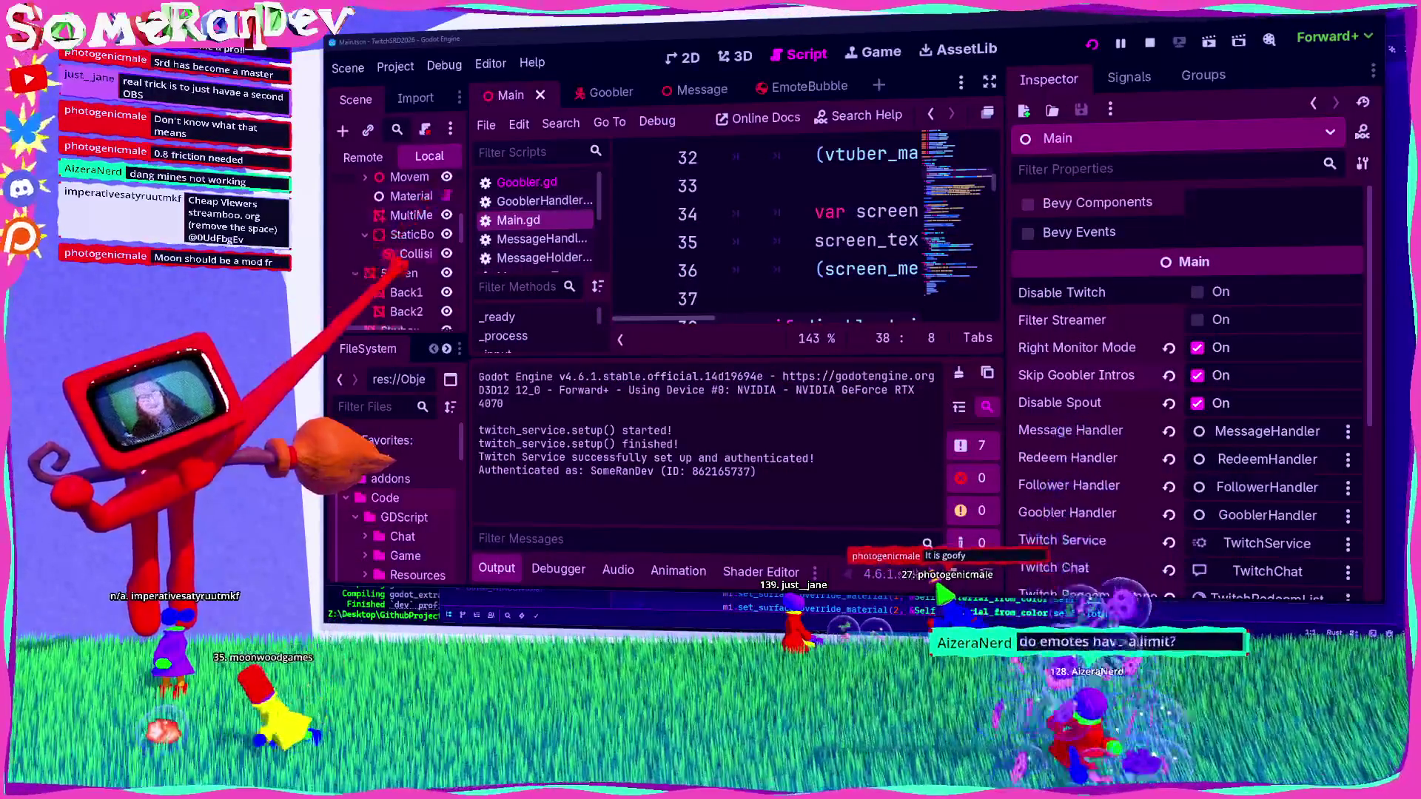
pyautogui.click(394, 273)
pyautogui.scroll(-2, 1155, 385)
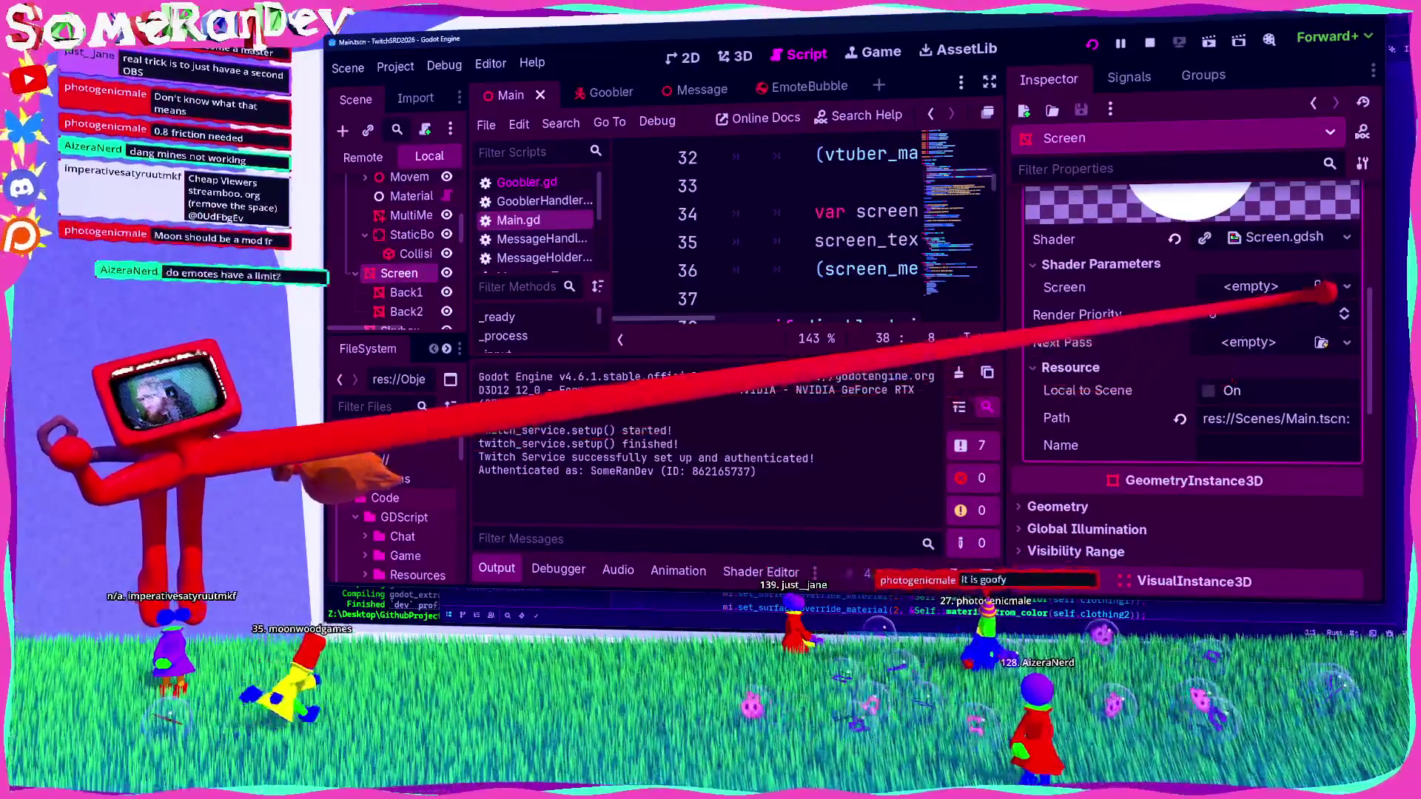
pyautogui.click(1349, 286)
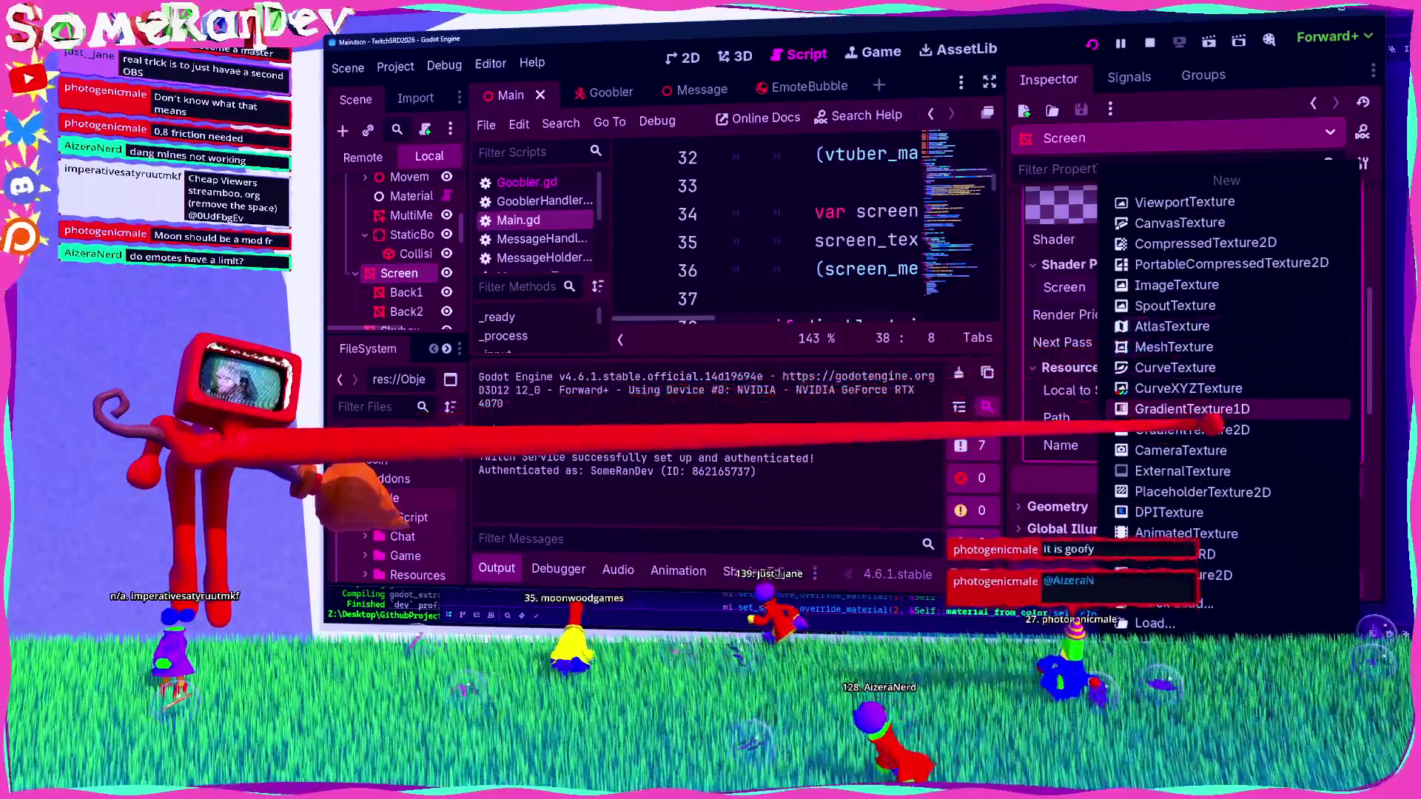
pyautogui.click(1210, 429)
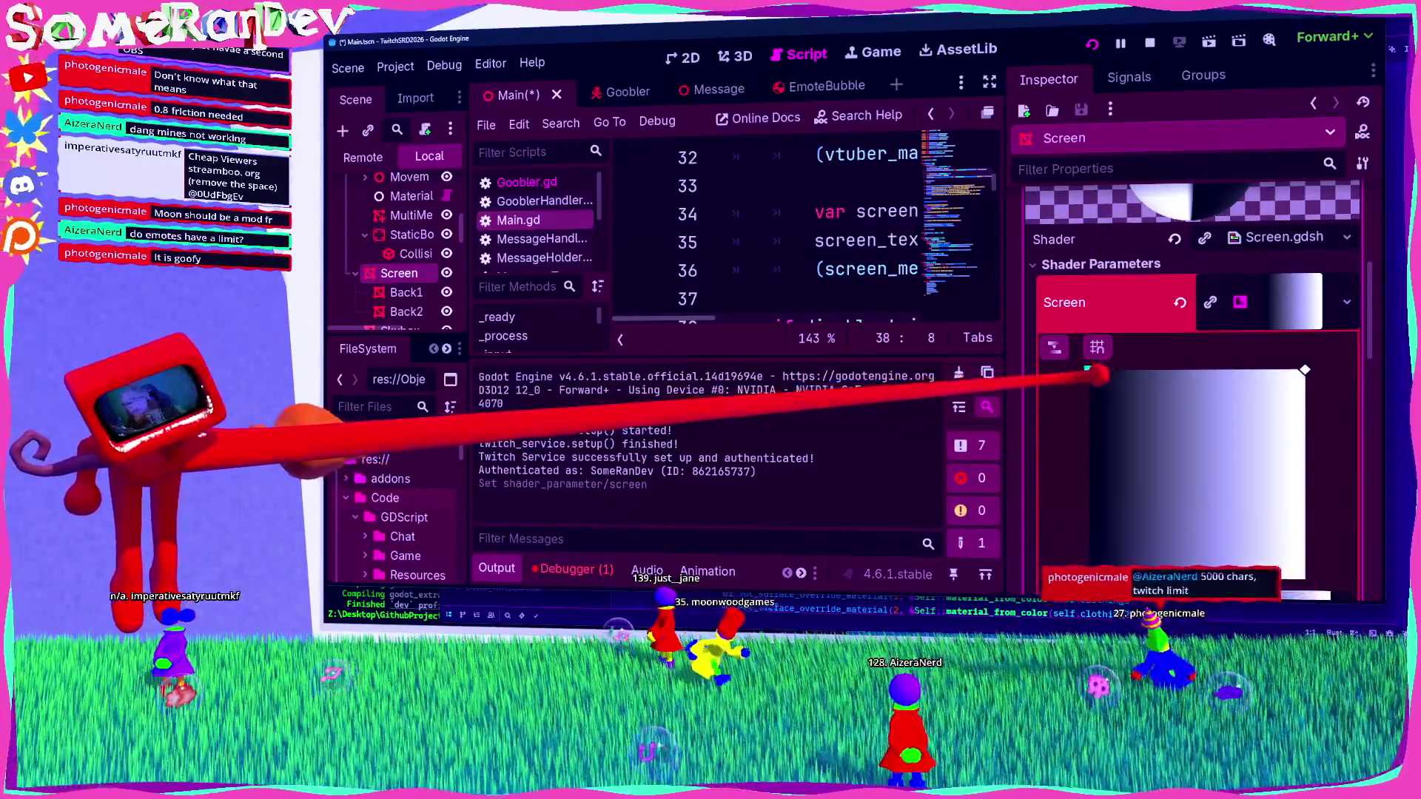
pyautogui.scroll(-3, 1103, 385)
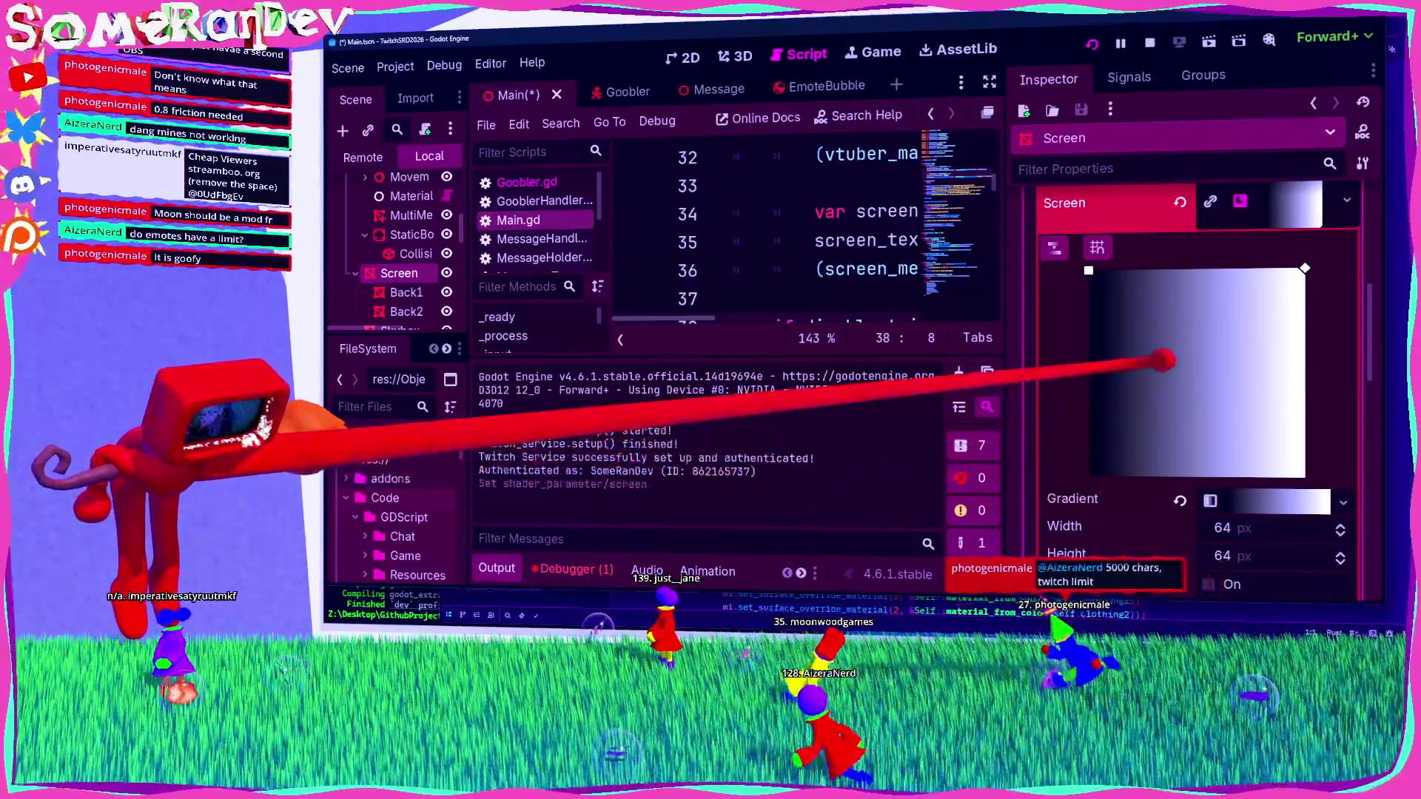
pyautogui.moveTo(1088, 270); pyautogui.dragTo(1088, 475)
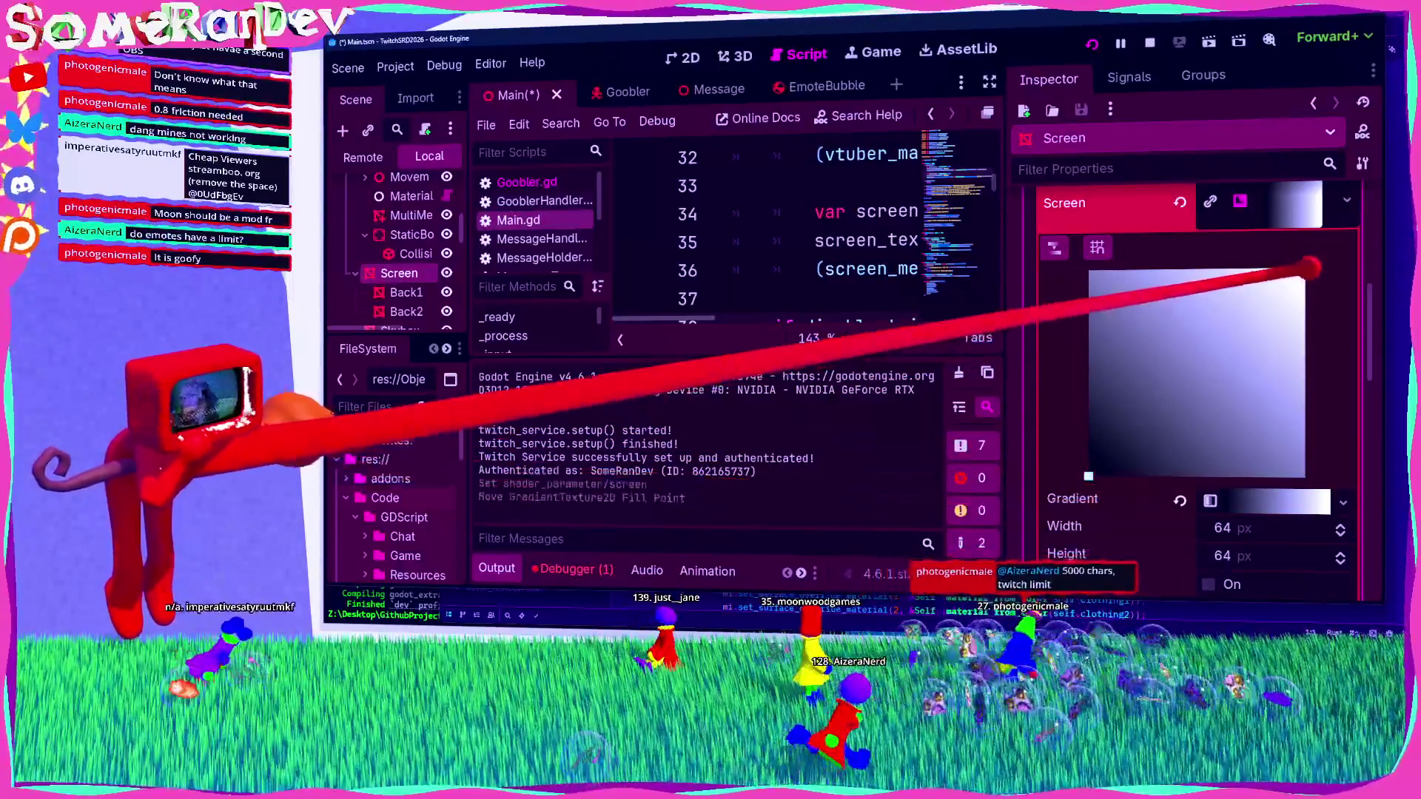
# Step: Recolour the Screen gradient stops, the left one violet and the right one pink
pyautogui.click(1303, 500)
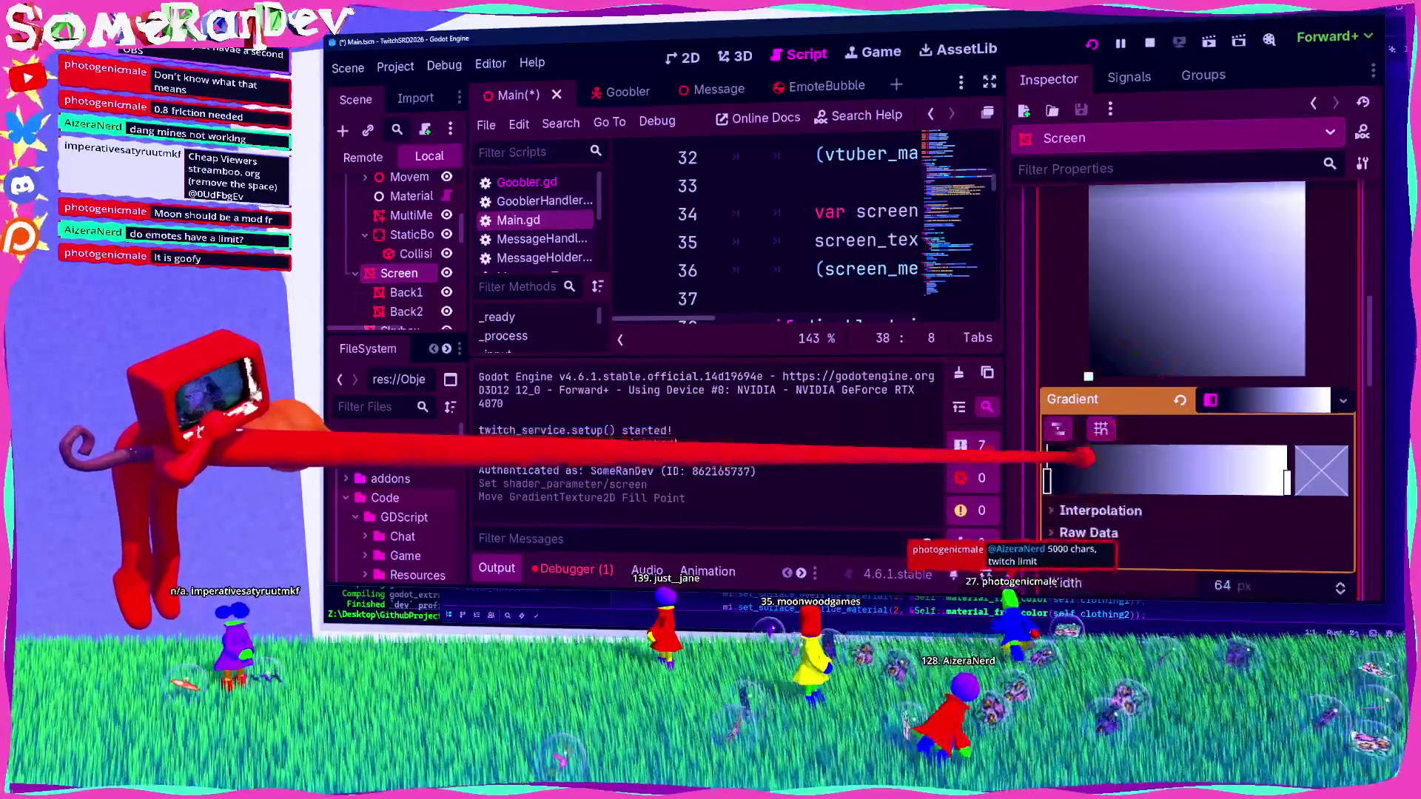
pyautogui.doubleClick(1047, 478)
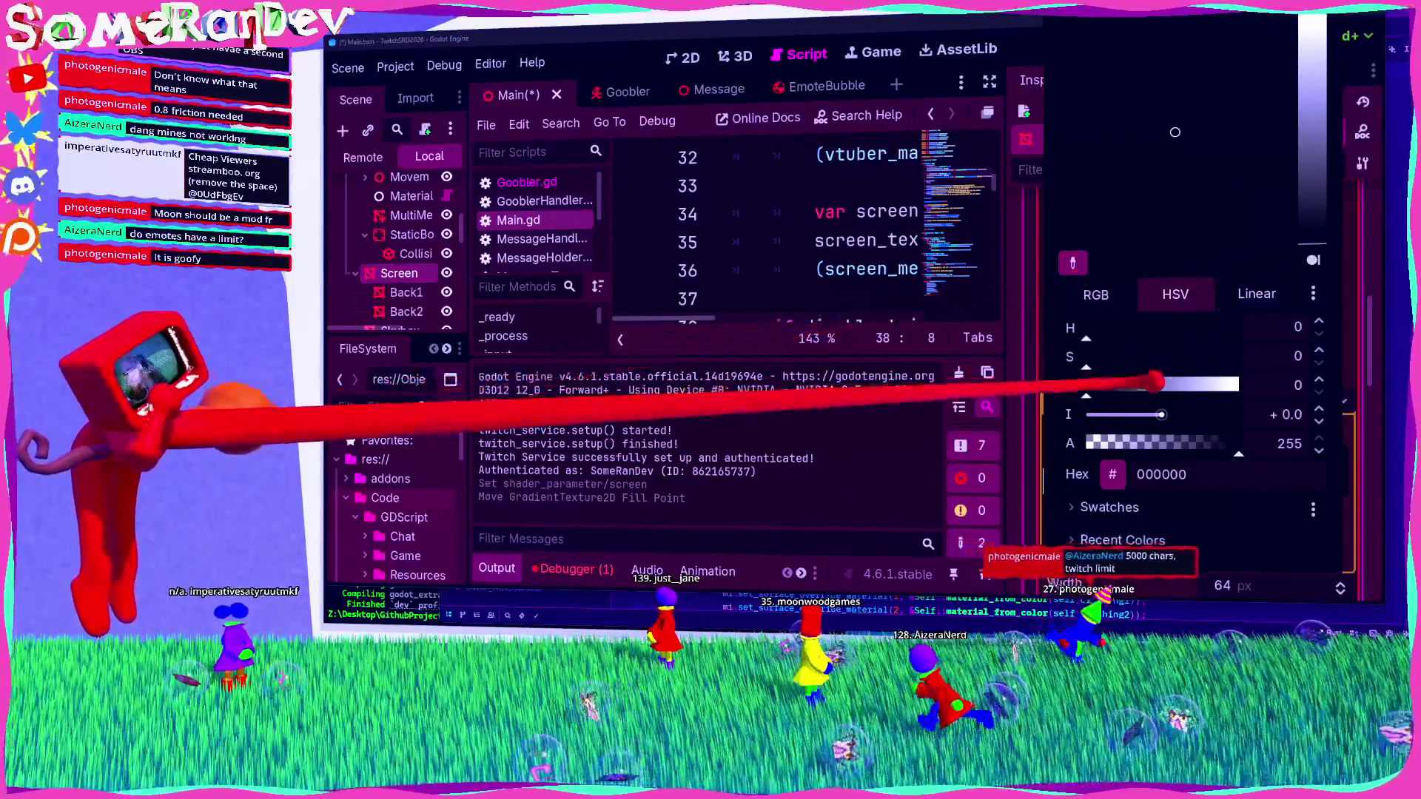
pyautogui.click(1190, 65)
pyautogui.click(1096, 295)
pyautogui.moveTo(1186, 361); pyautogui.dragTo(1132, 357)
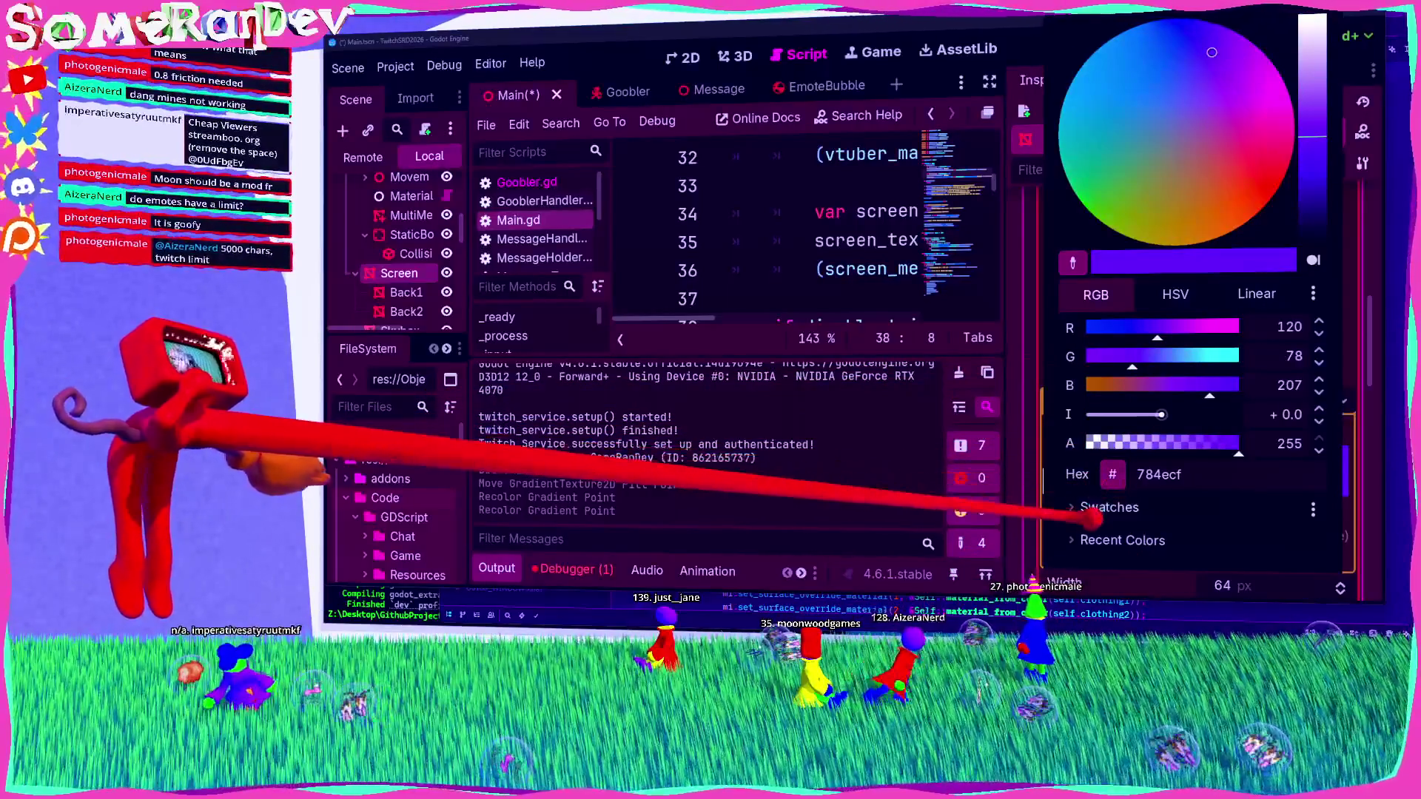
pyautogui.click(1377, 524)
pyautogui.click(1309, 485)
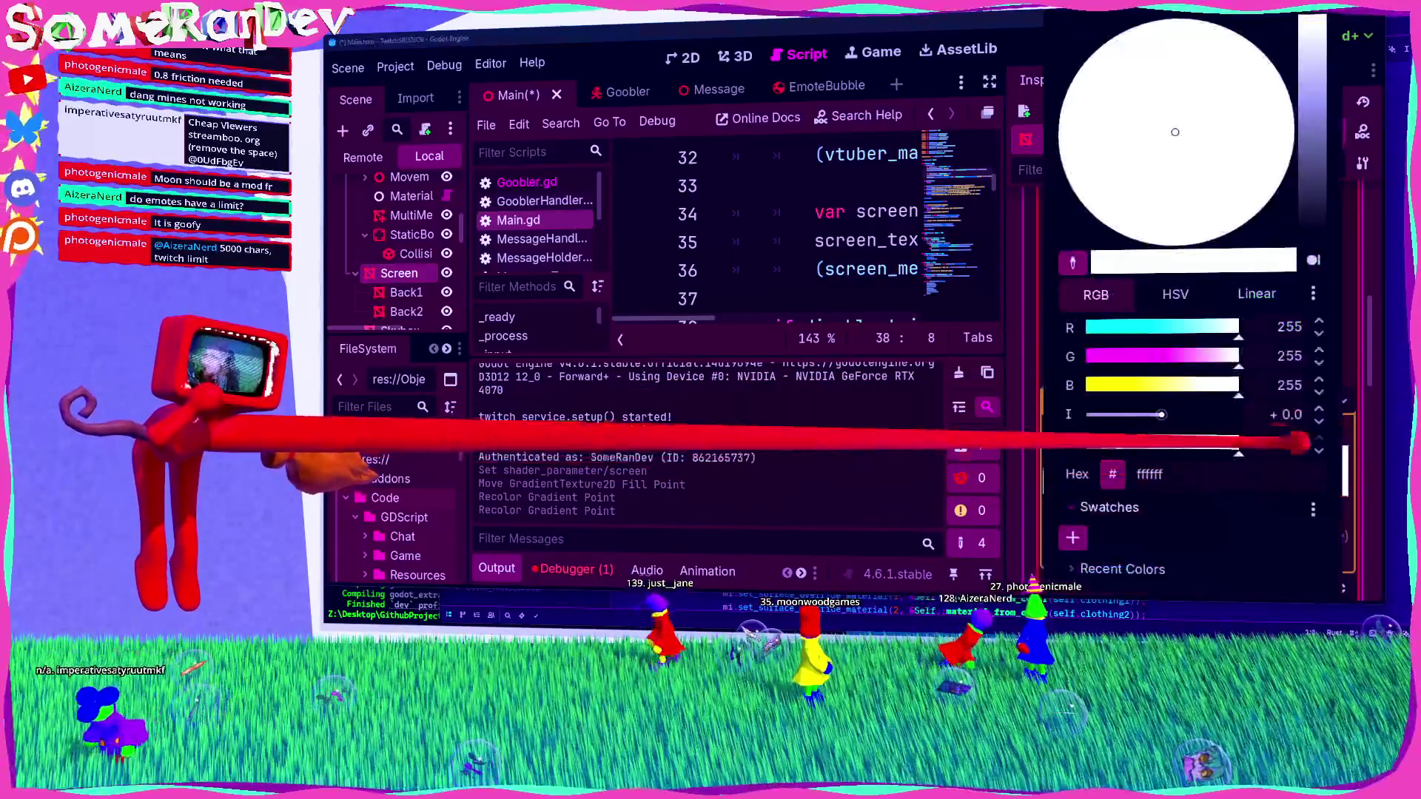
pyautogui.moveTo(1174, 385); pyautogui.dragTo(1269, 385)
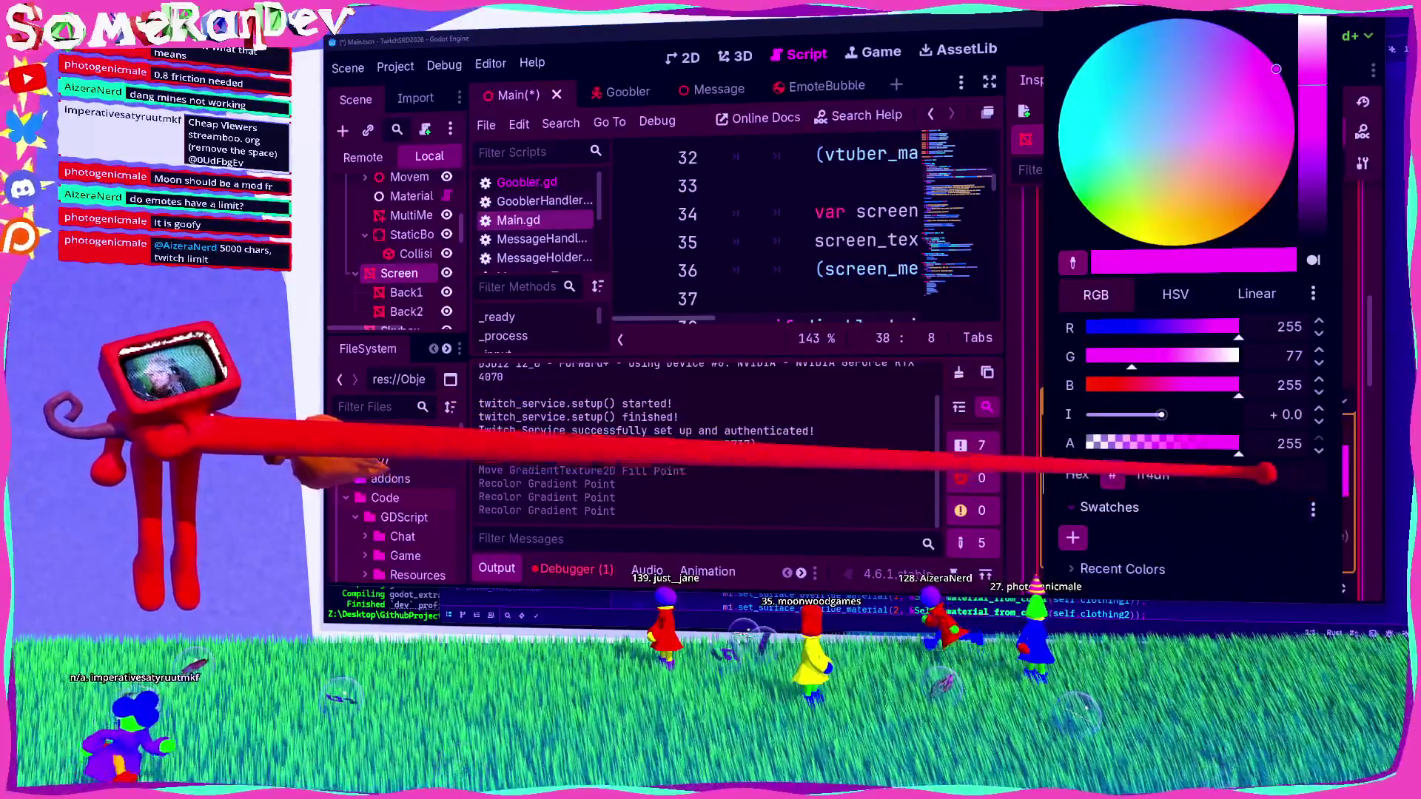
pyautogui.click(1187, 385)
pyautogui.press('Escape')
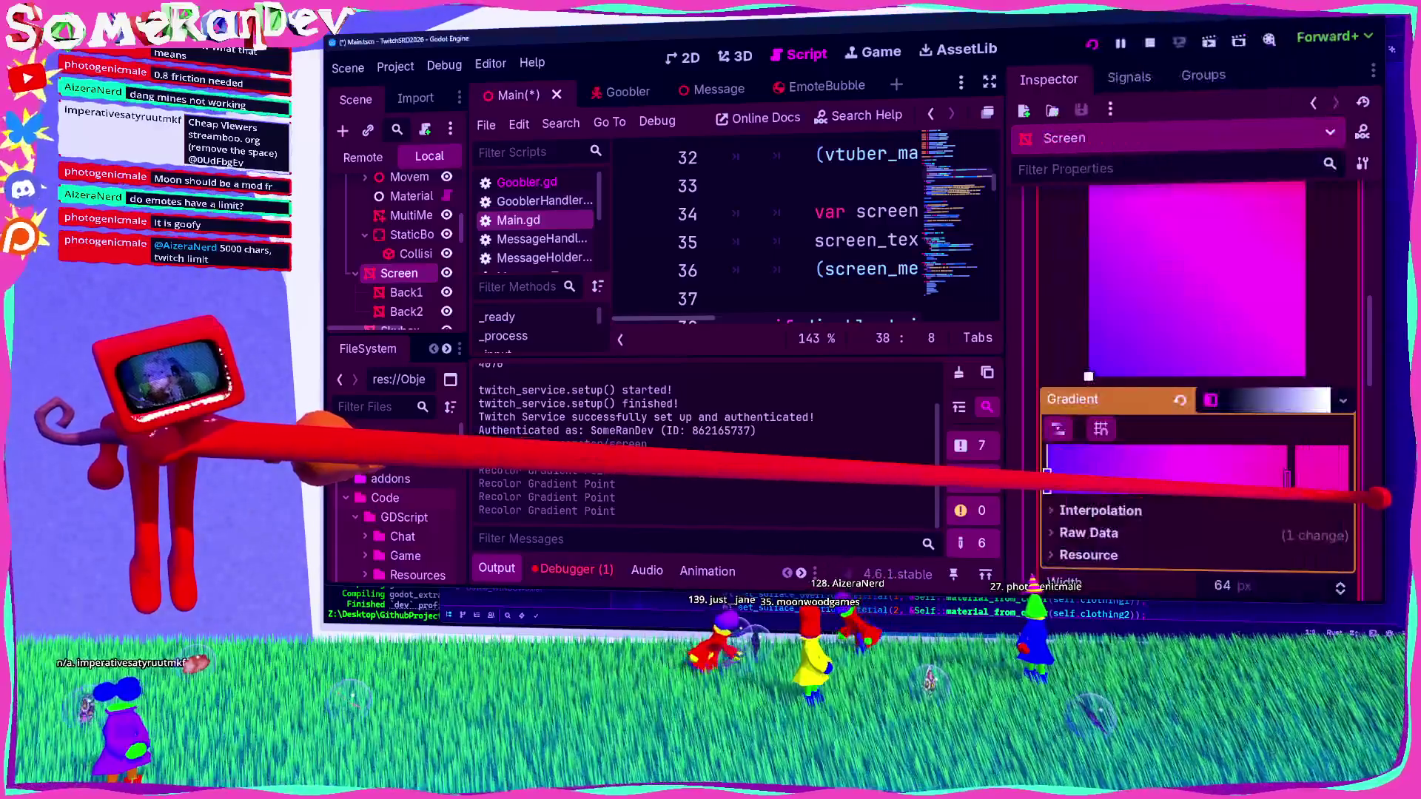
# Step: Save the Main scene and focus the 3D view on the Screen mesh
pyautogui.scroll(5, 1258, 296)
pyautogui.click(1281, 261)
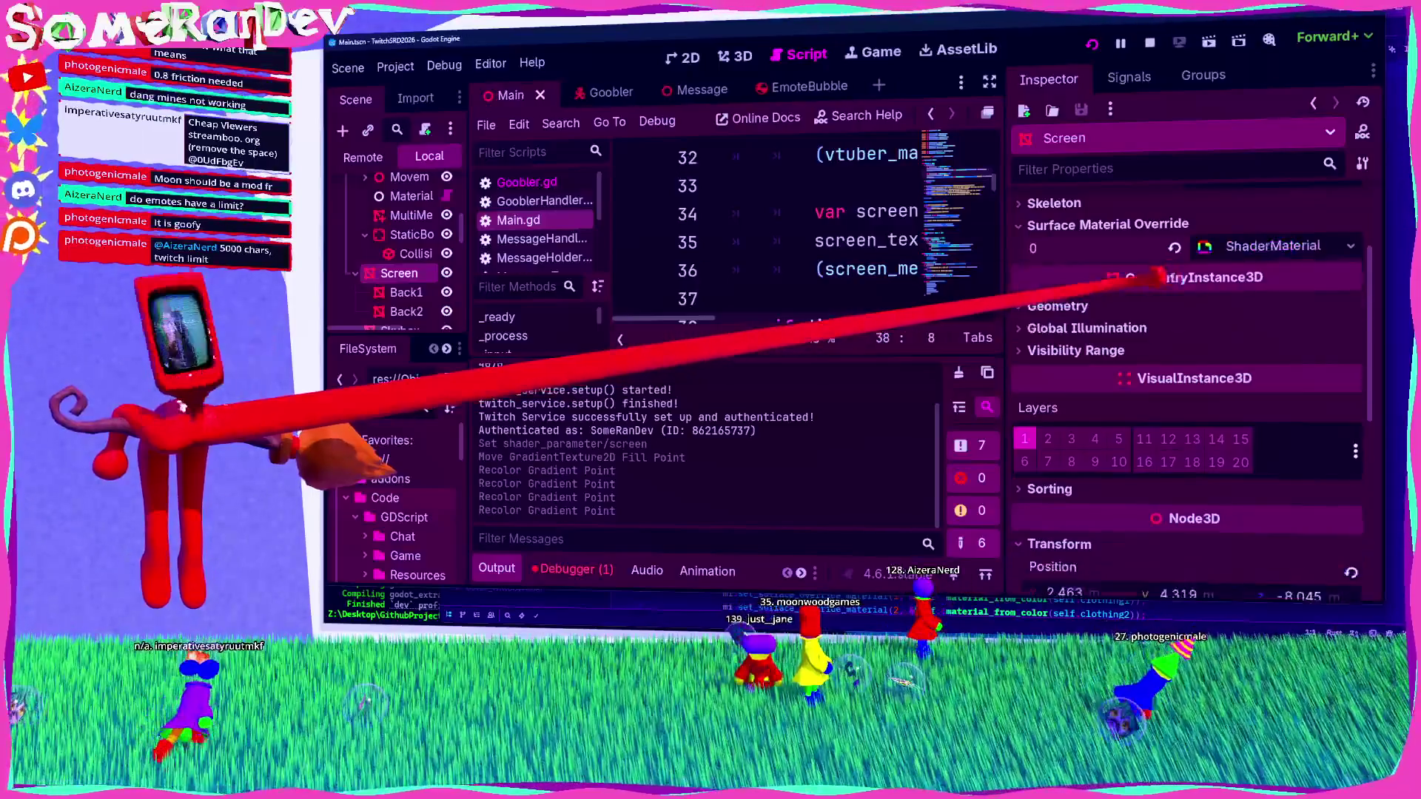
pyautogui.hotkey('ctrl', 's')
pyautogui.click(735, 57)
pyautogui.press('f')
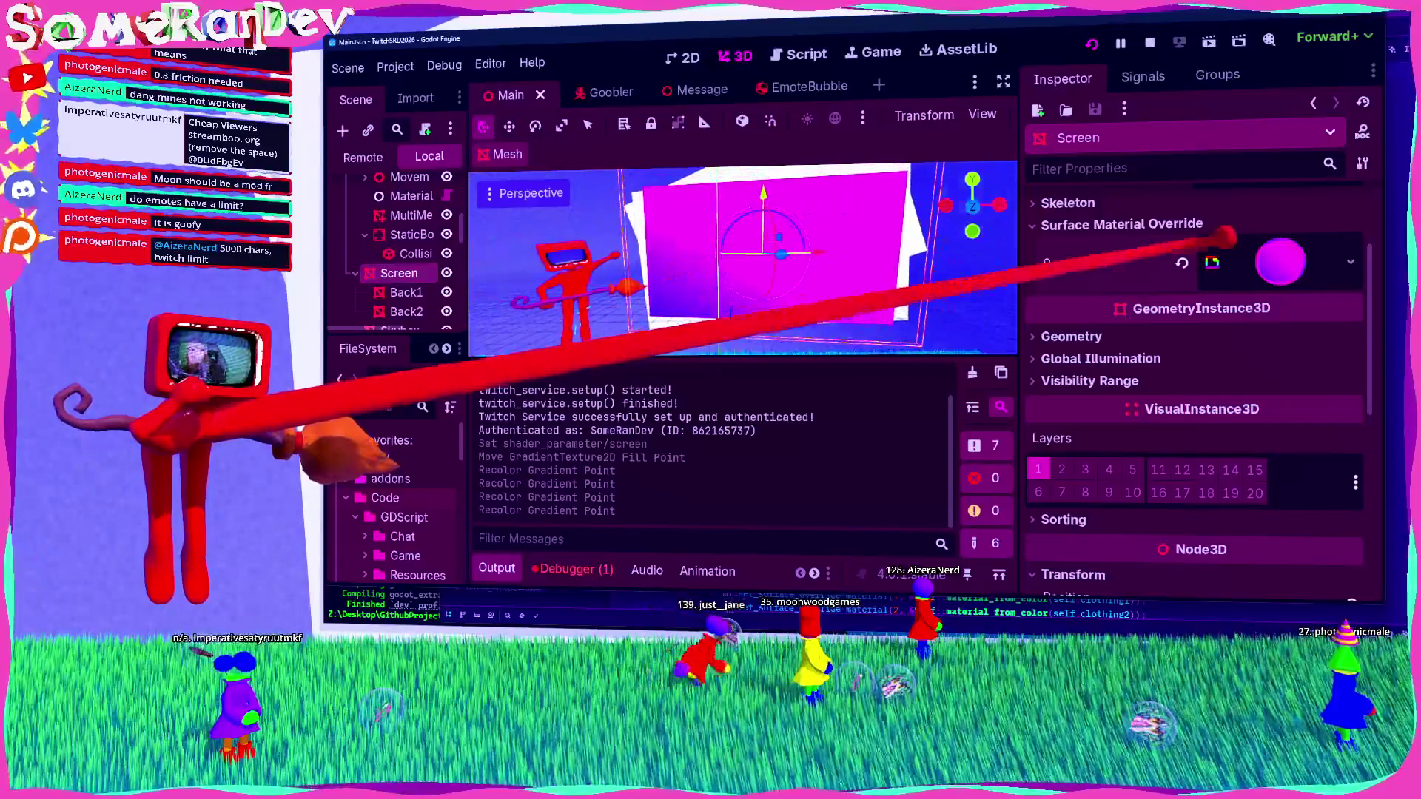
pyautogui.click(1281, 262)
pyautogui.scroll(-3, 1199, 444)
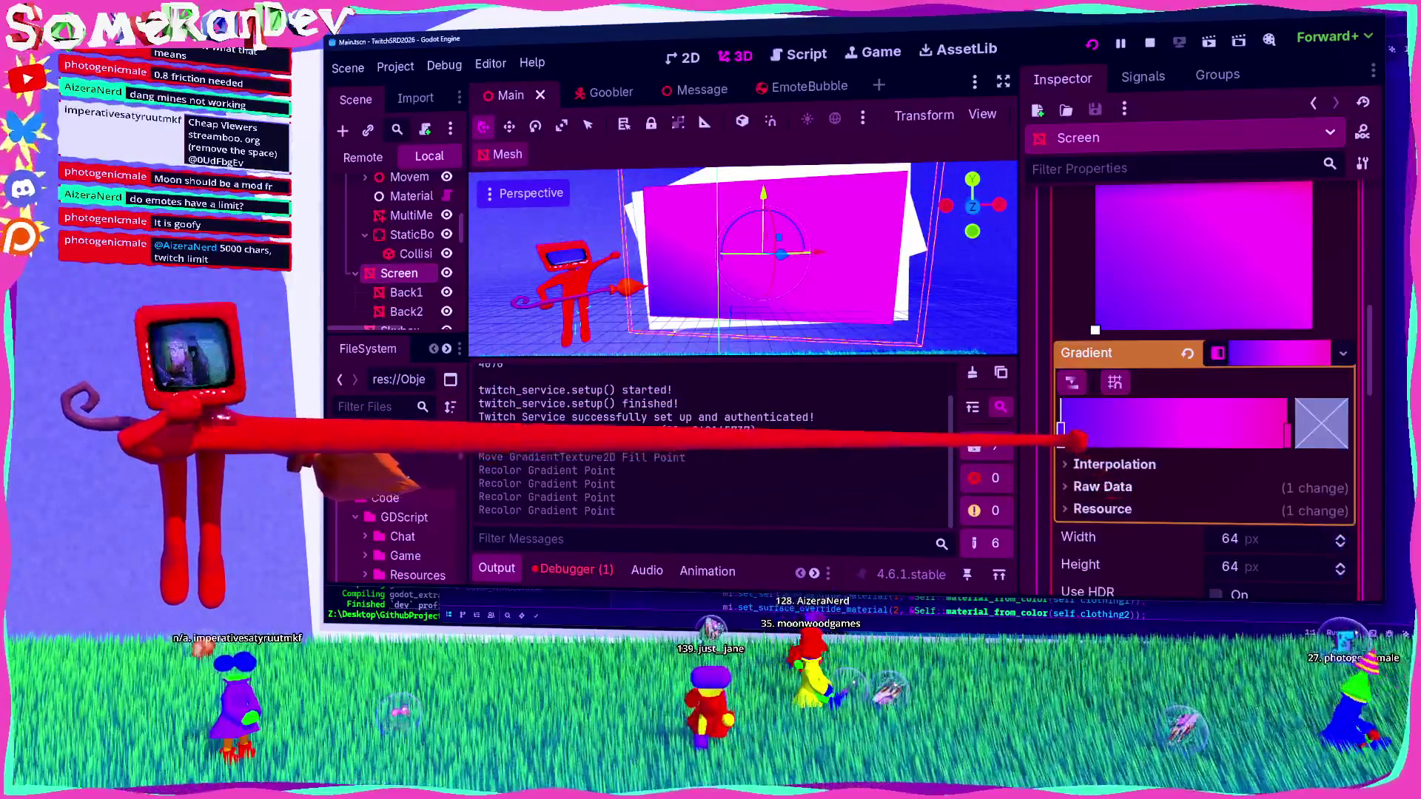
# Step: Darken the stops to purple 432c73 and deep red 7d2541, then launch the game
pyautogui.doubleClick(1140, 477)
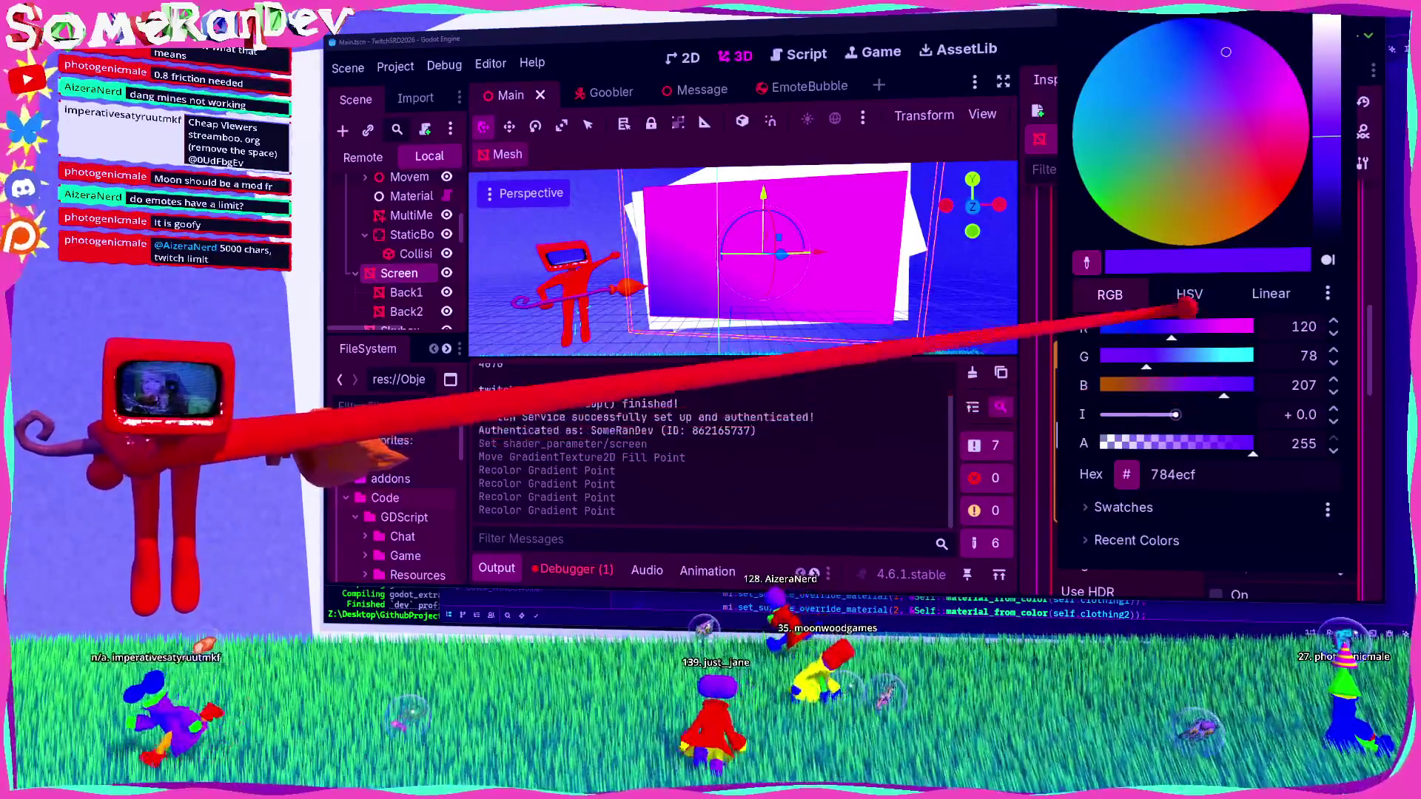
pyautogui.click(1190, 294)
pyautogui.moveTo(1223, 385); pyautogui.dragTo(1184, 390)
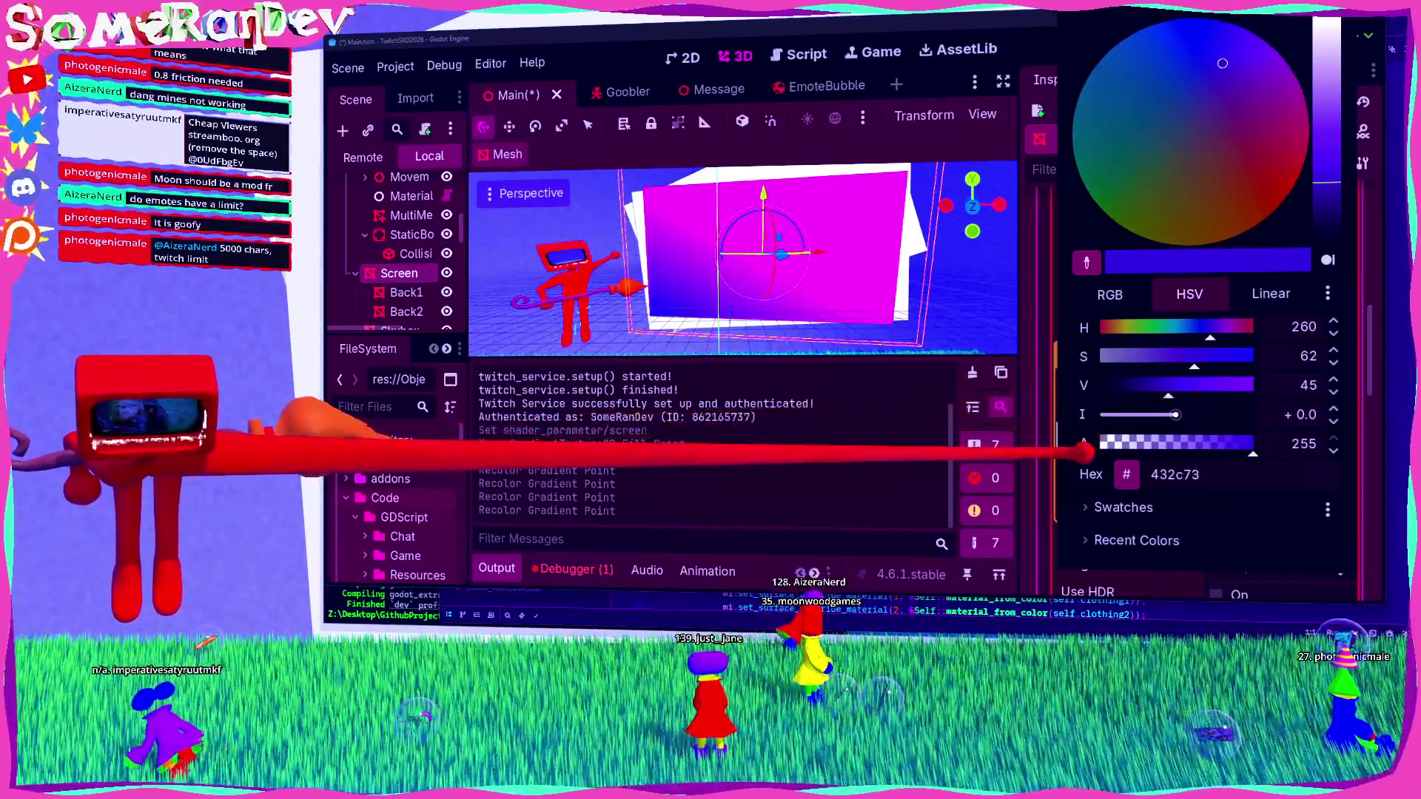
pyautogui.click(1057, 479)
pyautogui.doubleClick(1288, 424)
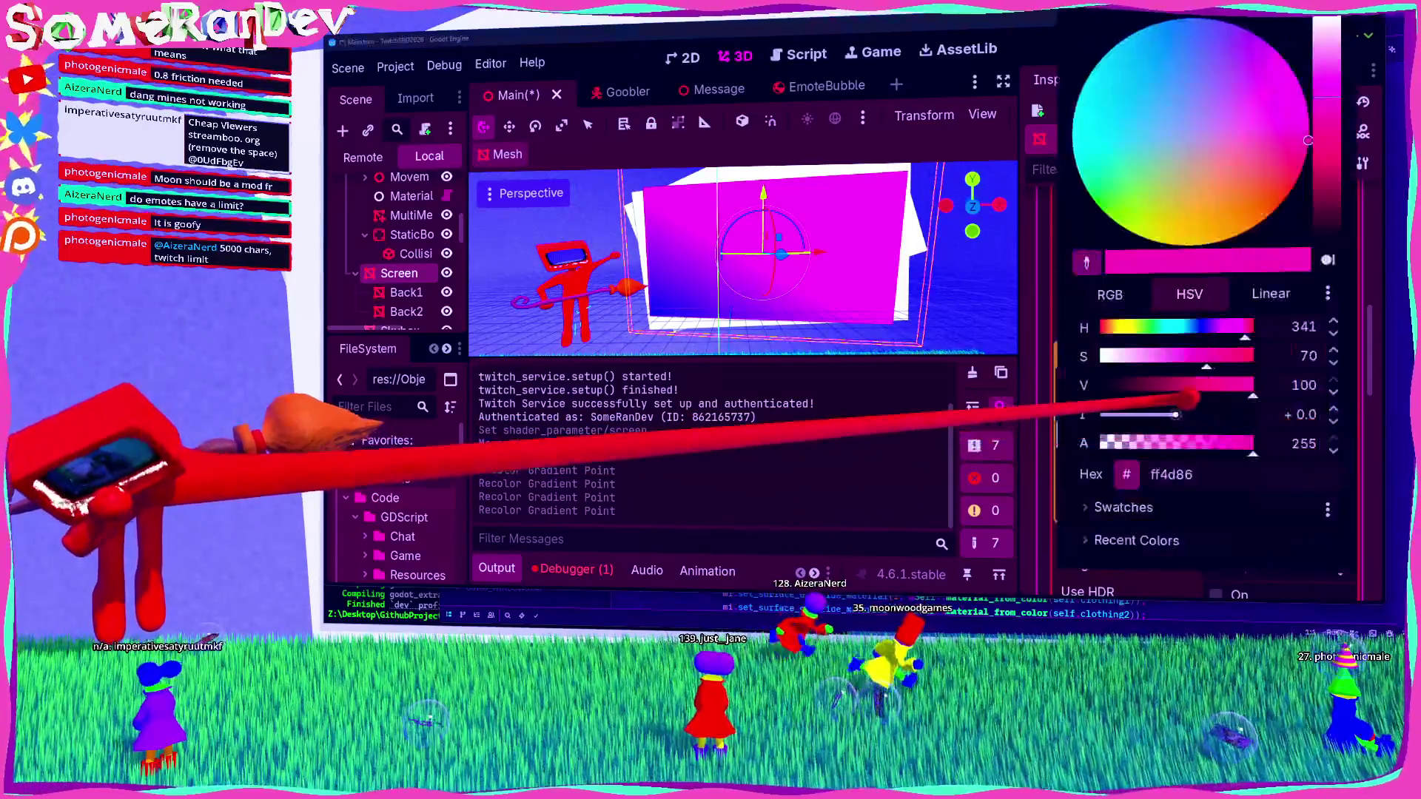
pyautogui.moveTo(1250, 390); pyautogui.dragTo(1175, 390)
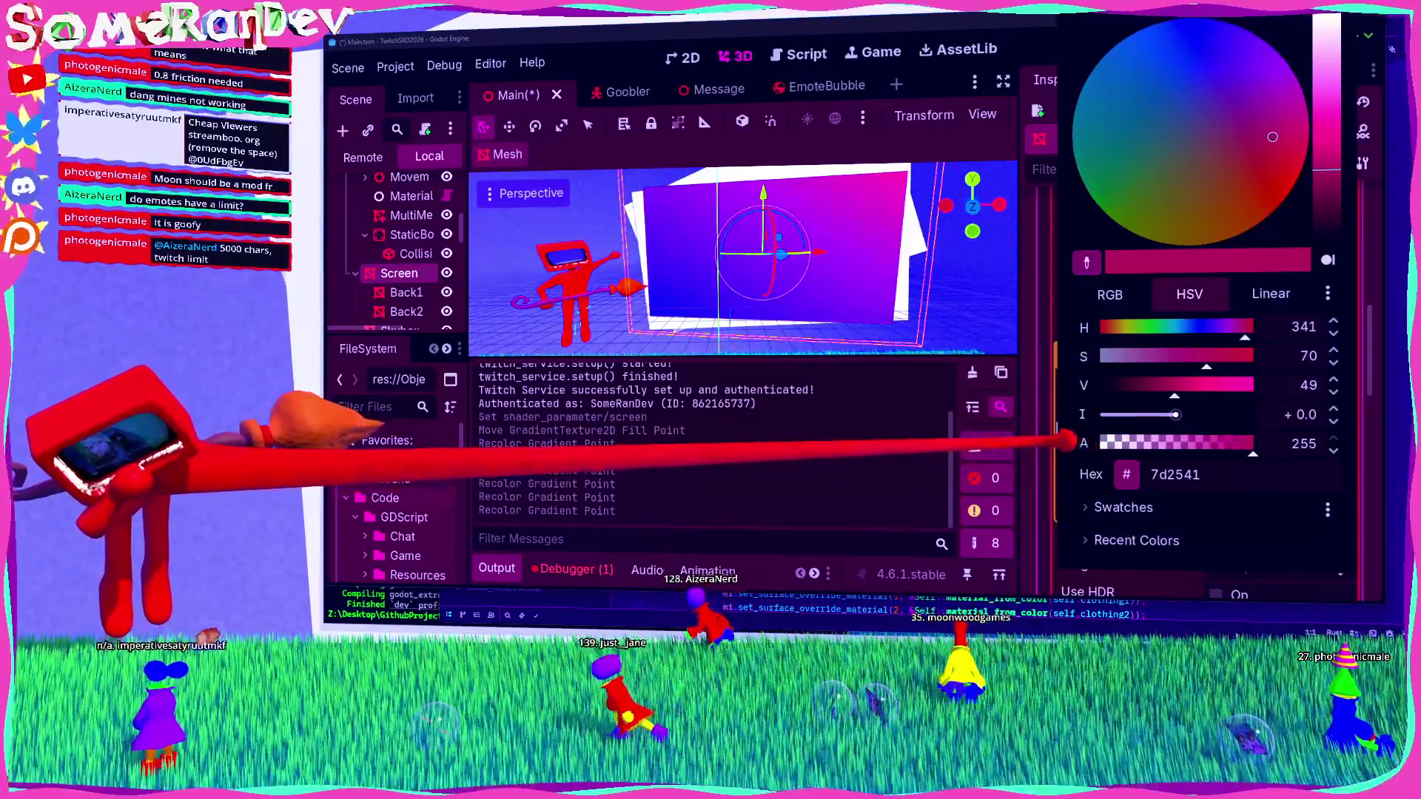
pyautogui.click(1045, 222)
pyautogui.click(1093, 43)
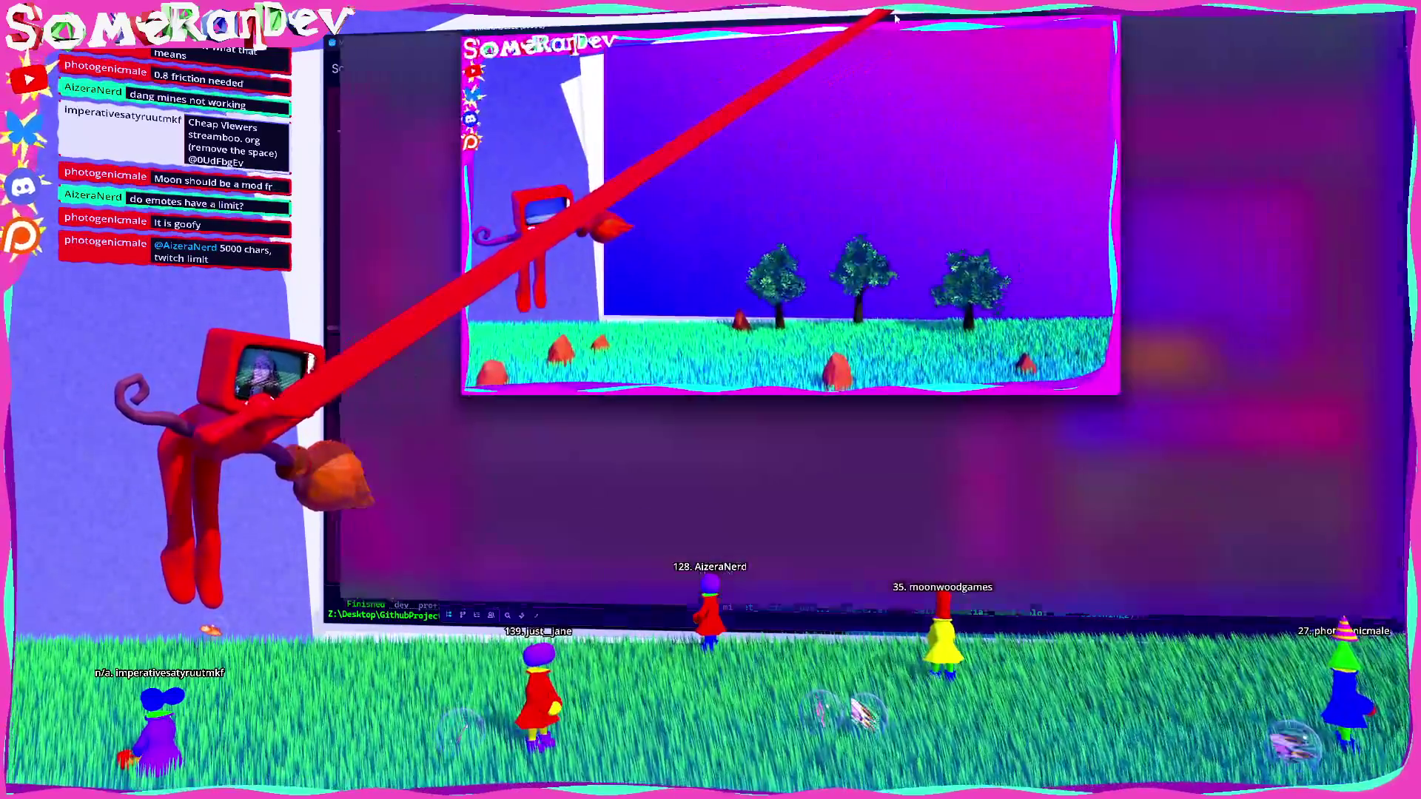
# Step: Maximize the running game window, then stop the game with F8
pyautogui.doubleClick(896, 19)
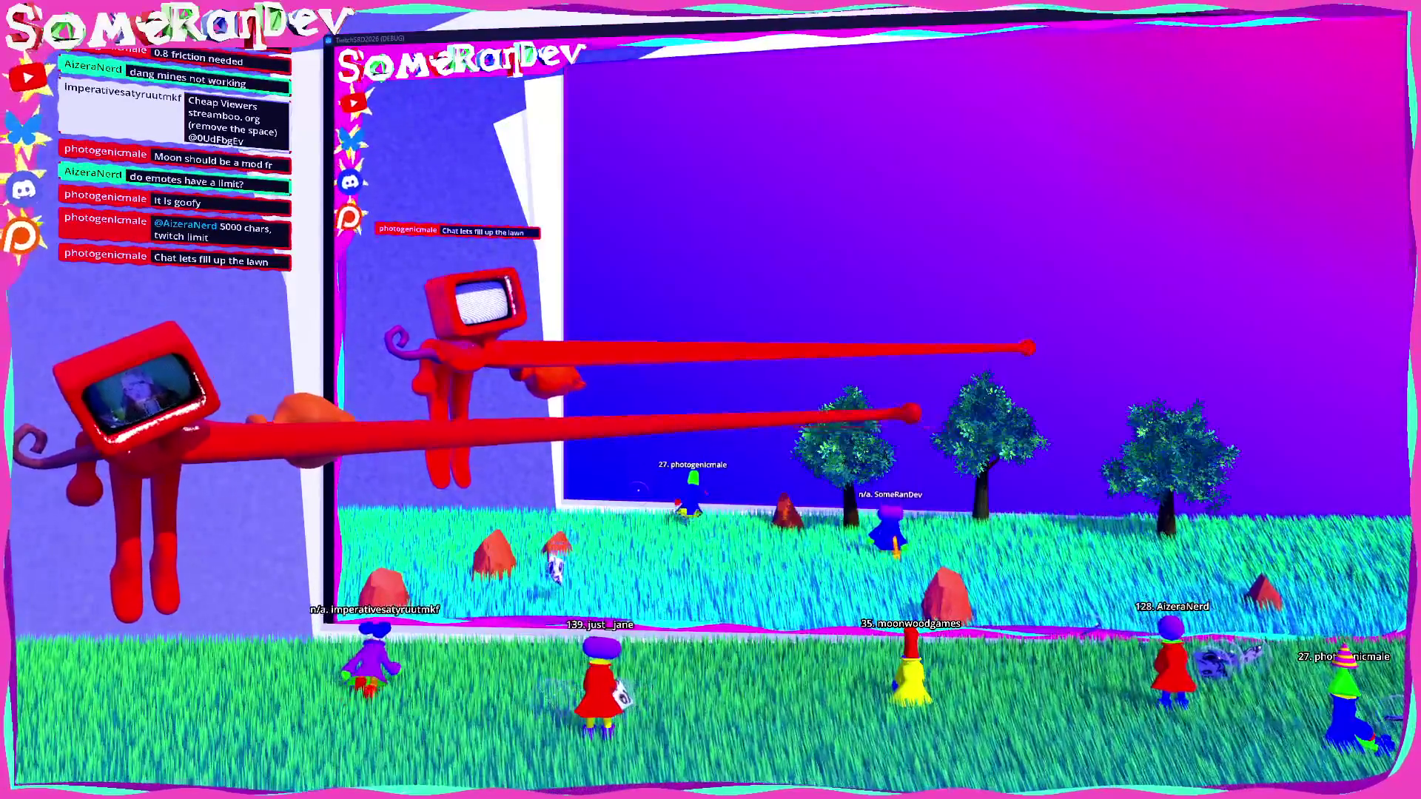
pyautogui.press('F8')
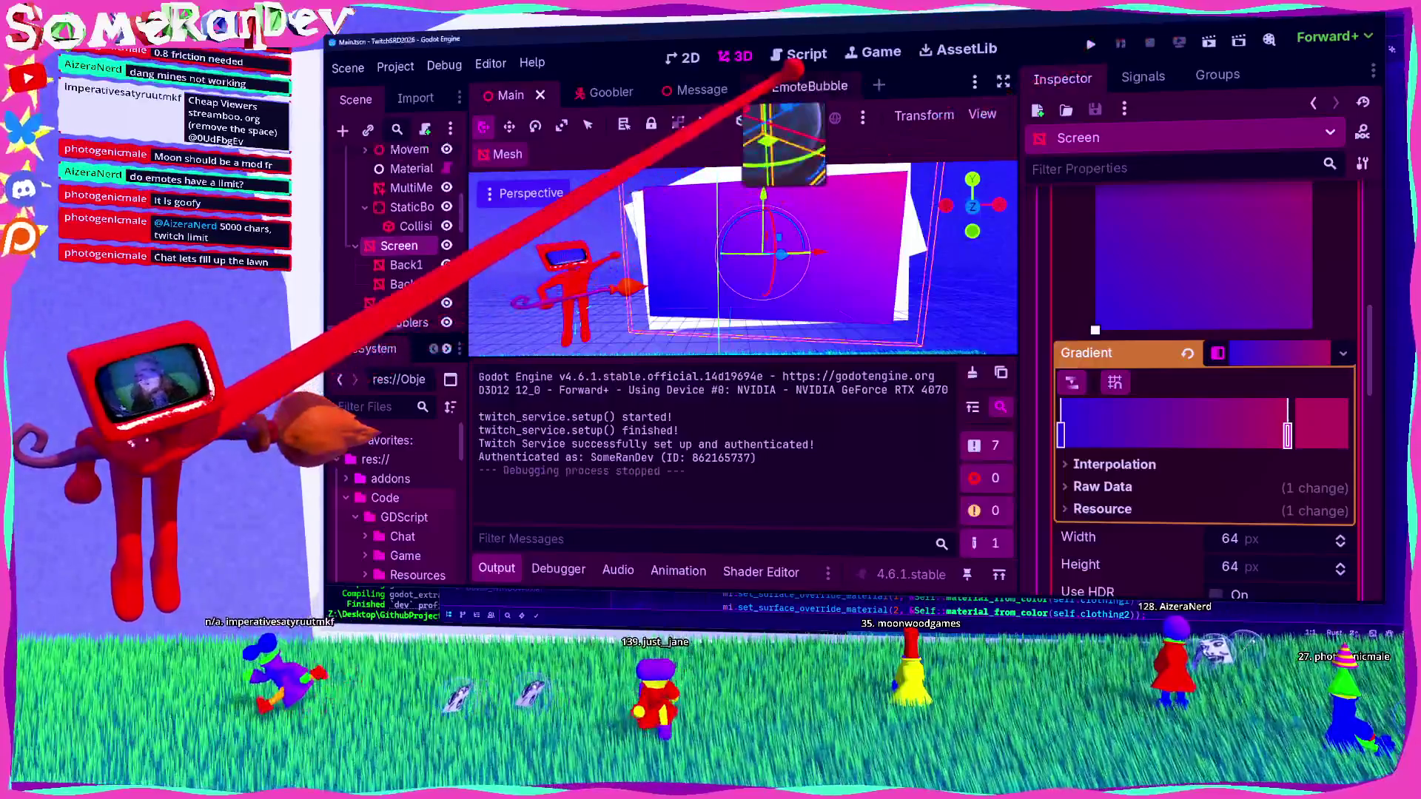
# Step: Make the EmoteBubble physics material absorbent and rough, save, and rerun the game from Main
pyautogui.click(800, 82)
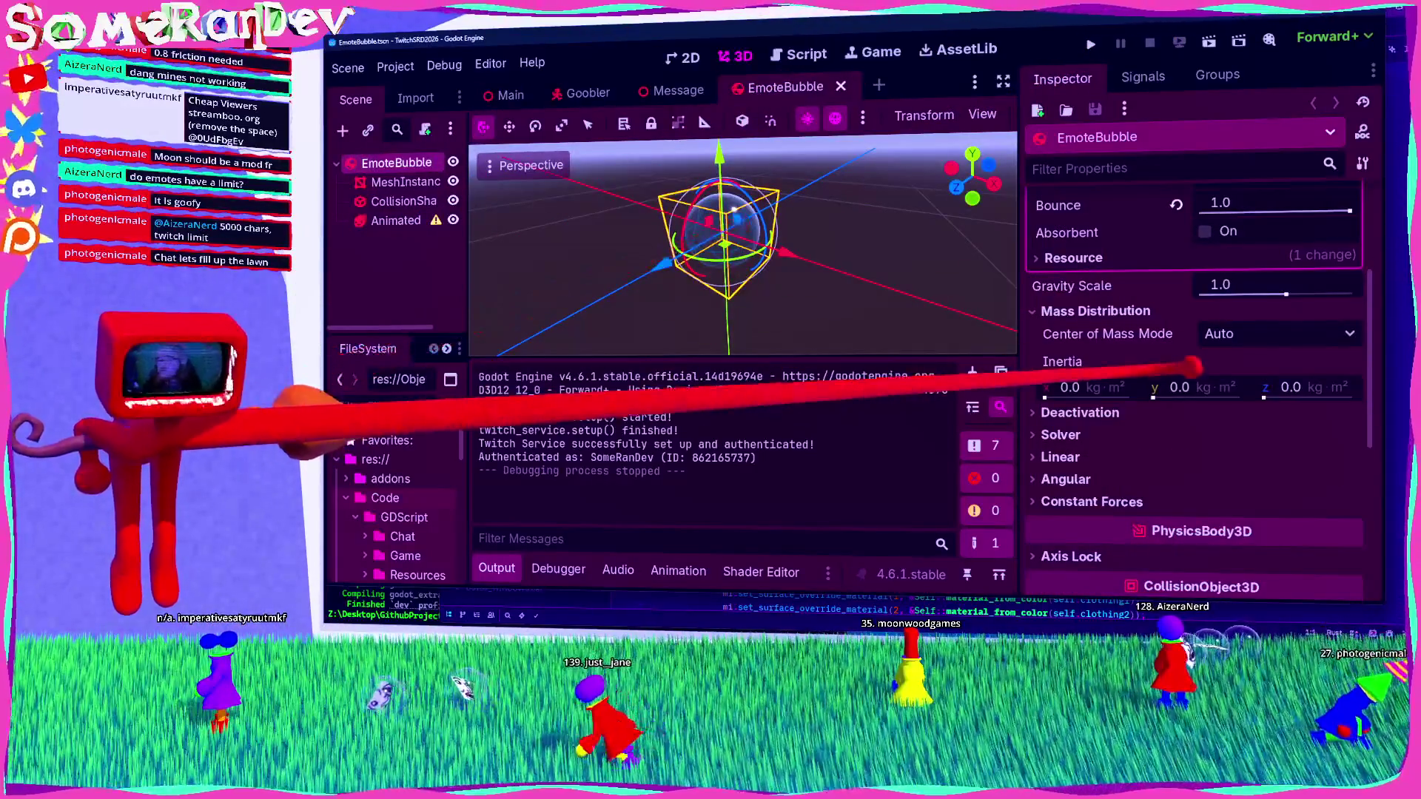
pyautogui.scroll(4, 1192, 364)
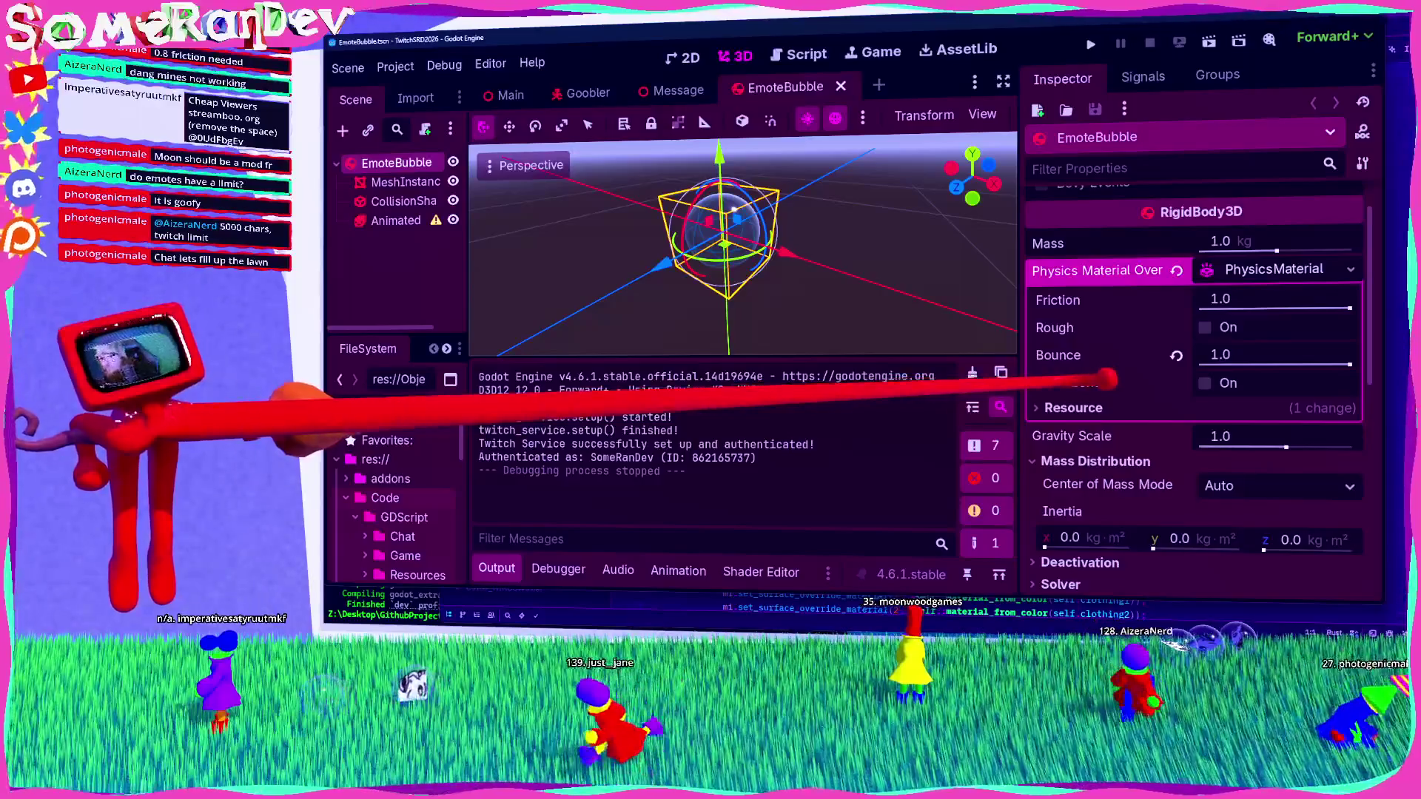
pyautogui.click(1106, 382)
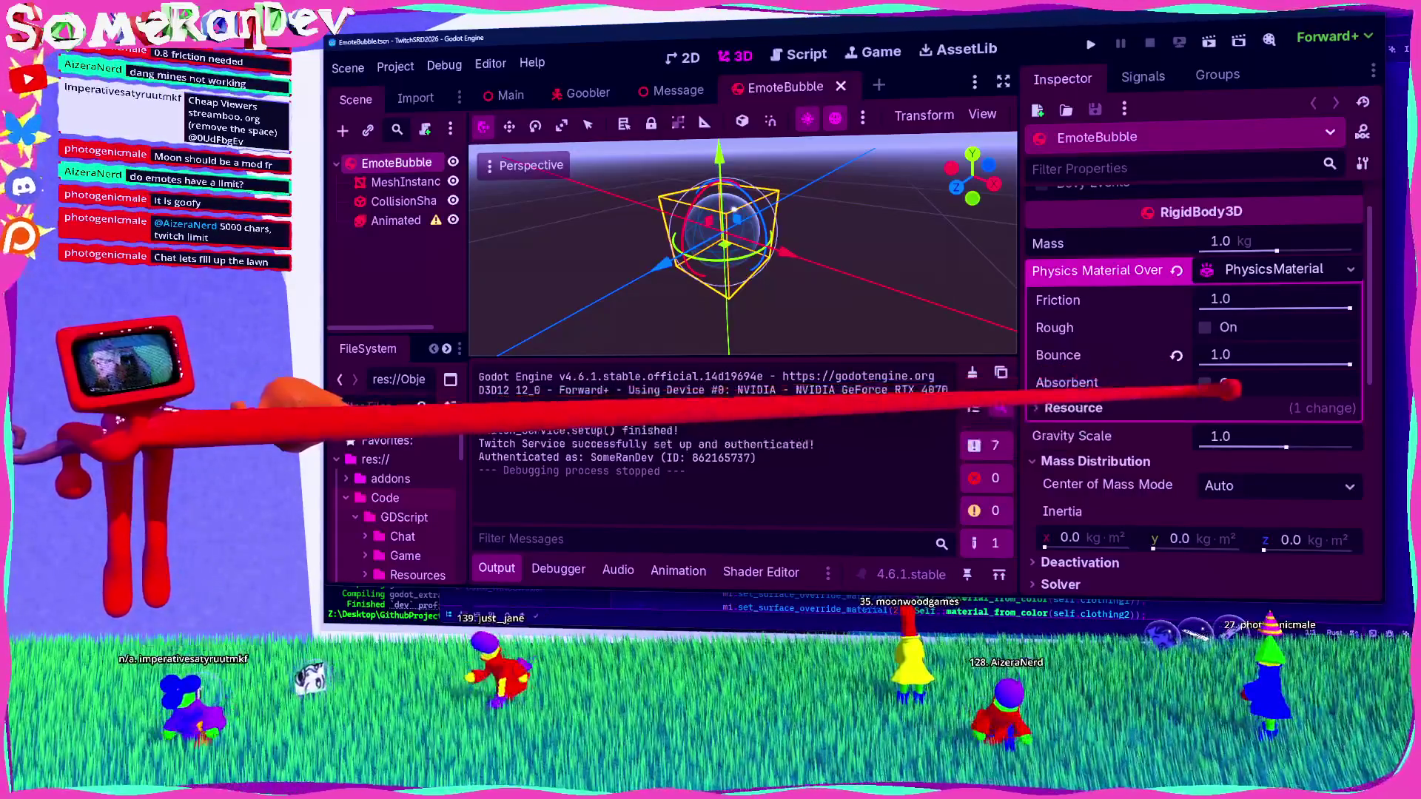
pyautogui.hotkey('ctrl', 's')
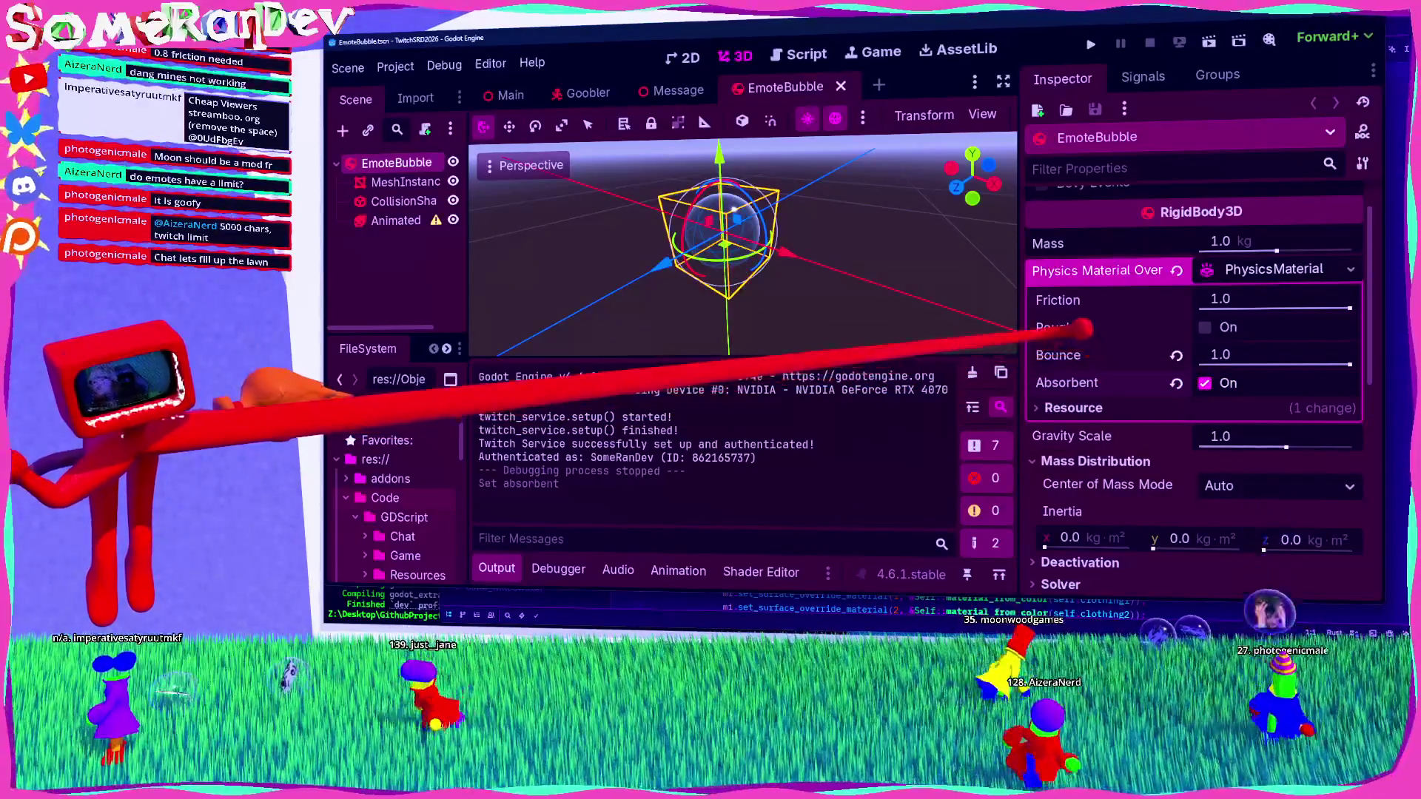
pyautogui.click(1218, 328)
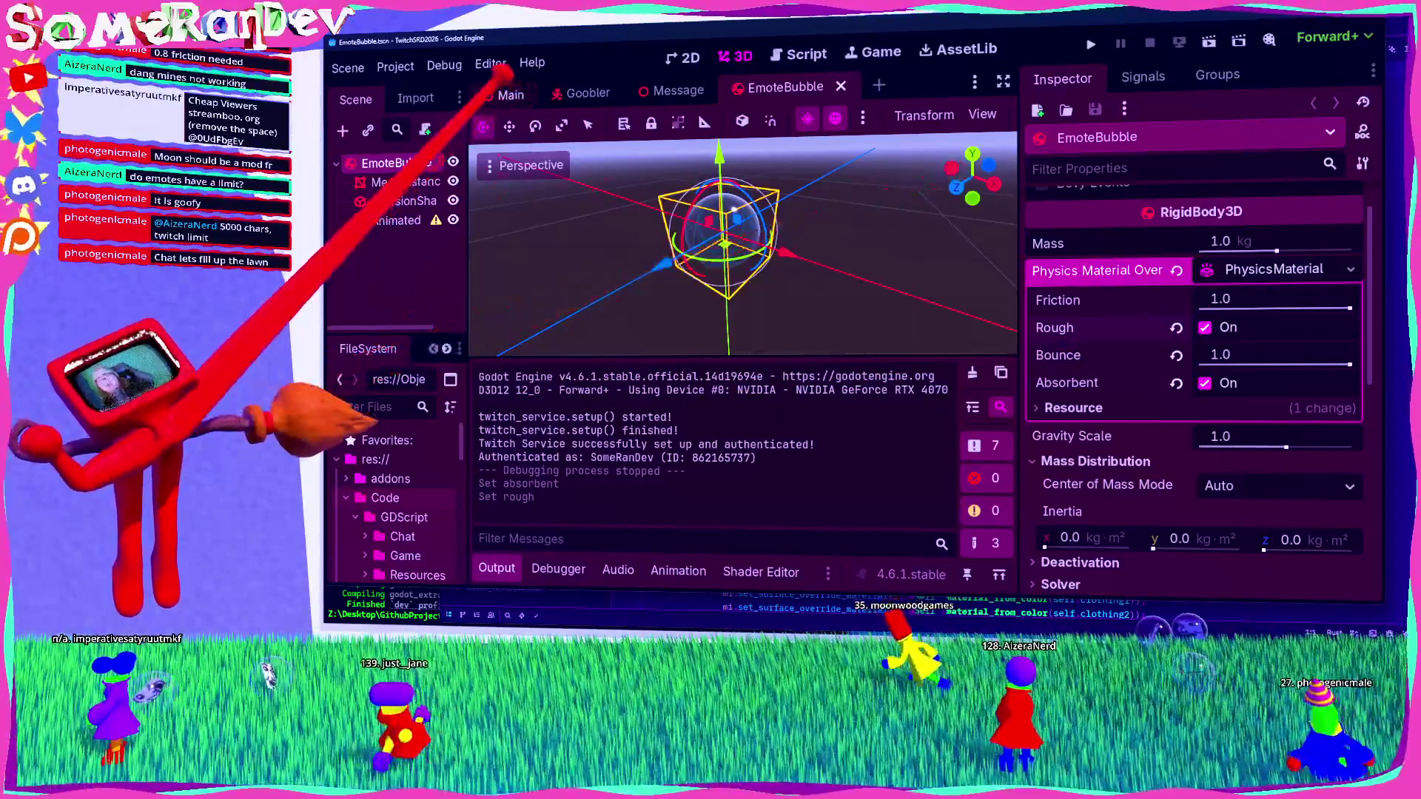
pyautogui.click(509, 95)
pyautogui.click(1094, 42)
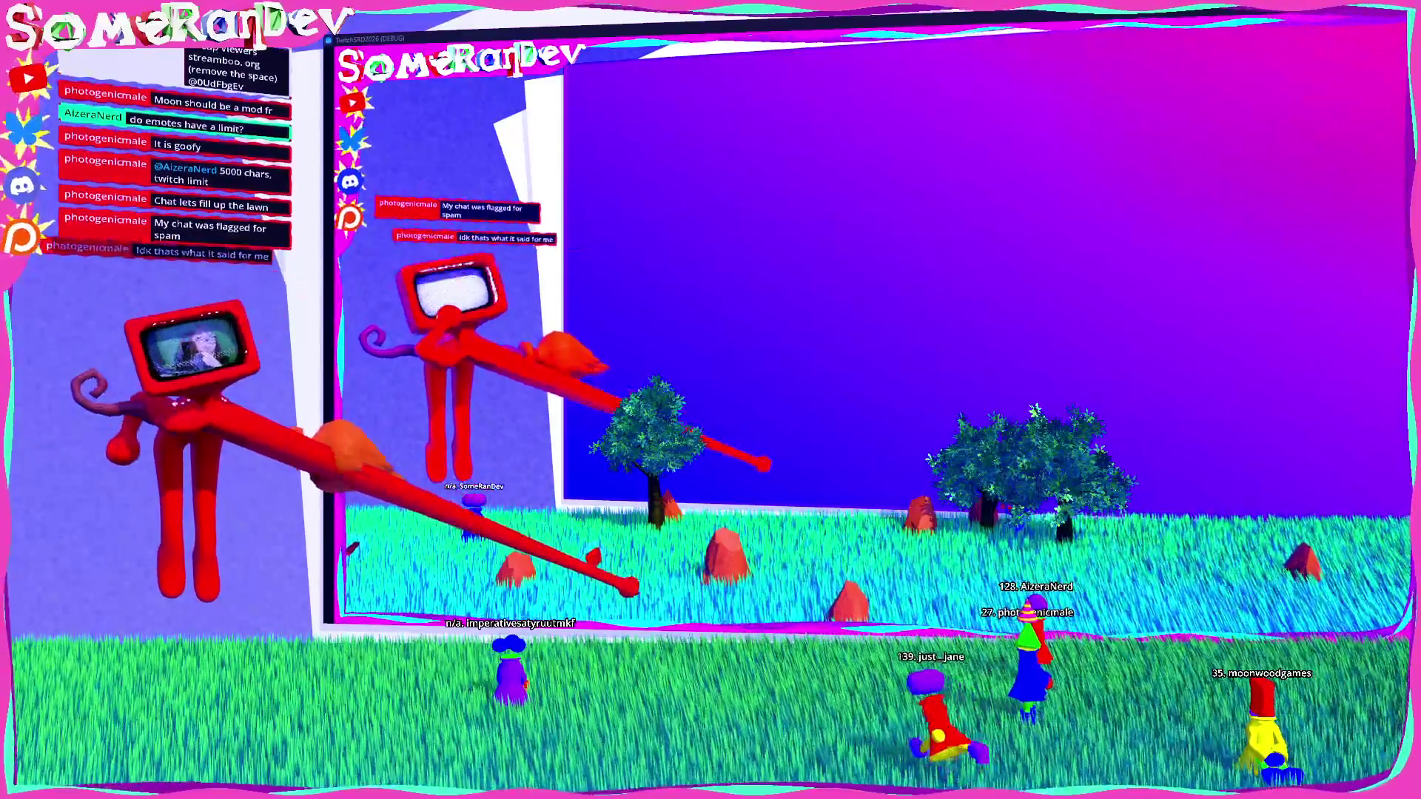
# Step: Shrink the game window back down after watching the test run
pyautogui.press('super+Down')
# Step: Stop the running game and select the Floor's StaticBody3D
pyautogui.press('F8')
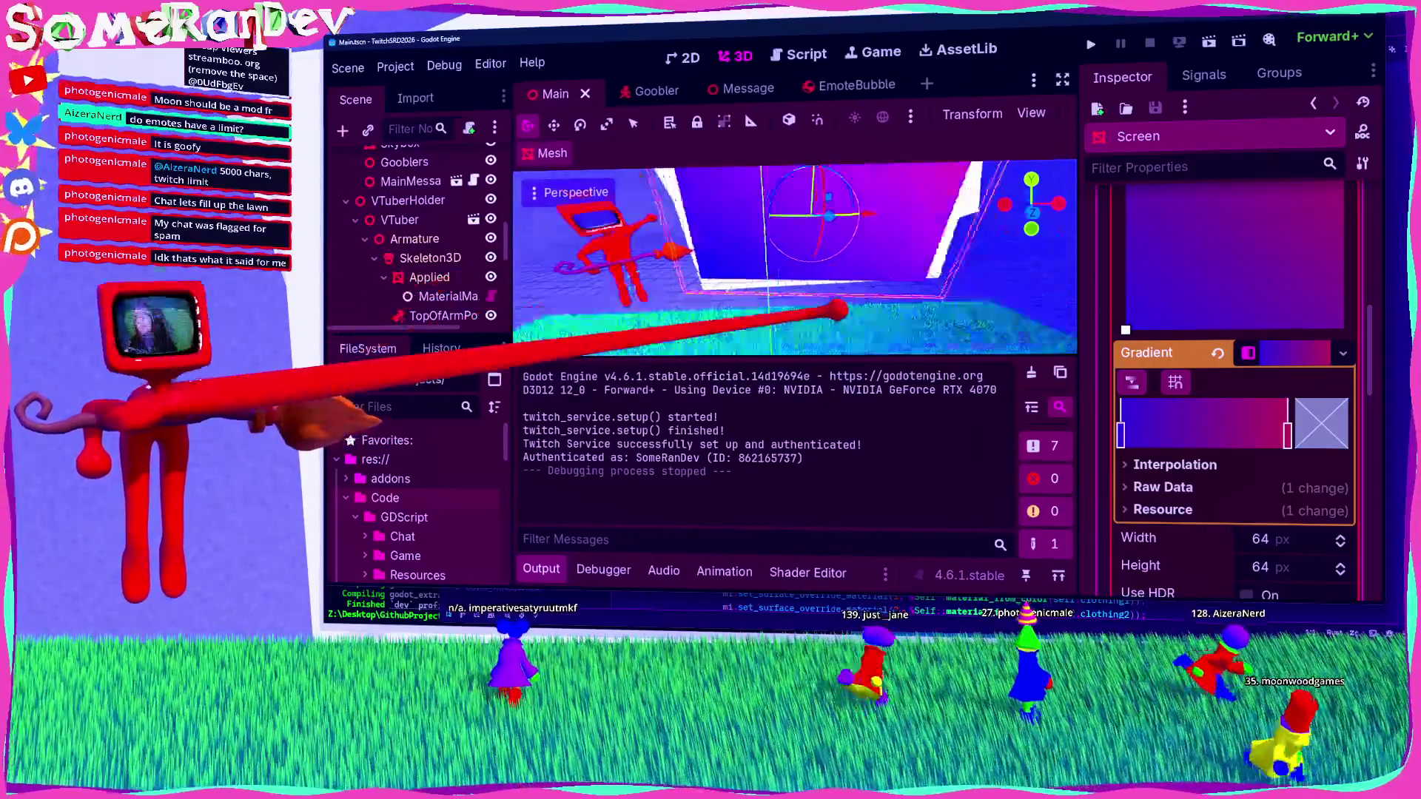
pyautogui.click(394, 162)
pyautogui.scroll(1, 415, 222)
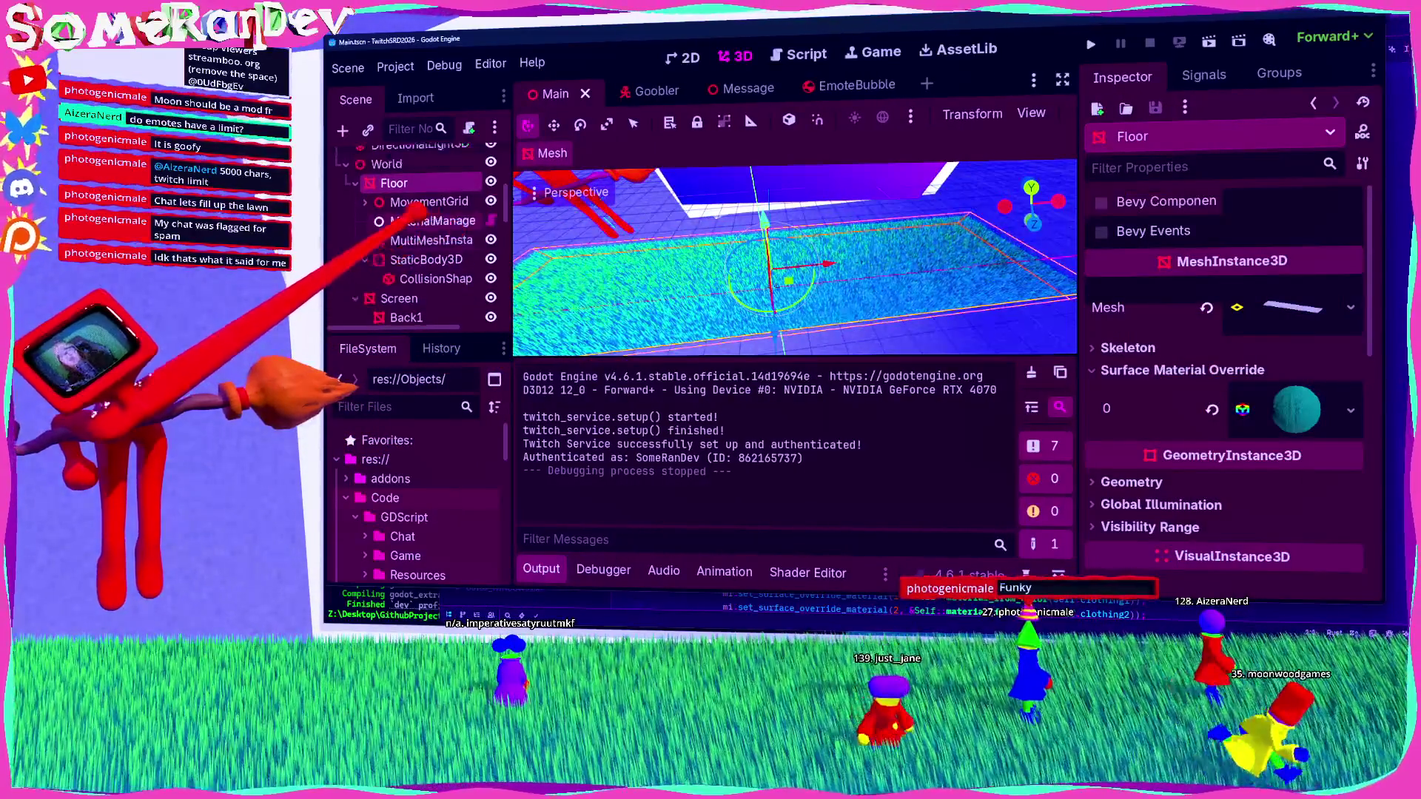
pyautogui.click(427, 259)
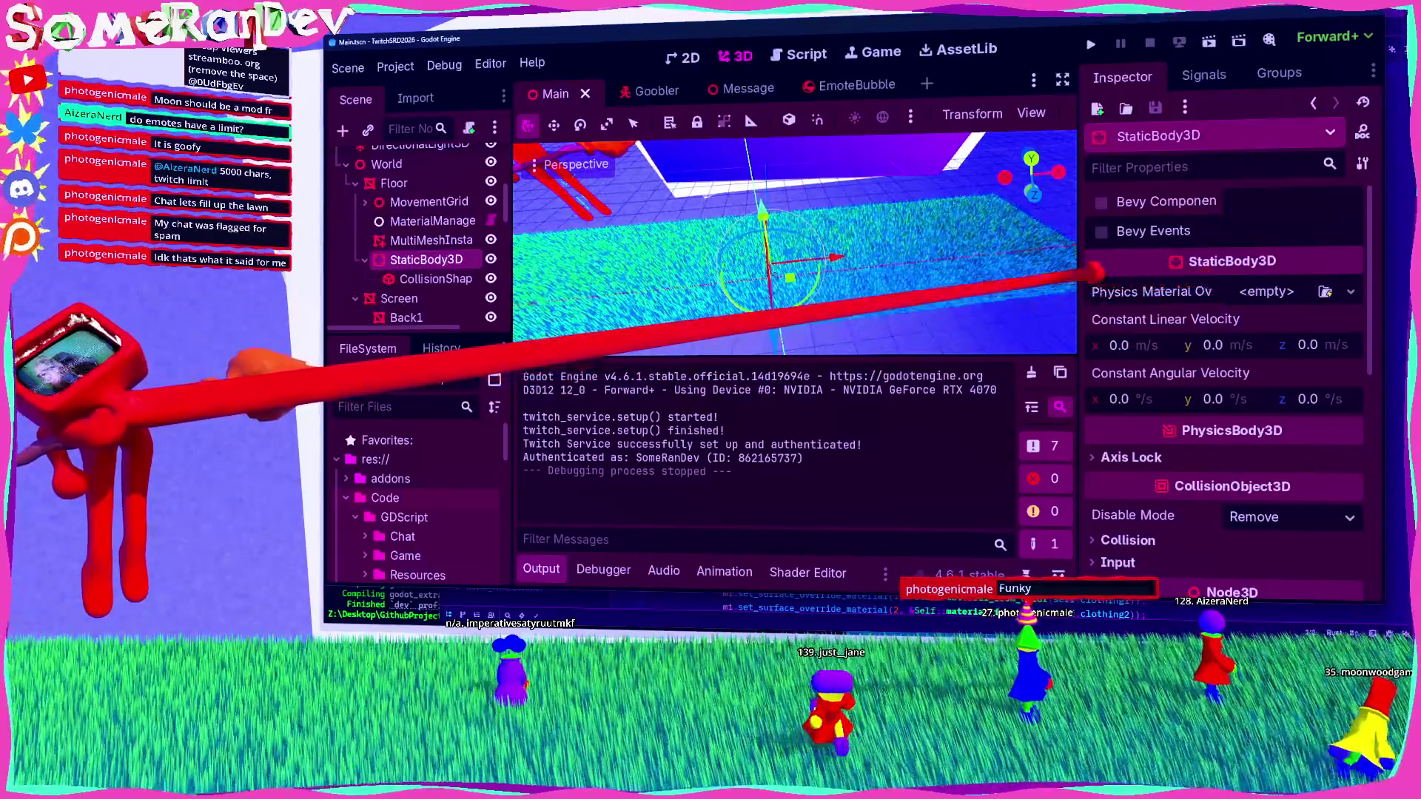
# Step: Give the floor body a new PhysicsMaterial with friction 0.7, save, and rerun the game
pyautogui.click(1248, 294)
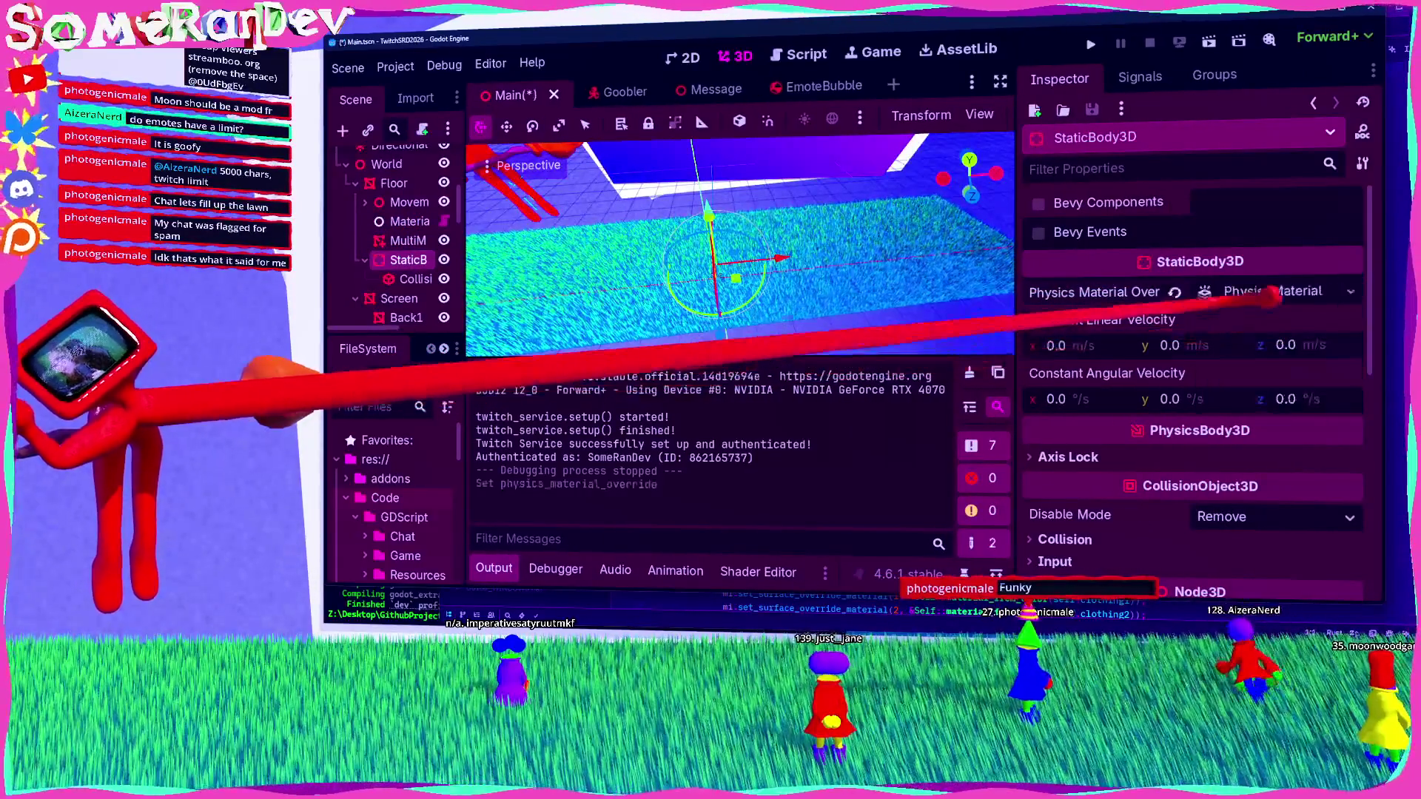
pyautogui.click(1251, 314)
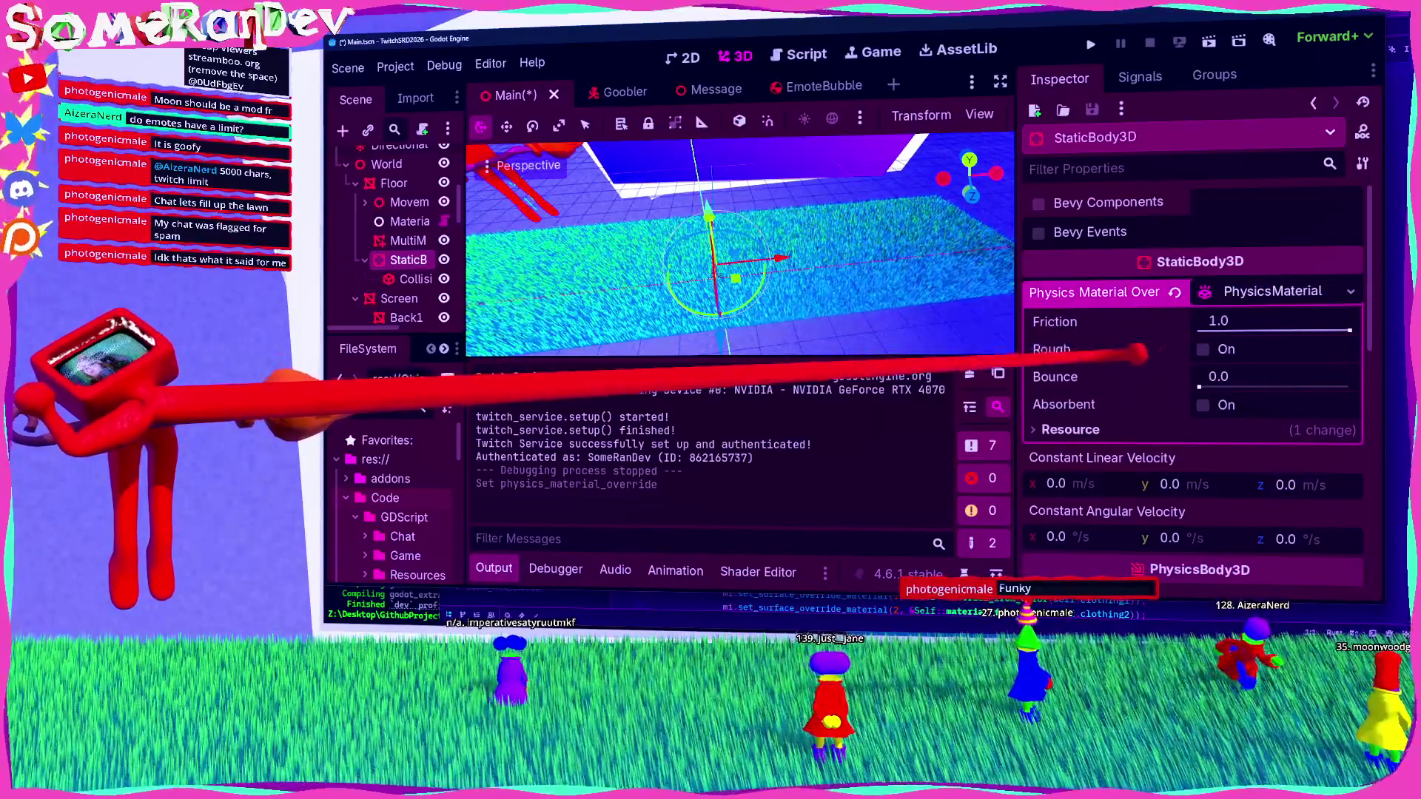
pyautogui.click(1258, 320)
pyautogui.write('0.7')
pyautogui.press('Return')
pyautogui.hotkey('ctrl', 's')
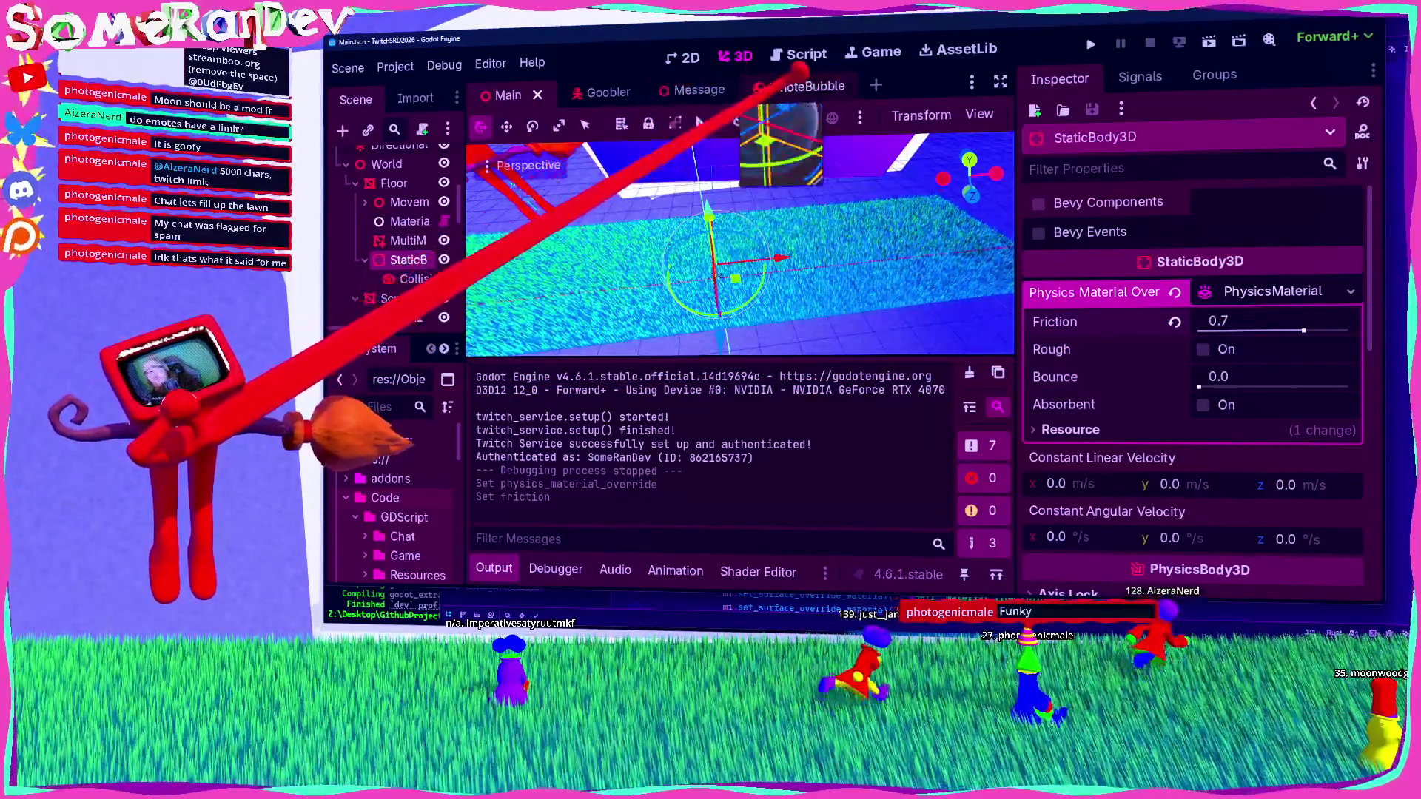
pyautogui.click(1090, 44)
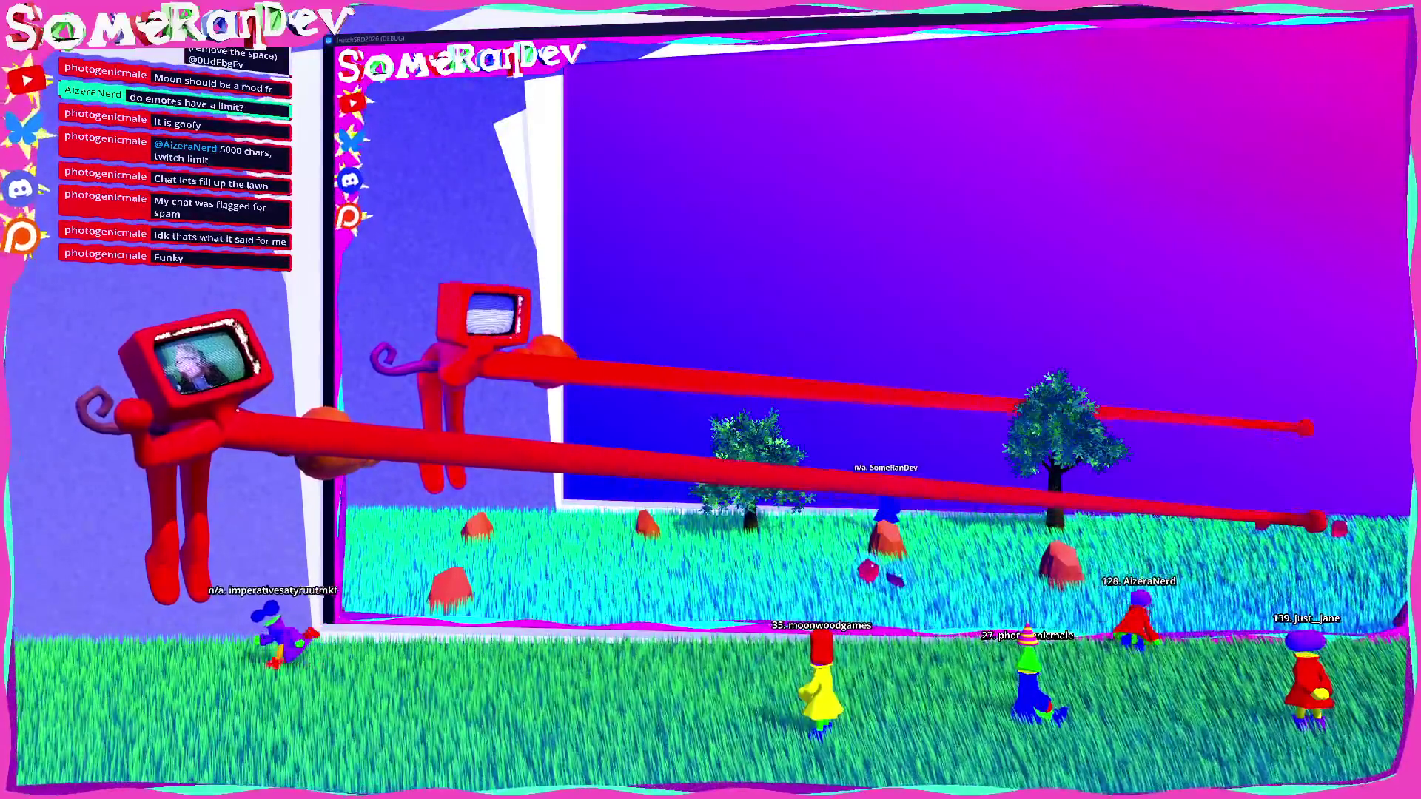
# Step: Shrink the full-screen game window and stop the running game
pyautogui.moveTo(576, 37)
pyautogui.mouseDown()
pyautogui.moveTo(576, 307)
pyautogui.moveTo(707, 189)
pyautogui.moveTo(679, 177)
pyautogui.mouseUp()
pyautogui.hotkey('alt', 'Tab')
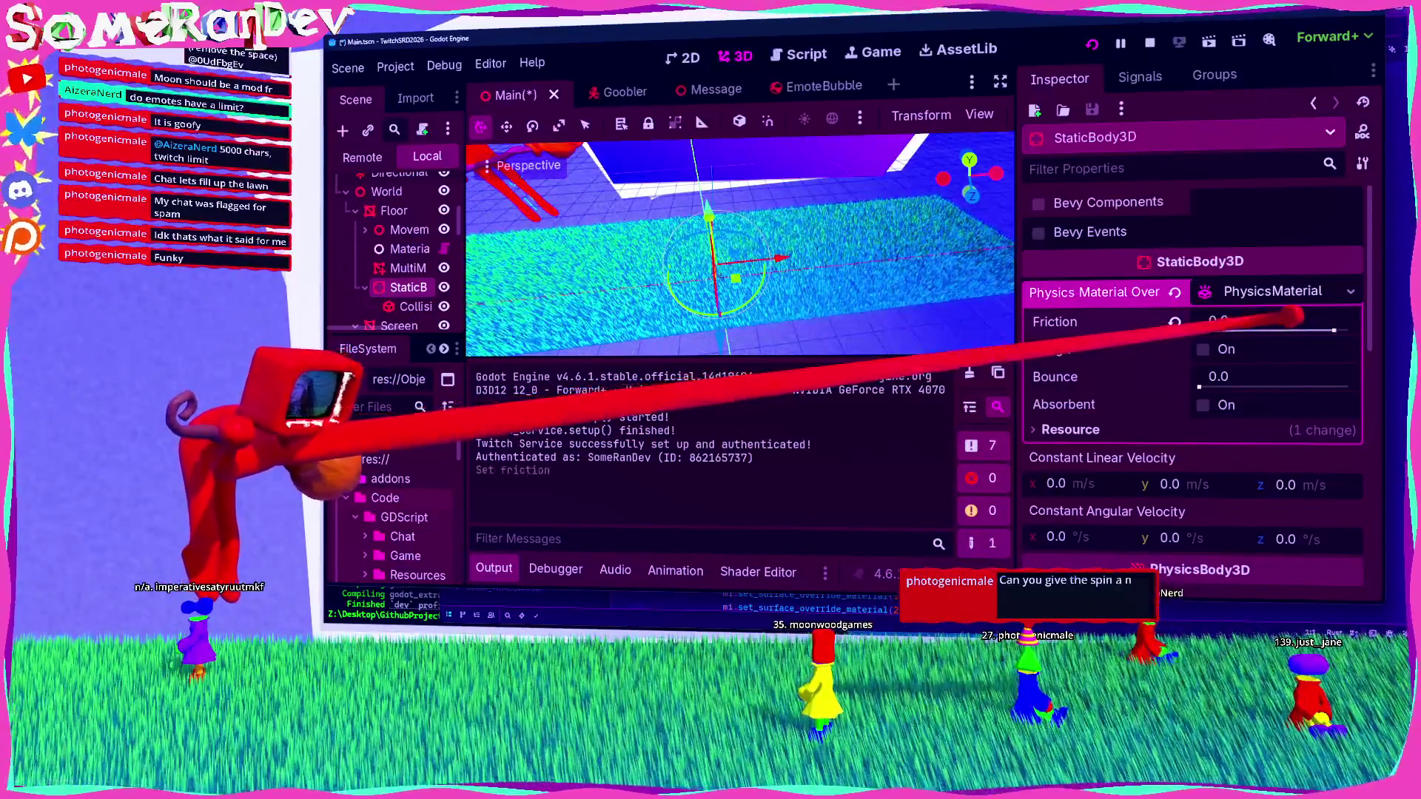
pyautogui.hotkey('alt', 'Tab')
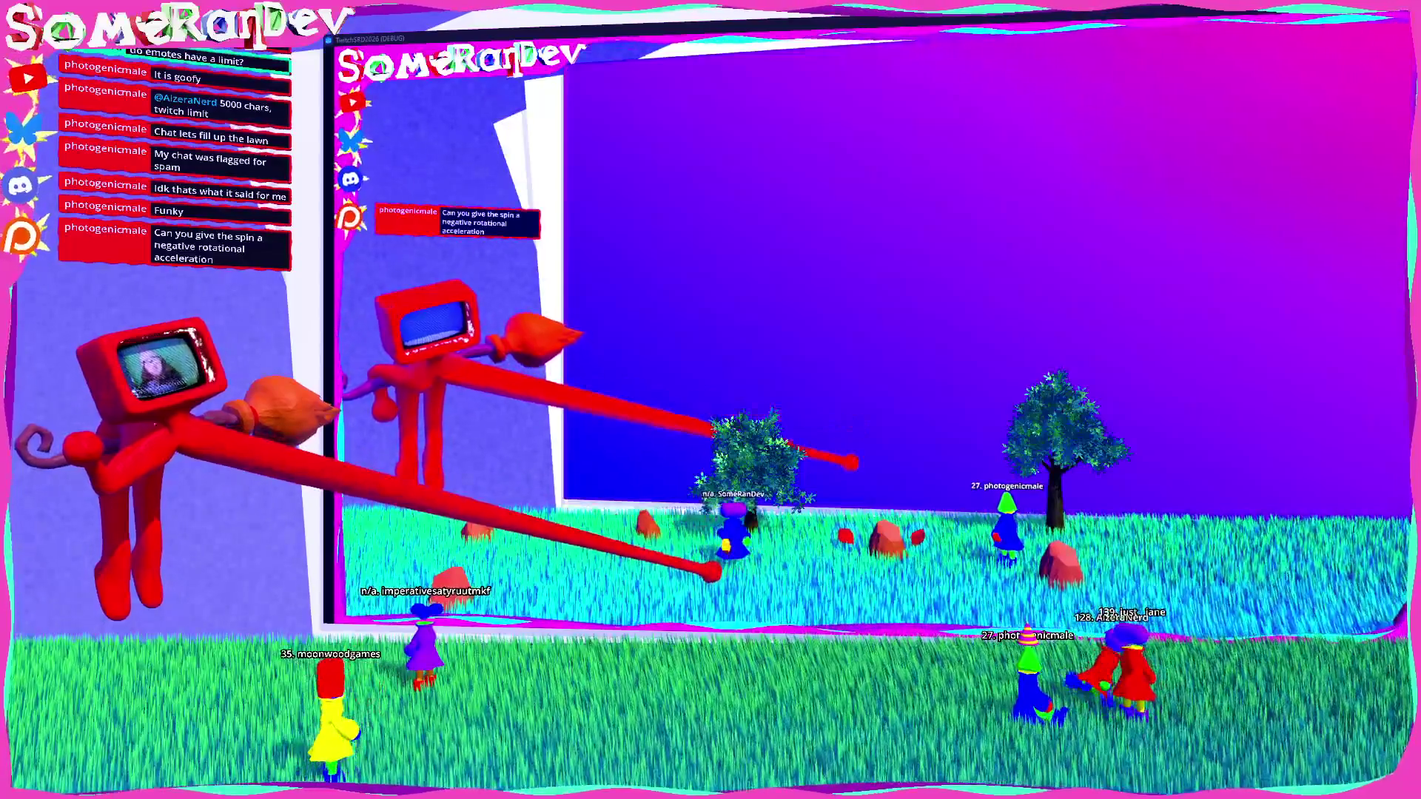
pyautogui.press('super+Down')
pyautogui.click(1149, 43)
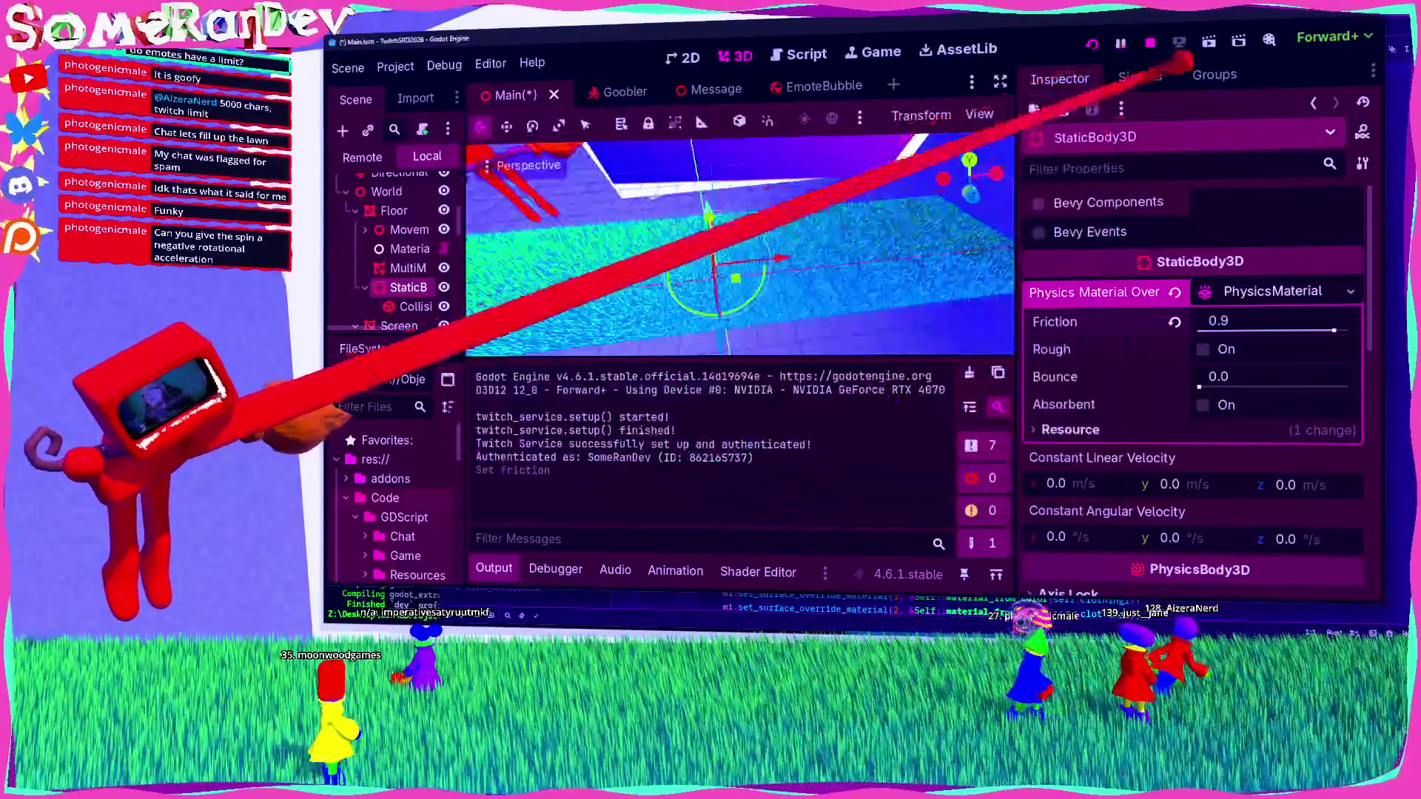
# Step: Raise the floor's friction to 1.0, enable Rough, and run the game again
pyautogui.moveTo(1259, 320); pyautogui.dragTo(1272, 318)
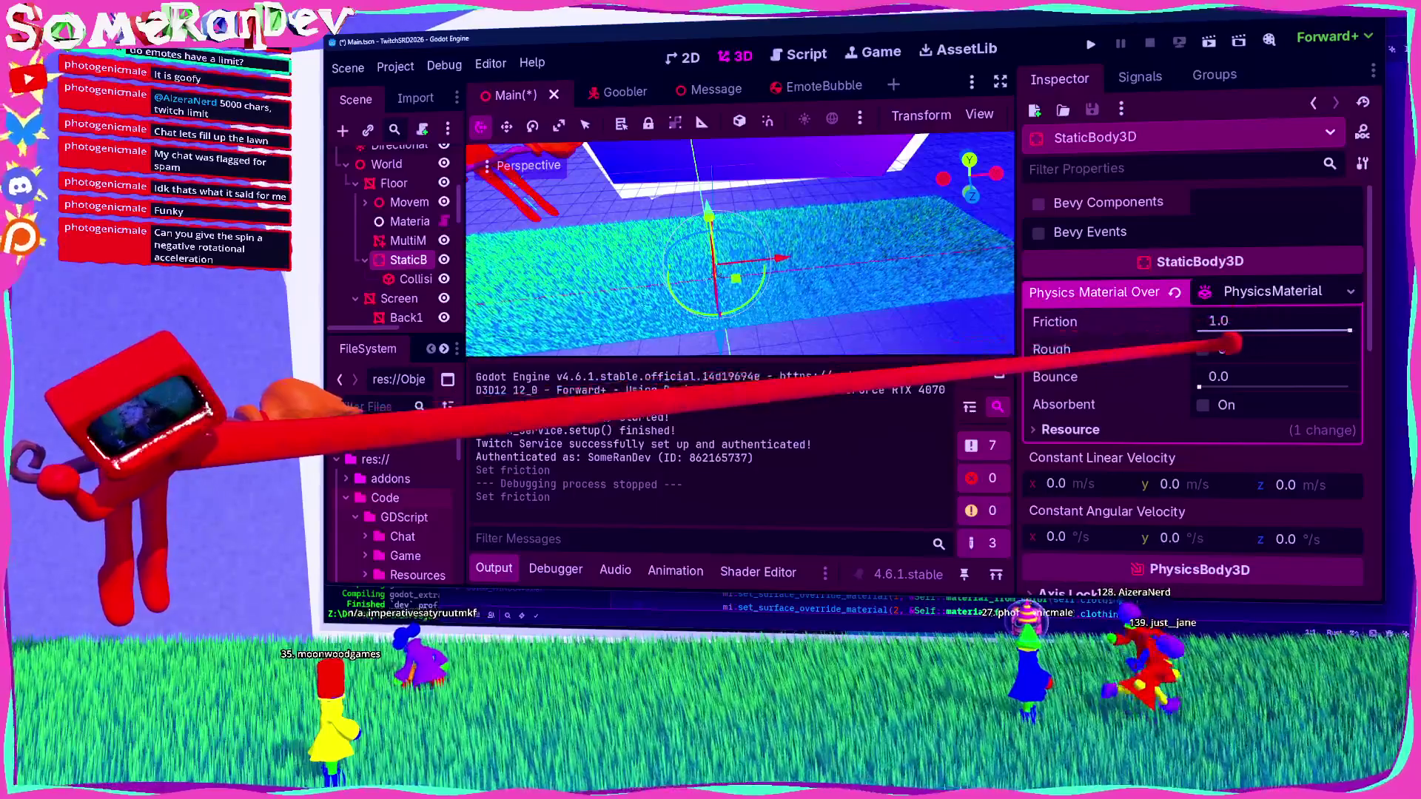
pyautogui.click(1203, 350)
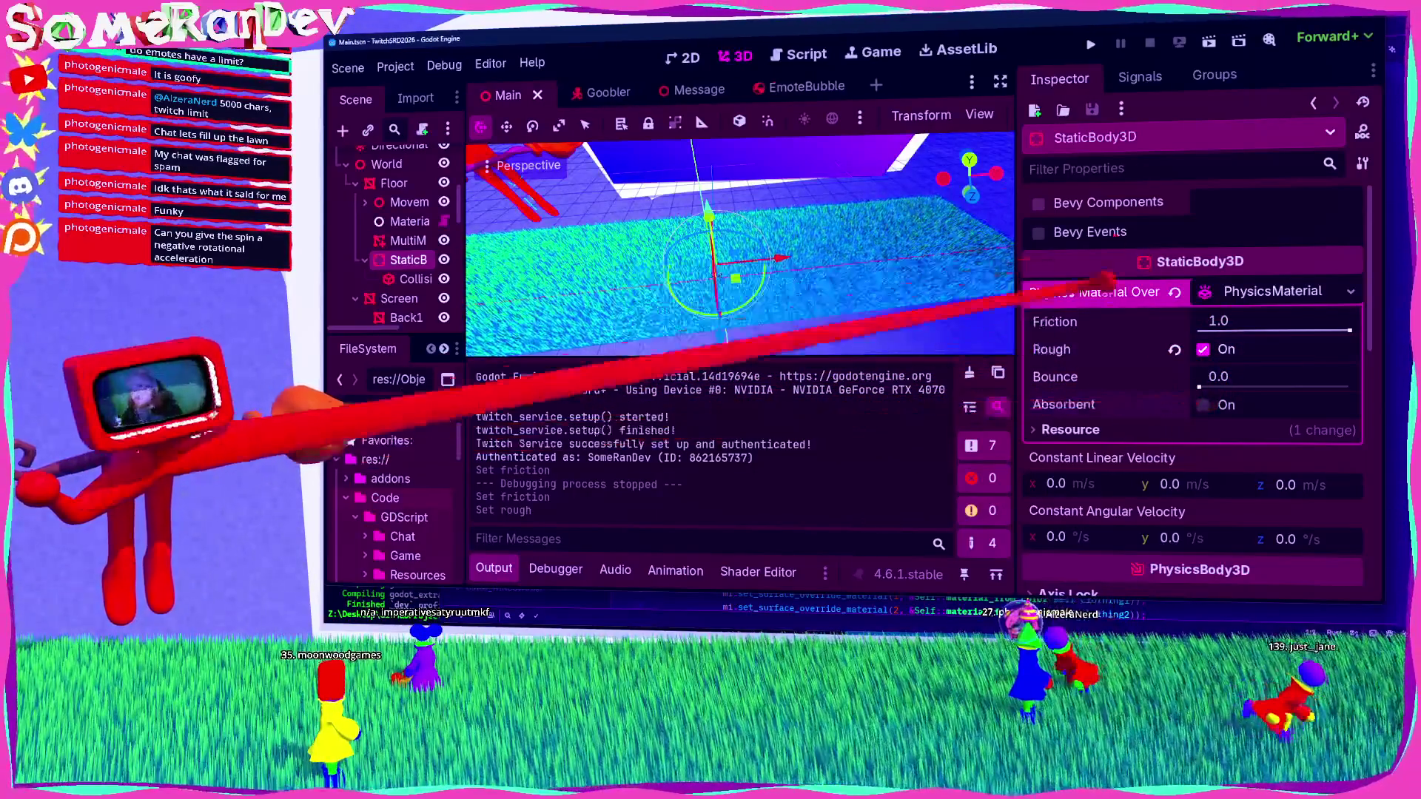
pyautogui.press('F5')
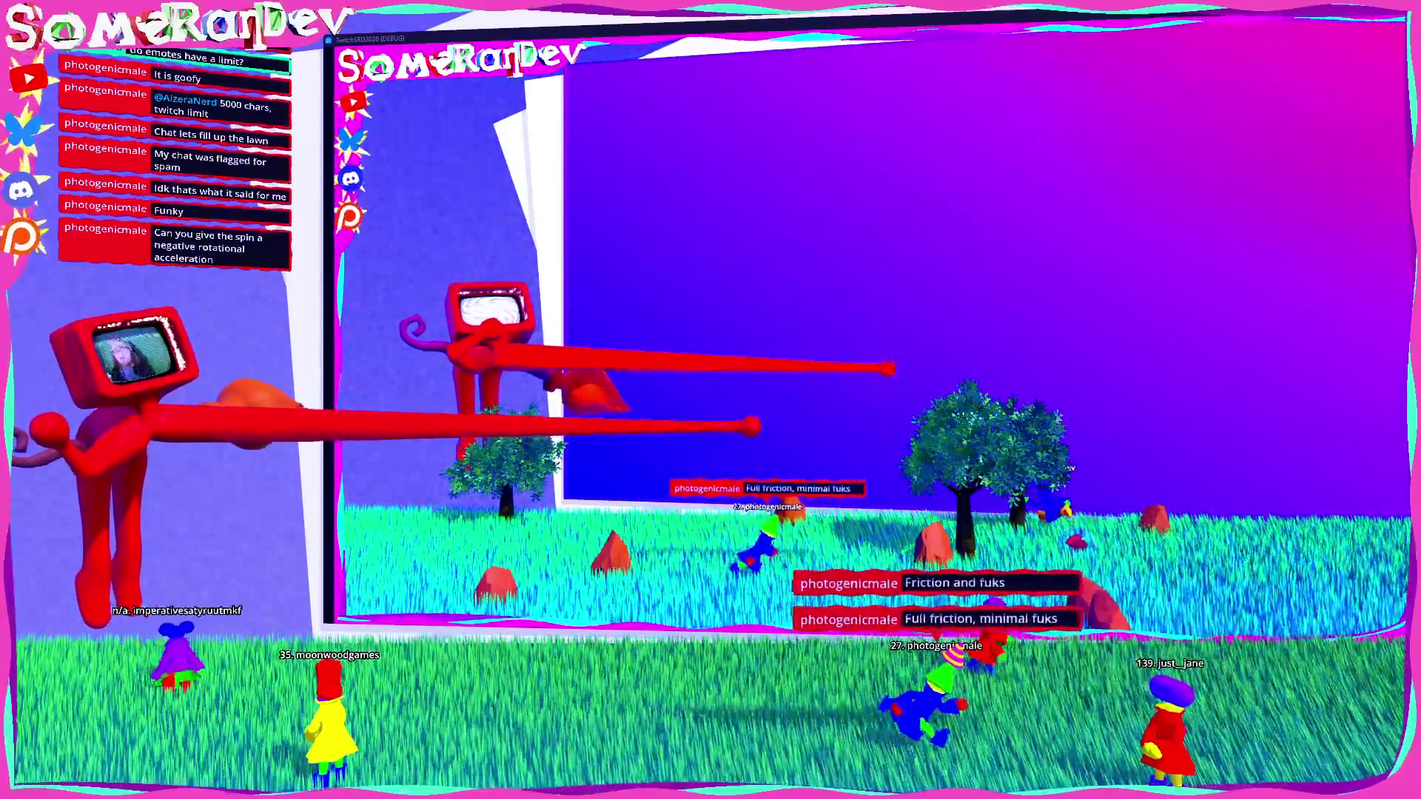
# Step: End the friction test run with F8 to return to the editor
pyautogui.press('F8')
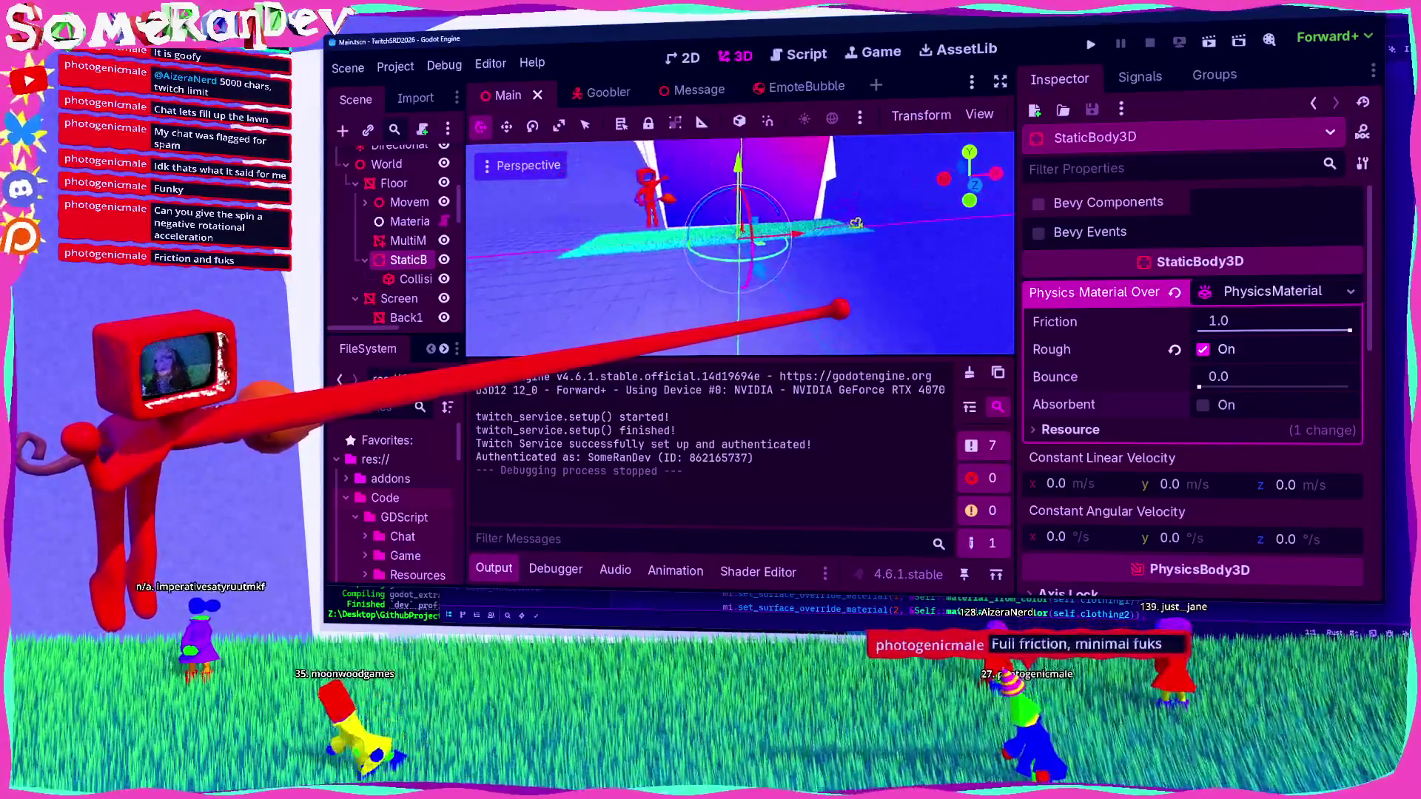
# Step: Add a StaticBody3D2 under Floor and give it a CollisionShape3D child
pyautogui.moveTo(466, 282); pyautogui.dragTo(523, 273)
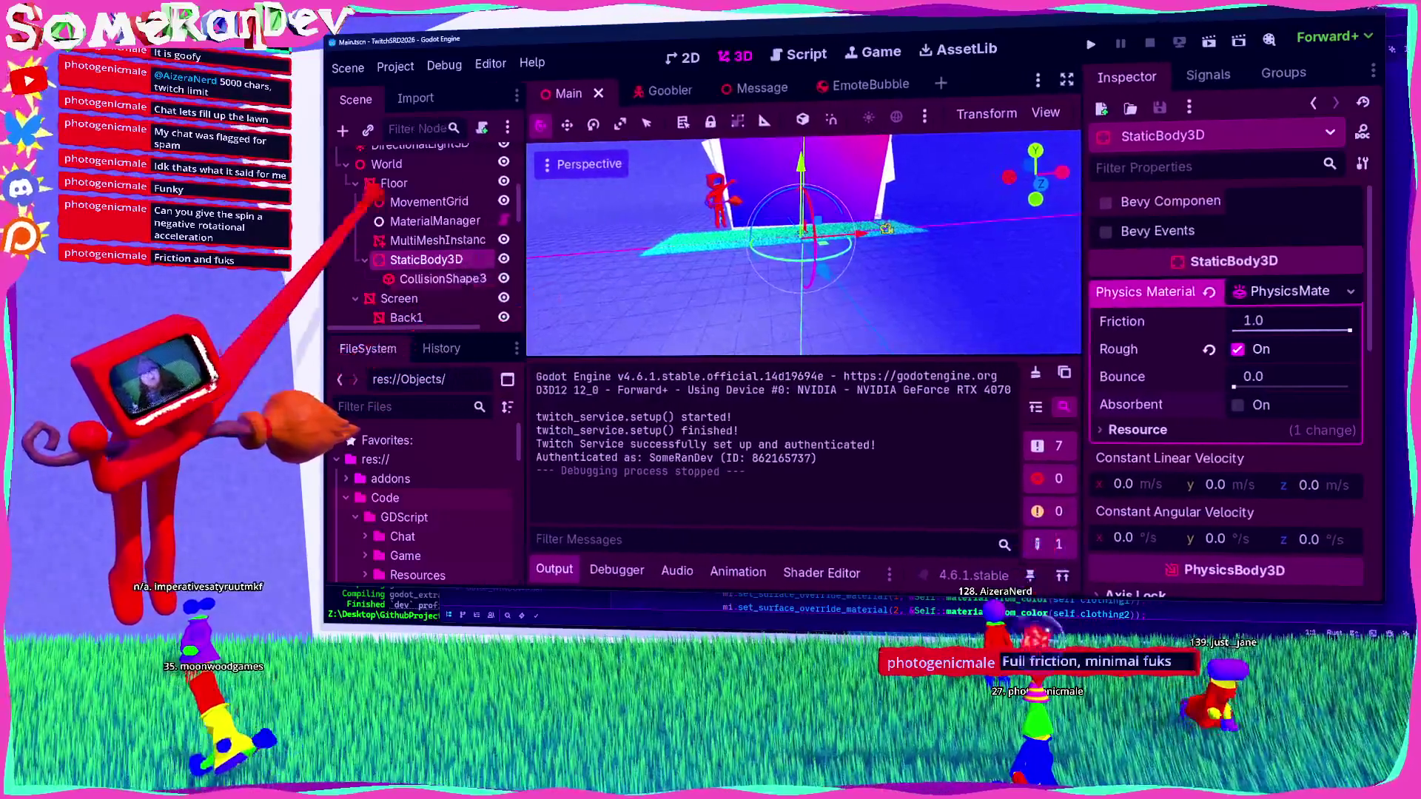
pyautogui.click(393, 183)
pyautogui.click(342, 130)
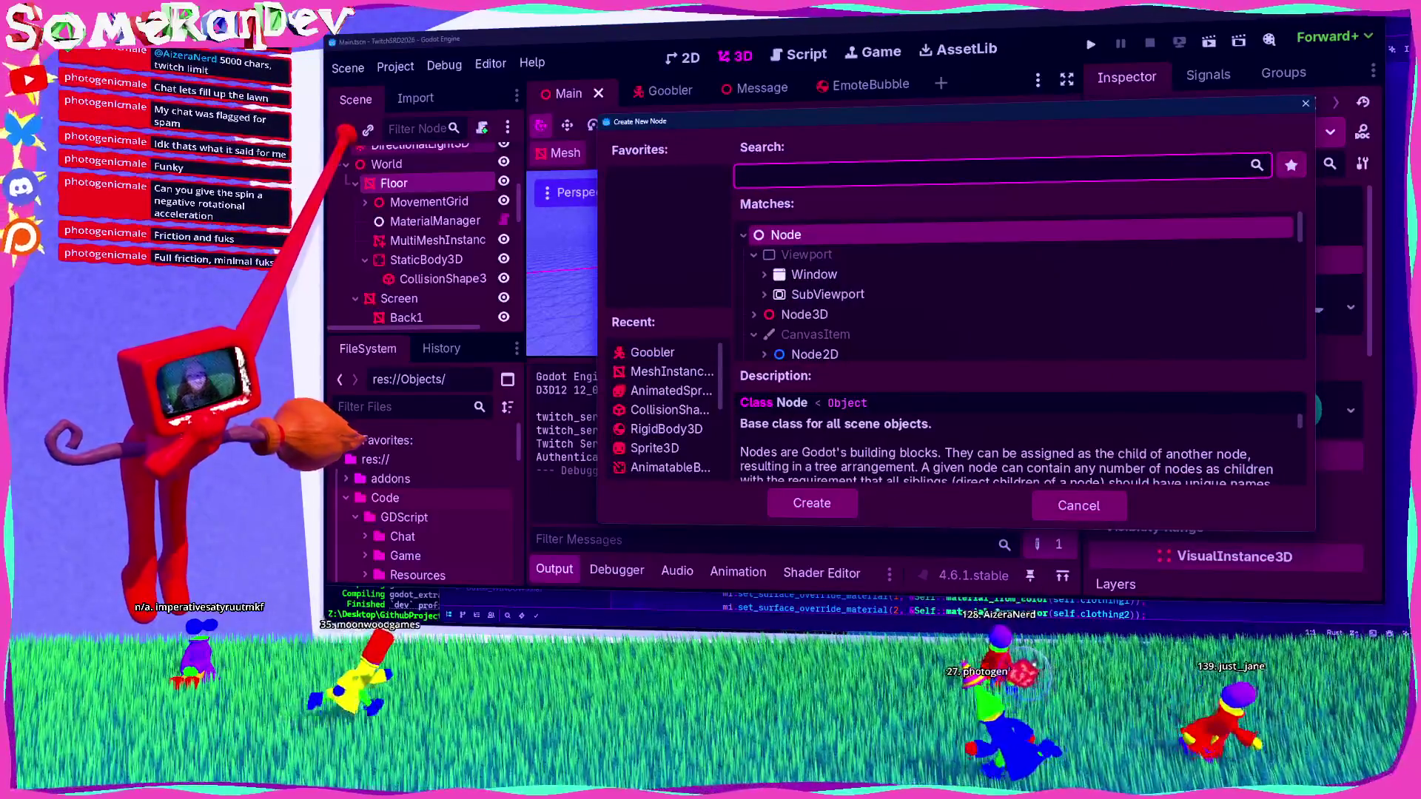
pyautogui.write('static')
pyautogui.press('Return')
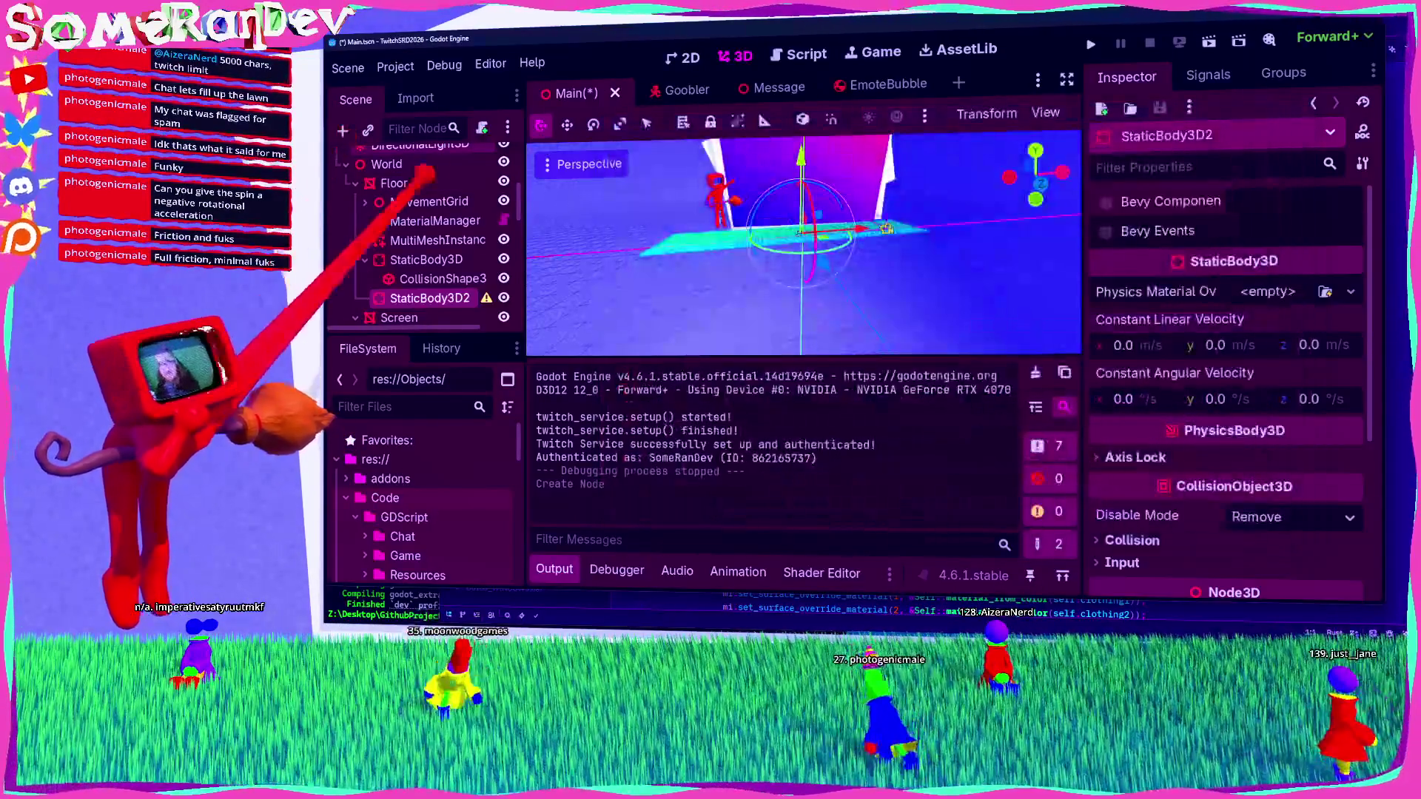
pyautogui.click(343, 130)
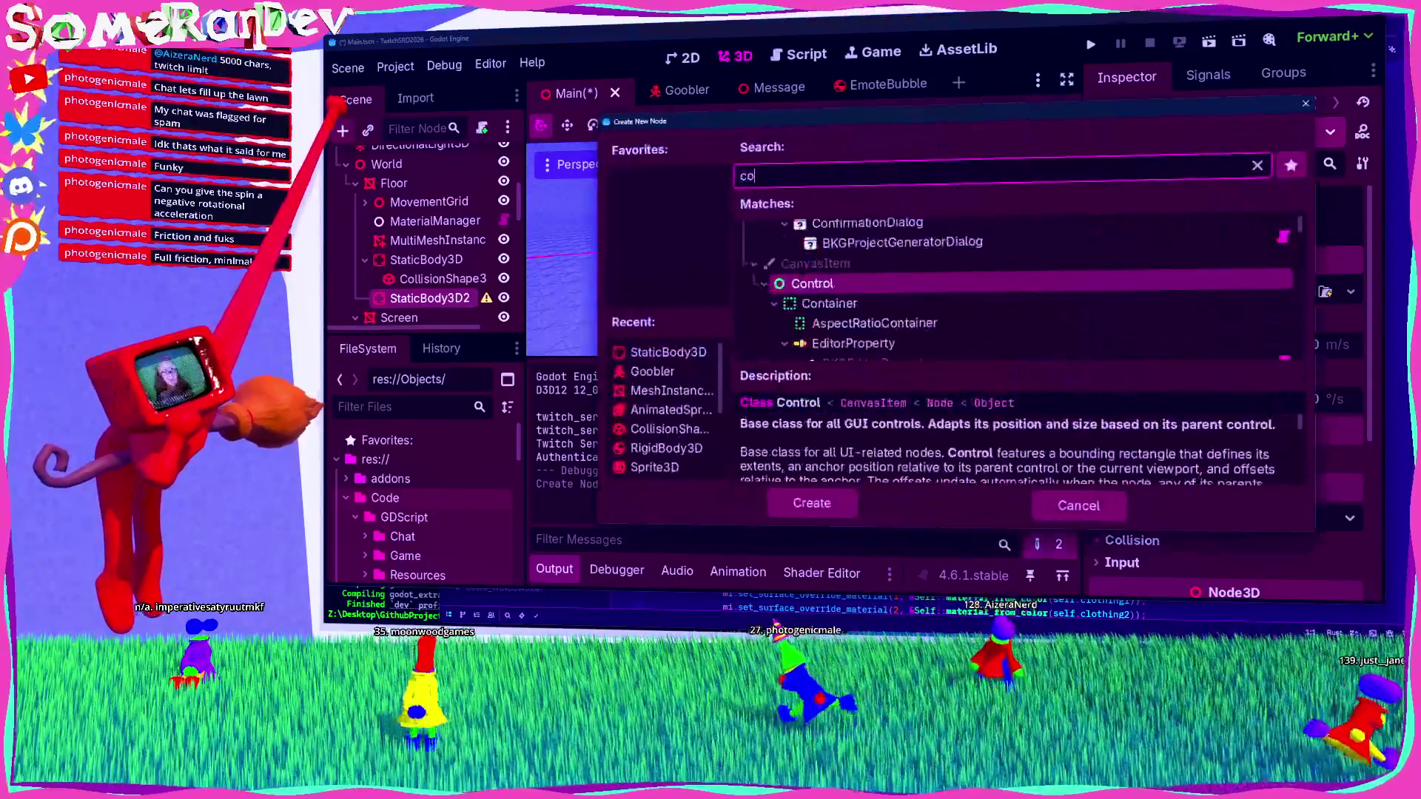
pyautogui.write('collis')
pyautogui.press('Return')
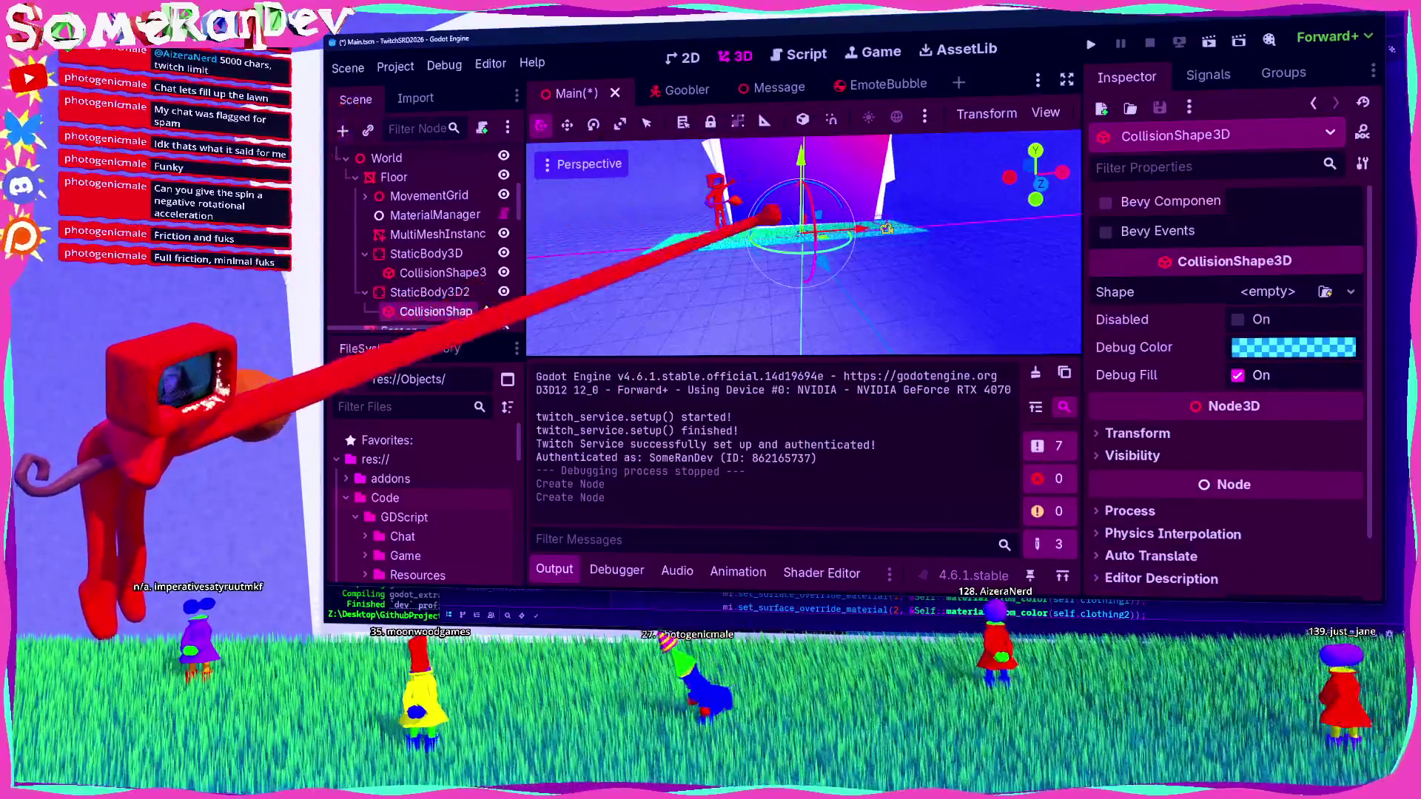
# Step: Select StaticBody3D2's new CollisionShape3D and make its shape a new BoxShape3D
pyautogui.click(429, 292)
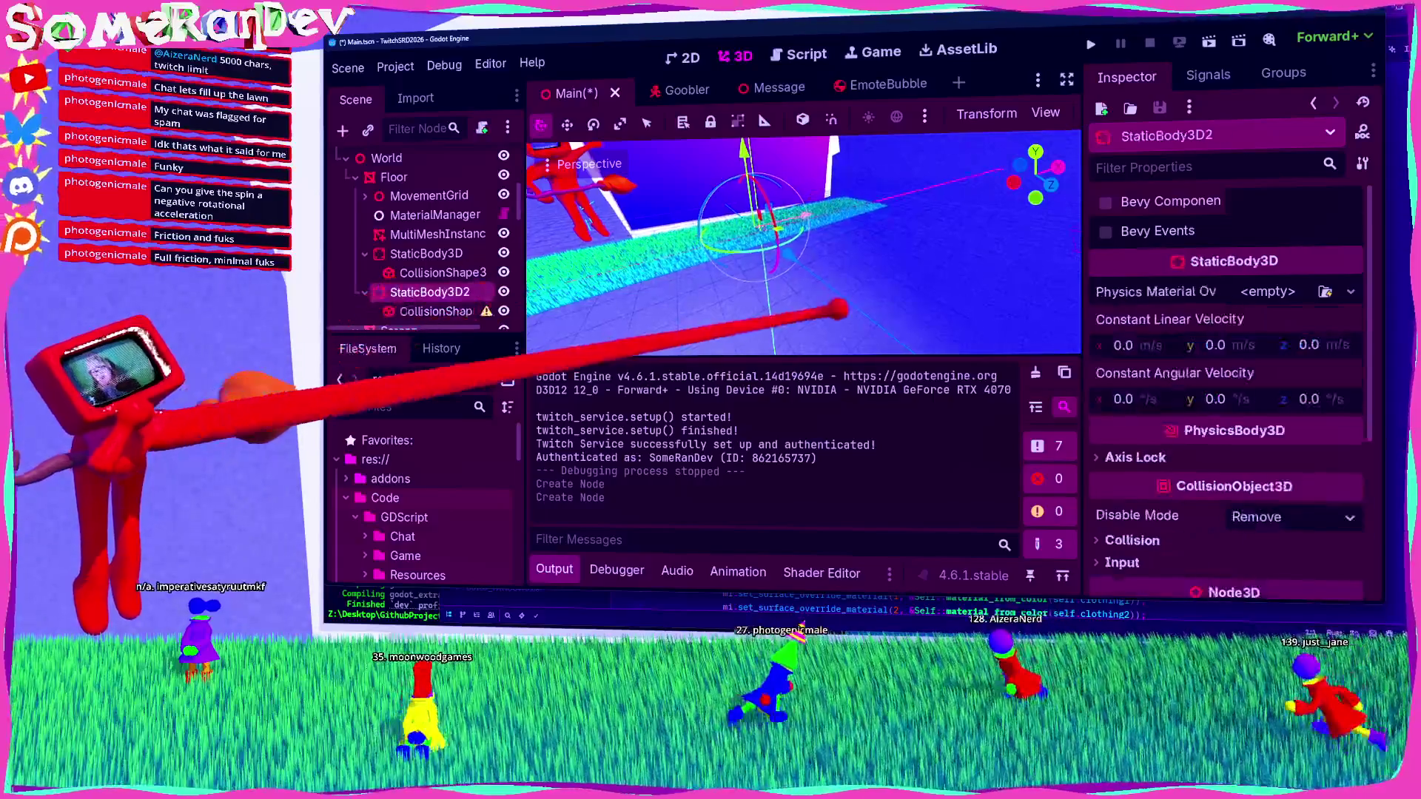
pyautogui.click(436, 311)
pyautogui.click(1351, 291)
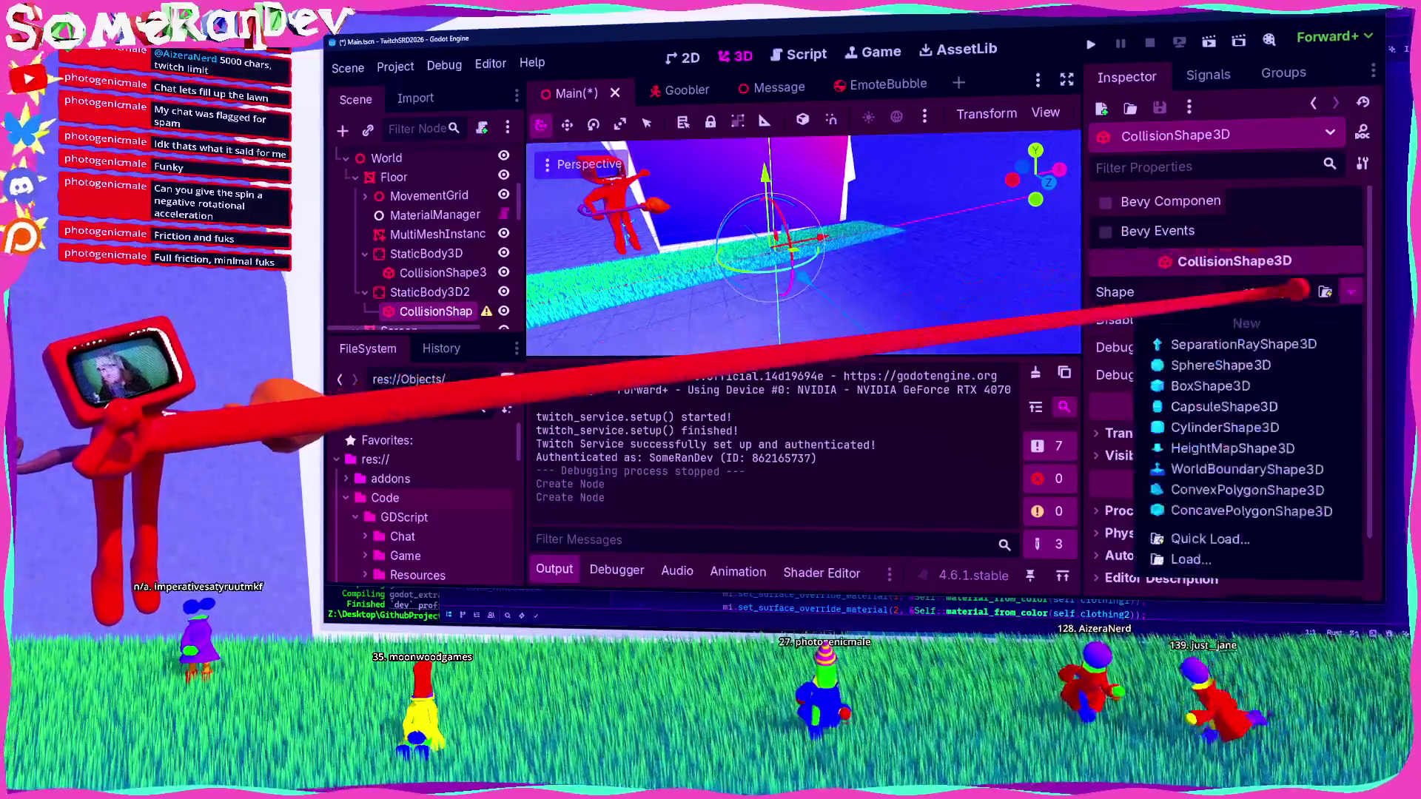
pyautogui.click(1221, 384)
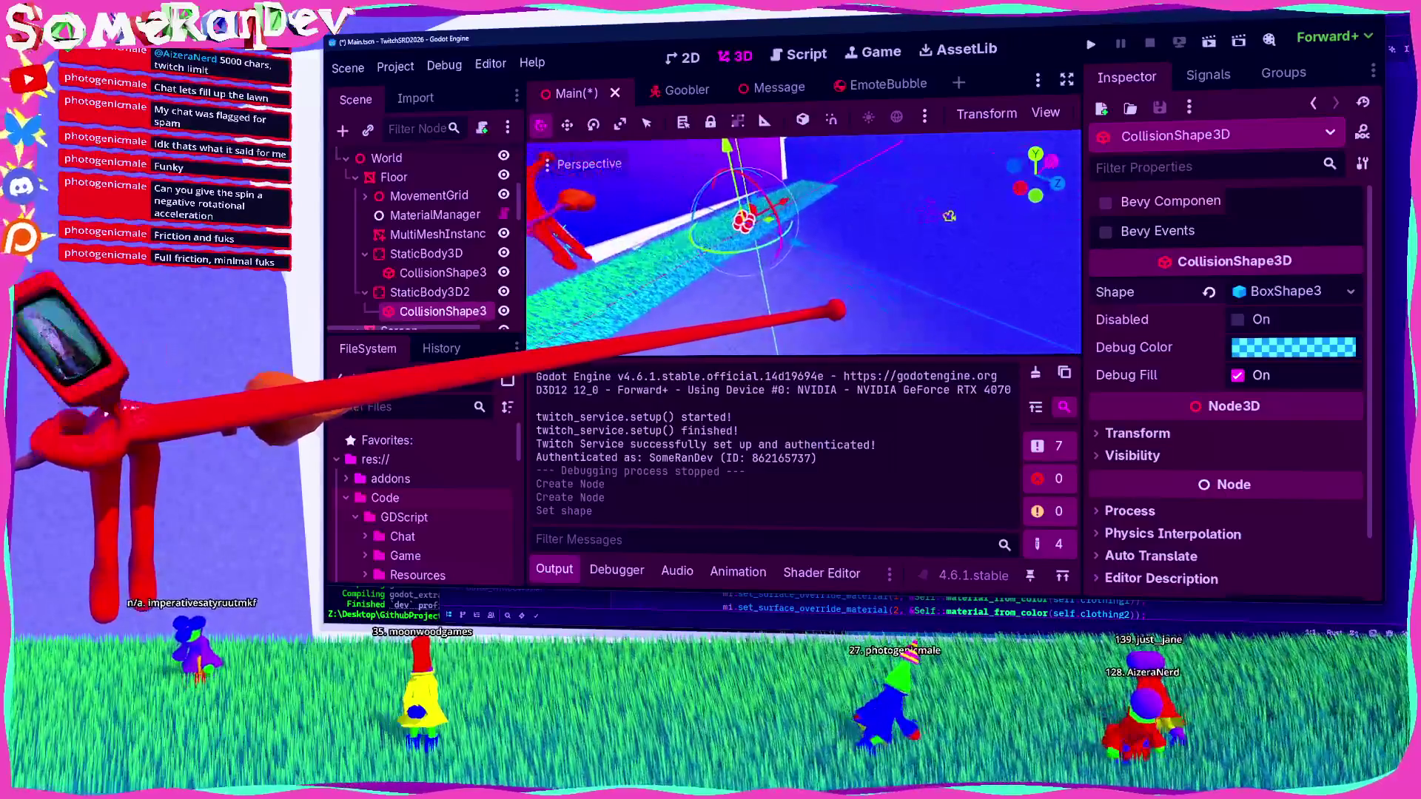
# Step: Size the box shape to 40 × 5 × 40 m
pyautogui.click(1292, 292)
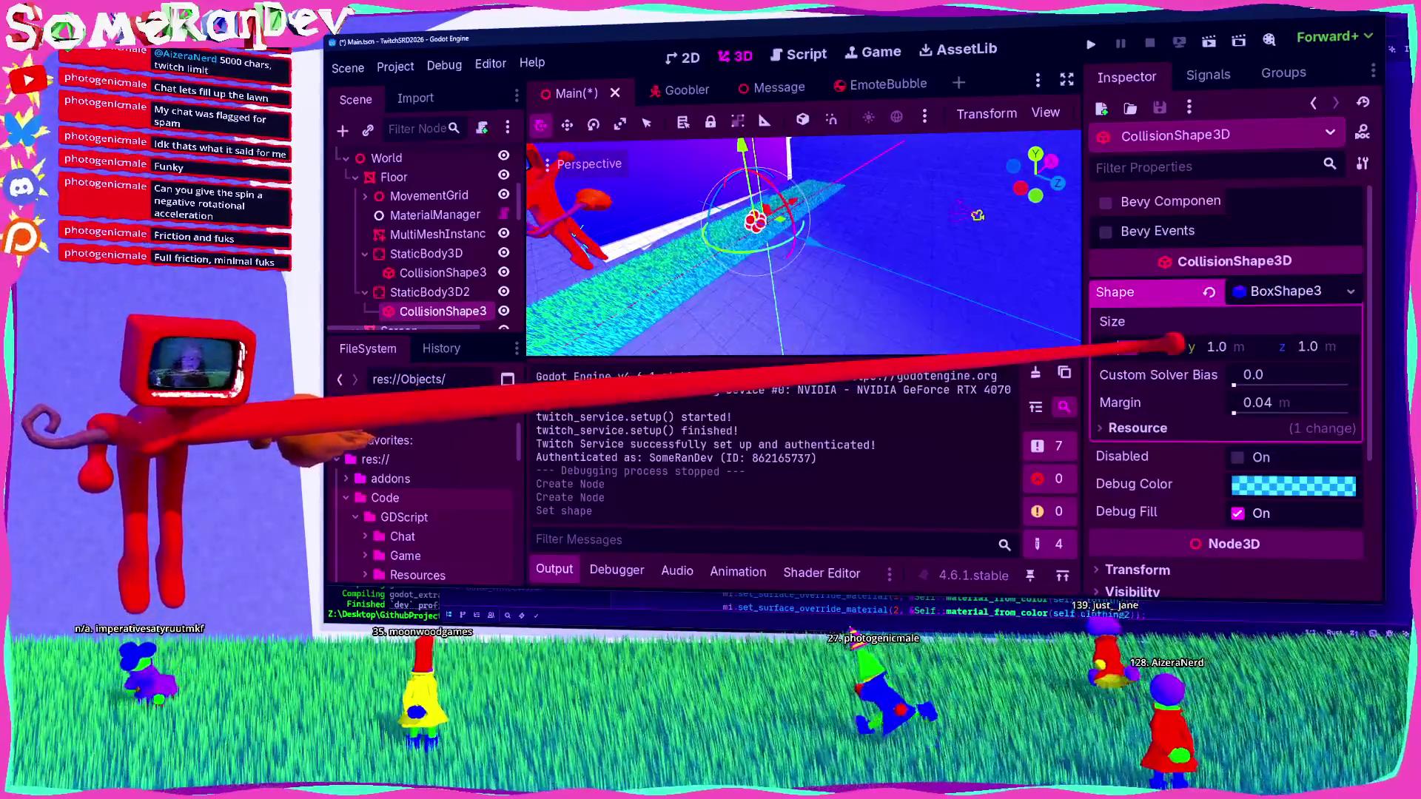
pyautogui.press('Tab')
pyautogui.press('Tab')
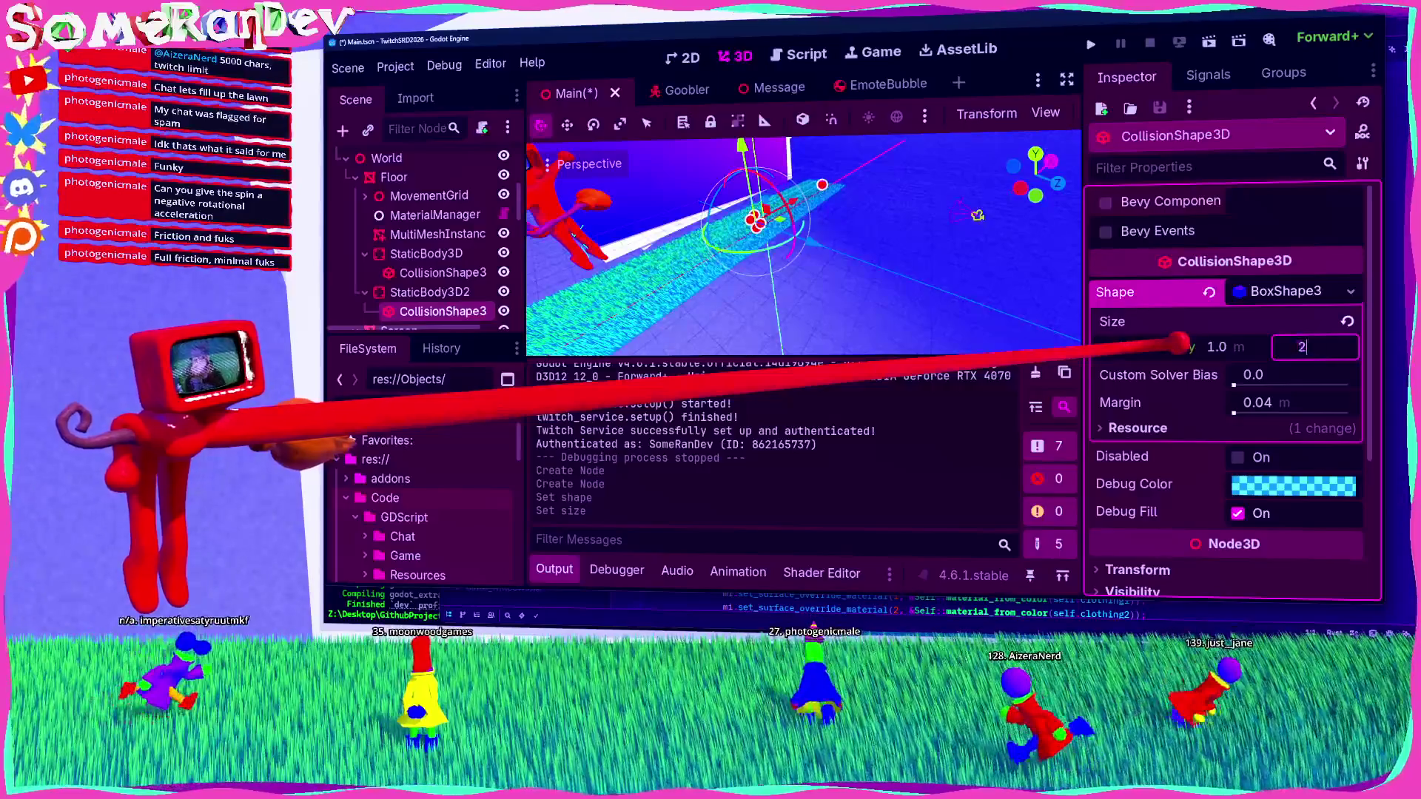
pyautogui.write('0.0')
pyautogui.press('Return')
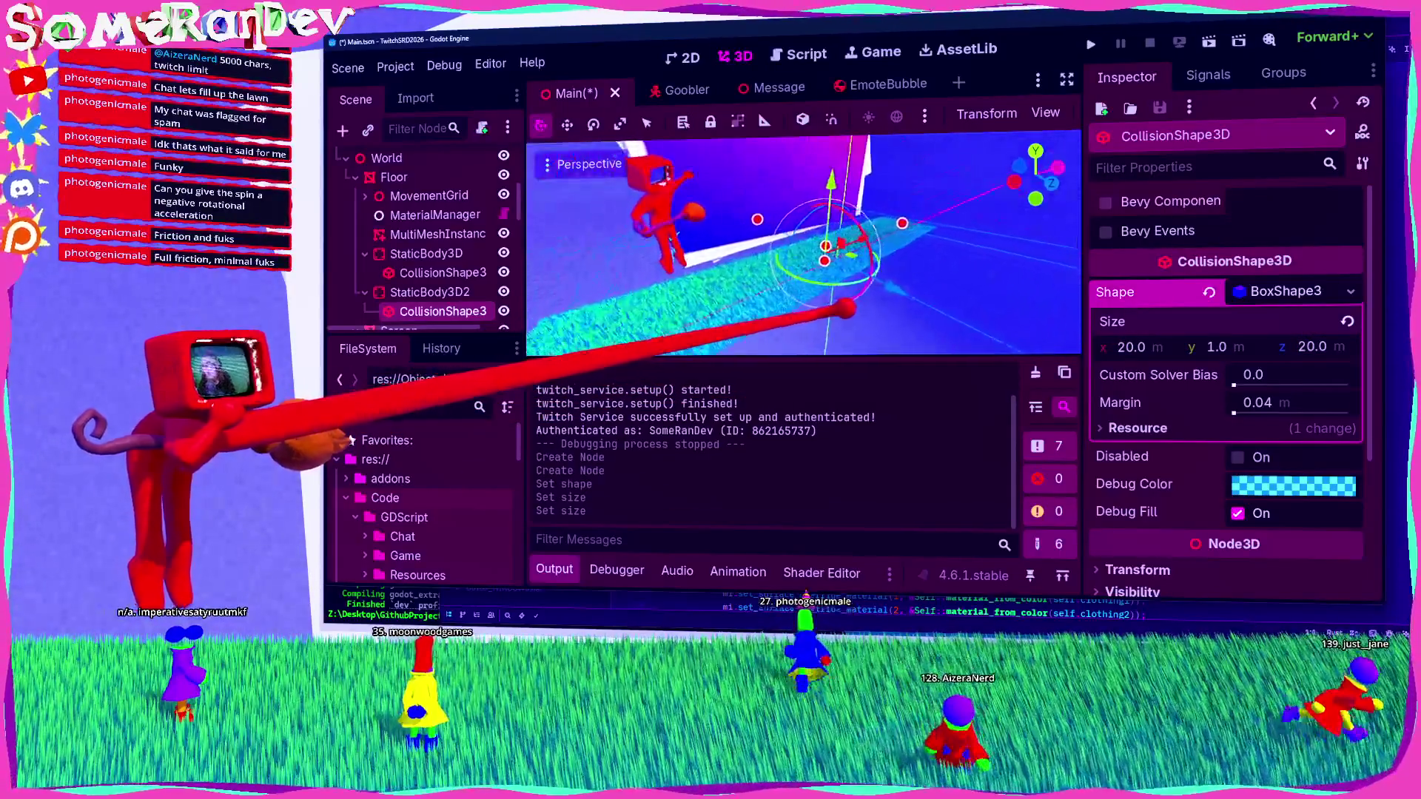
pyautogui.click(1131, 347)
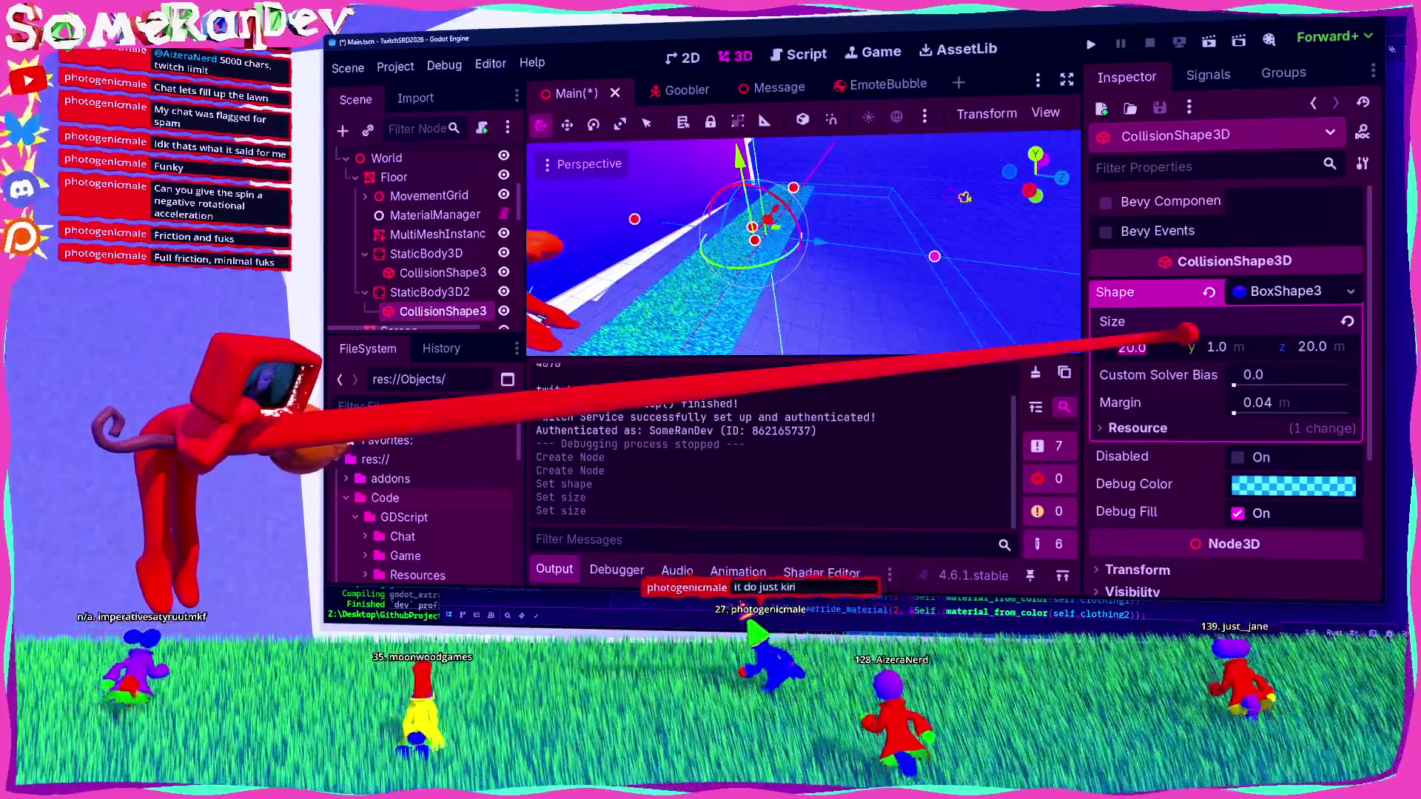
pyautogui.write('40')
pyautogui.press('Return')
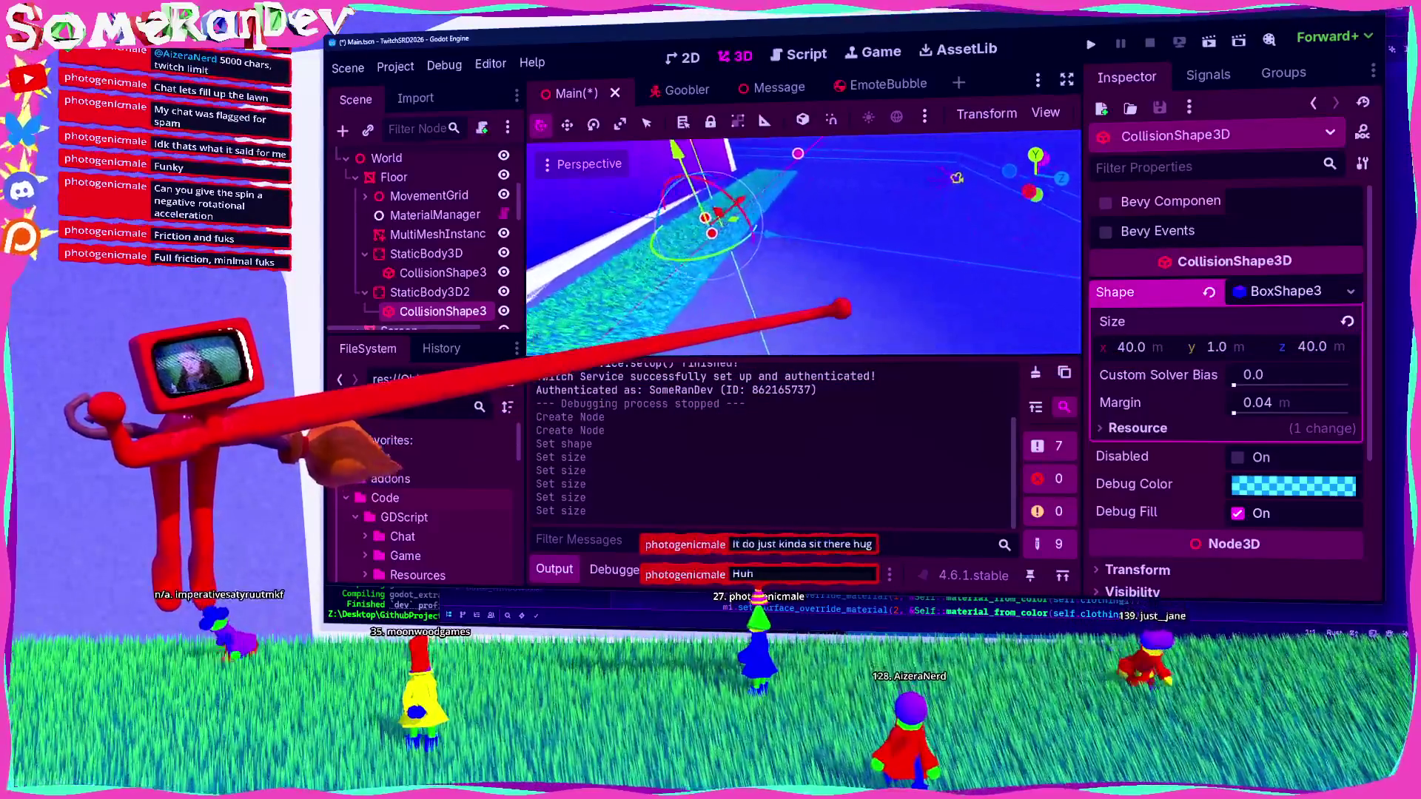
pyautogui.write('5')
pyautogui.press('Return')
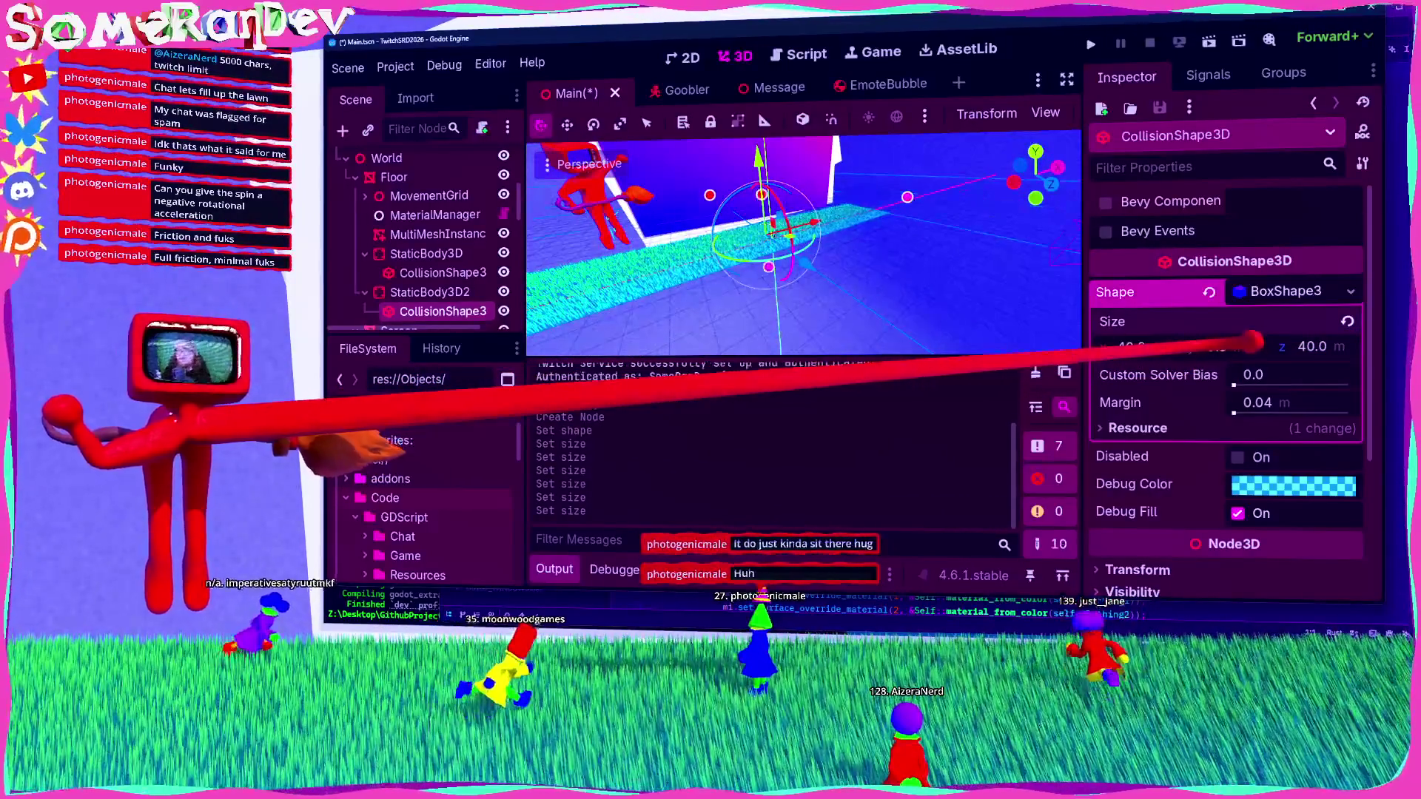
pyautogui.scroll(-3, 911, 259)
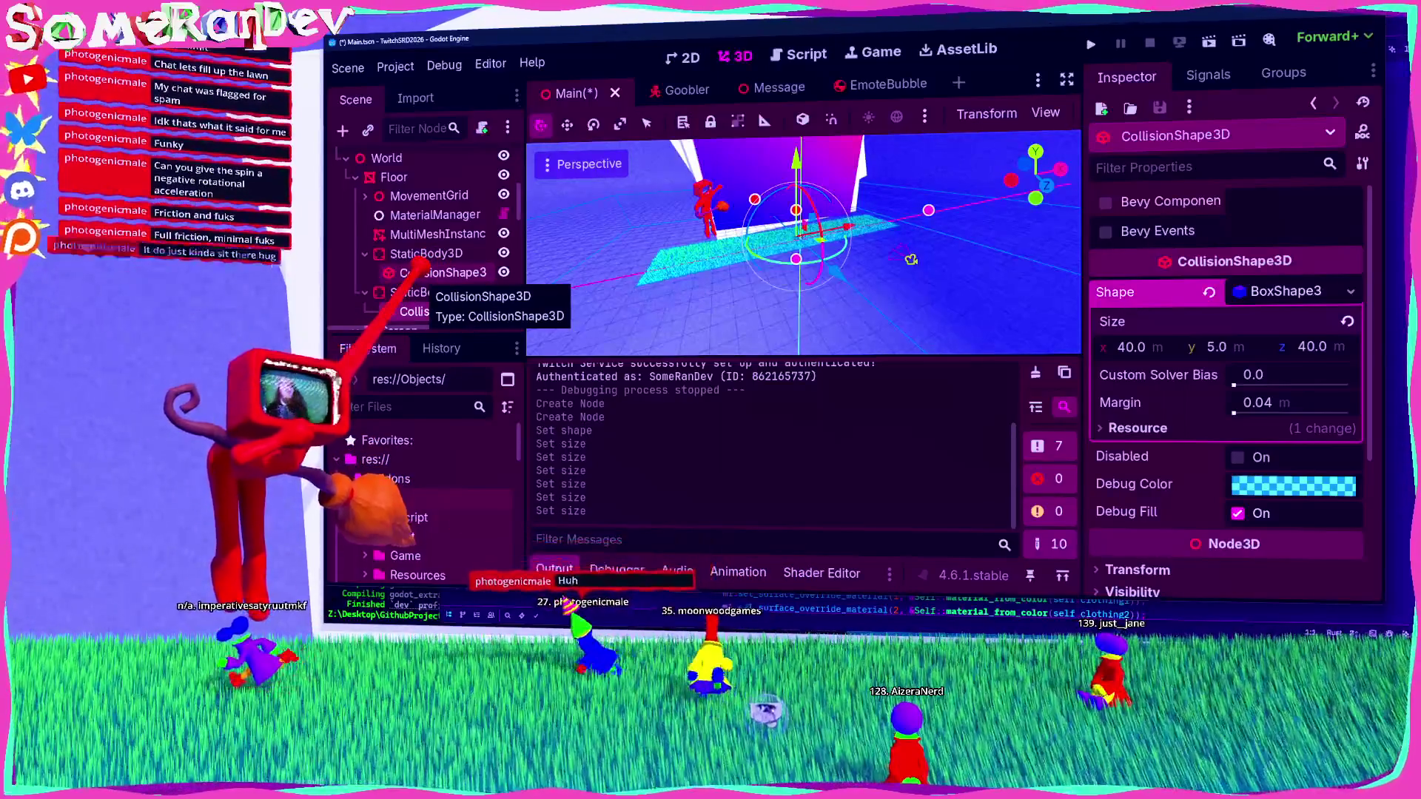
# Step: Lower StaticBody3D2 beneath the floor with the move gizmo and save the scene
pyautogui.click(430, 292)
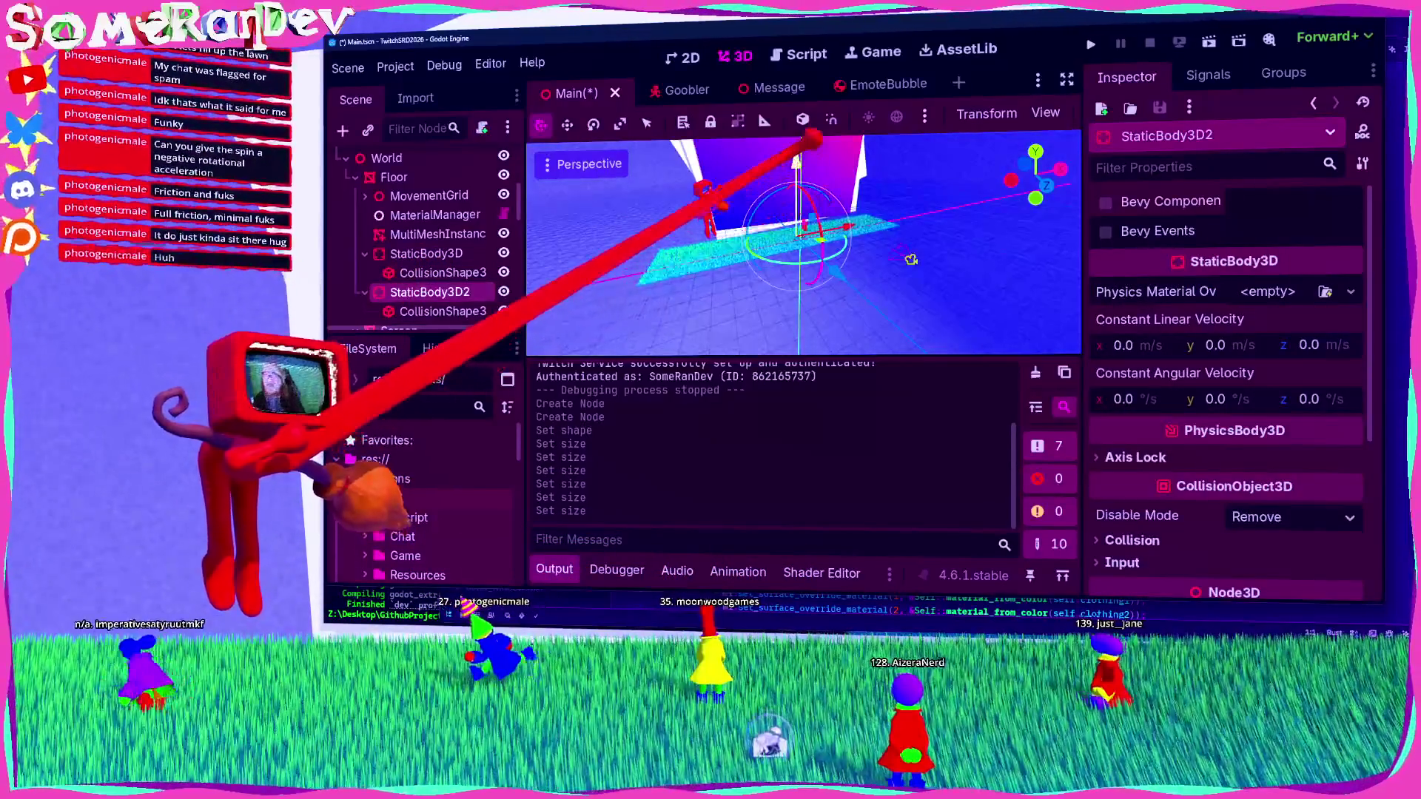
pyautogui.moveTo(847, 308); pyautogui.dragTo(857, 189)
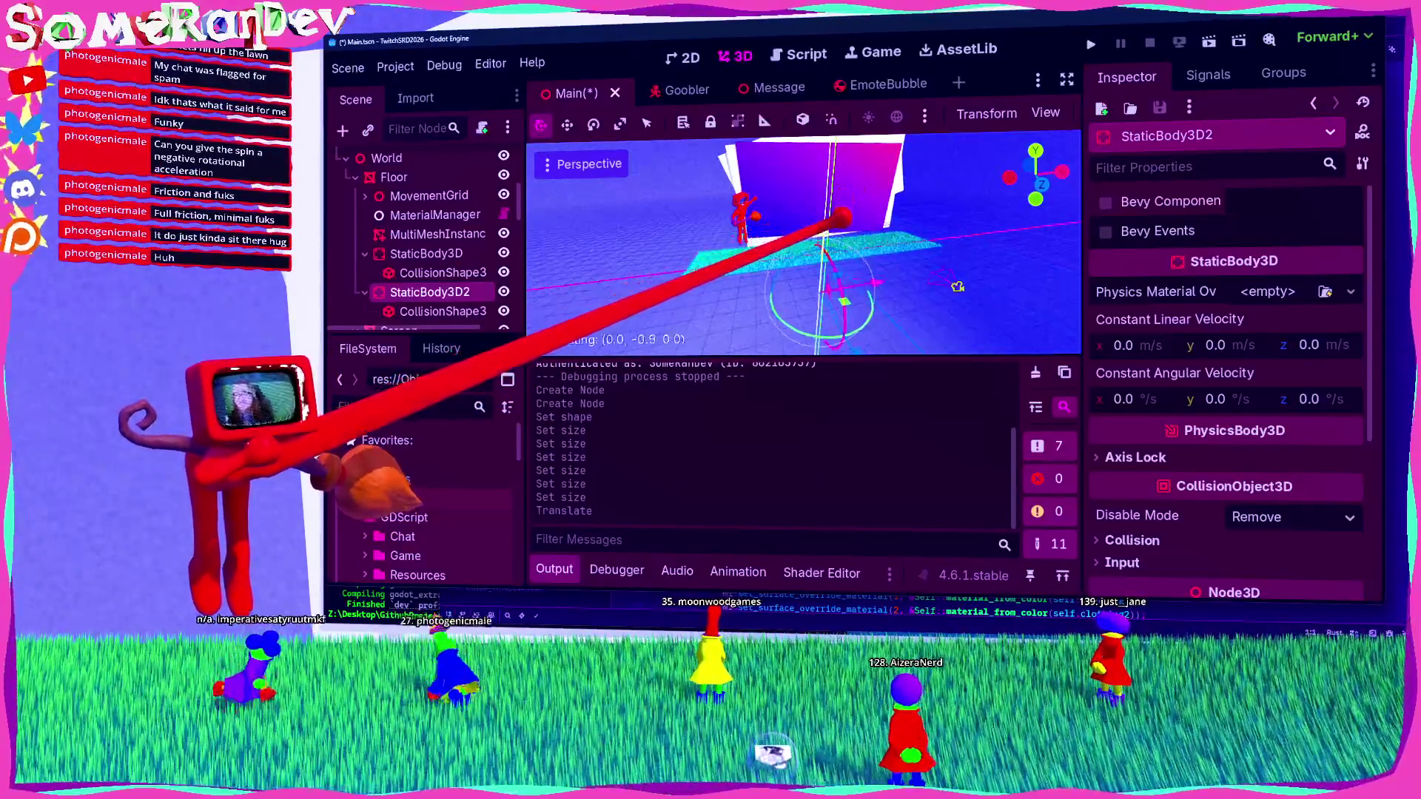
pyautogui.hotkey('ctrl', 's')
pyautogui.moveTo(943, 292)
pyautogui.mouseDown()
pyautogui.moveTo(777, 301)
pyautogui.moveTo(837, 307)
pyautogui.mouseUp()
pyautogui.click(443, 311)
pyautogui.click(1350, 291)
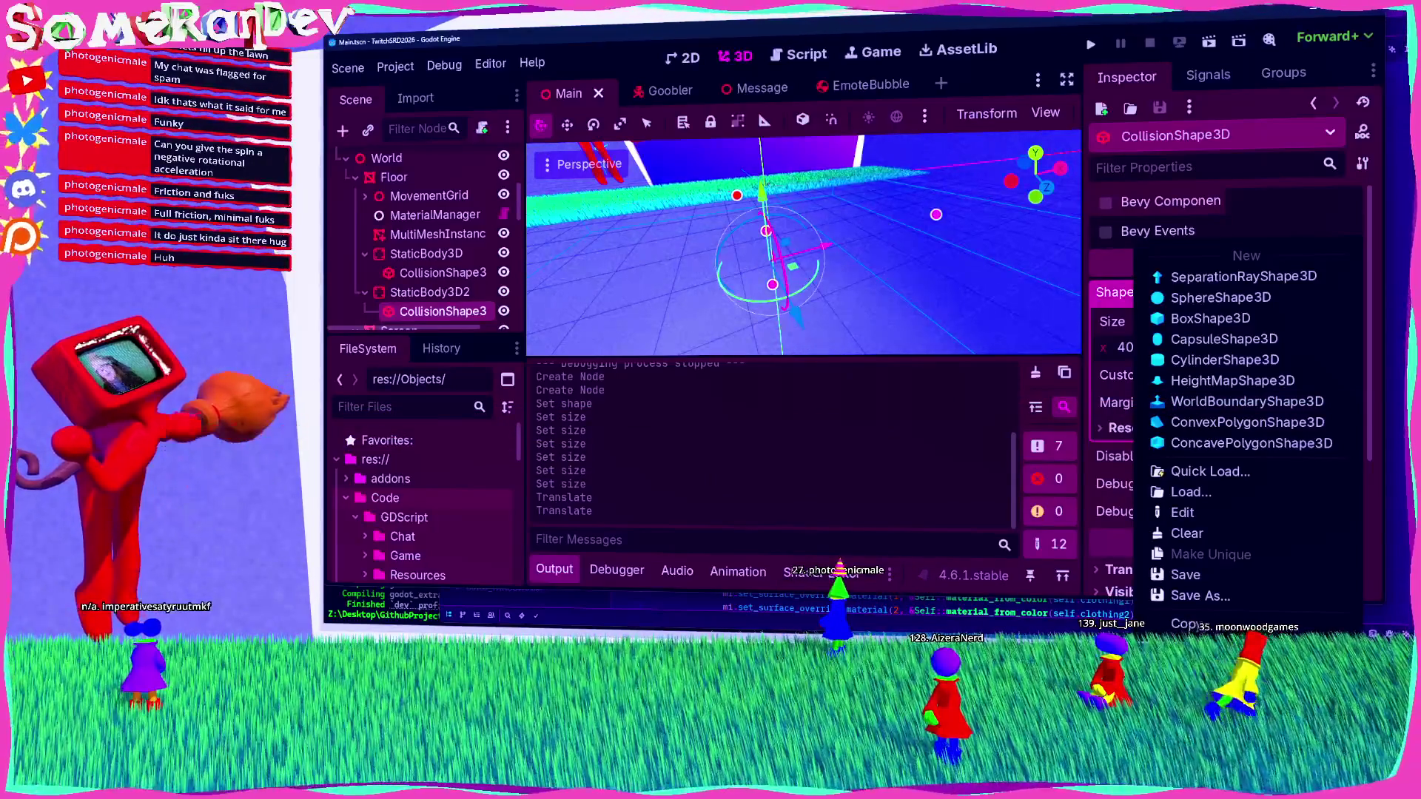
# Step: Paste a copy of the collision shape under StaticBody3D2
pyautogui.click(1210, 318)
pyautogui.moveTo(915, 285)
pyautogui.mouseDown()
pyautogui.moveTo(835, 299)
pyautogui.moveTo(844, 307)
pyautogui.moveTo(859, 255)
pyautogui.mouseUp()
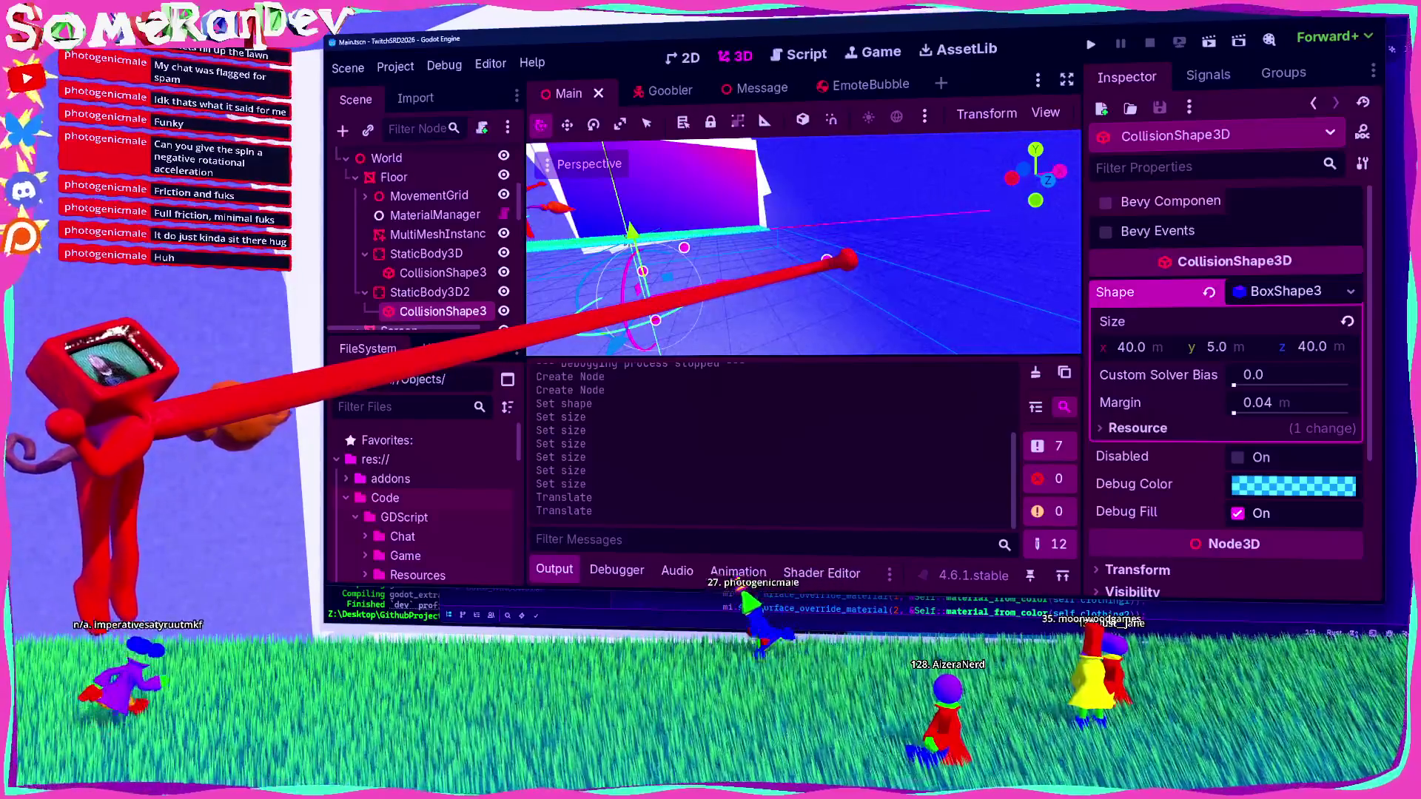
pyautogui.click(437, 292)
pyautogui.click(418, 310)
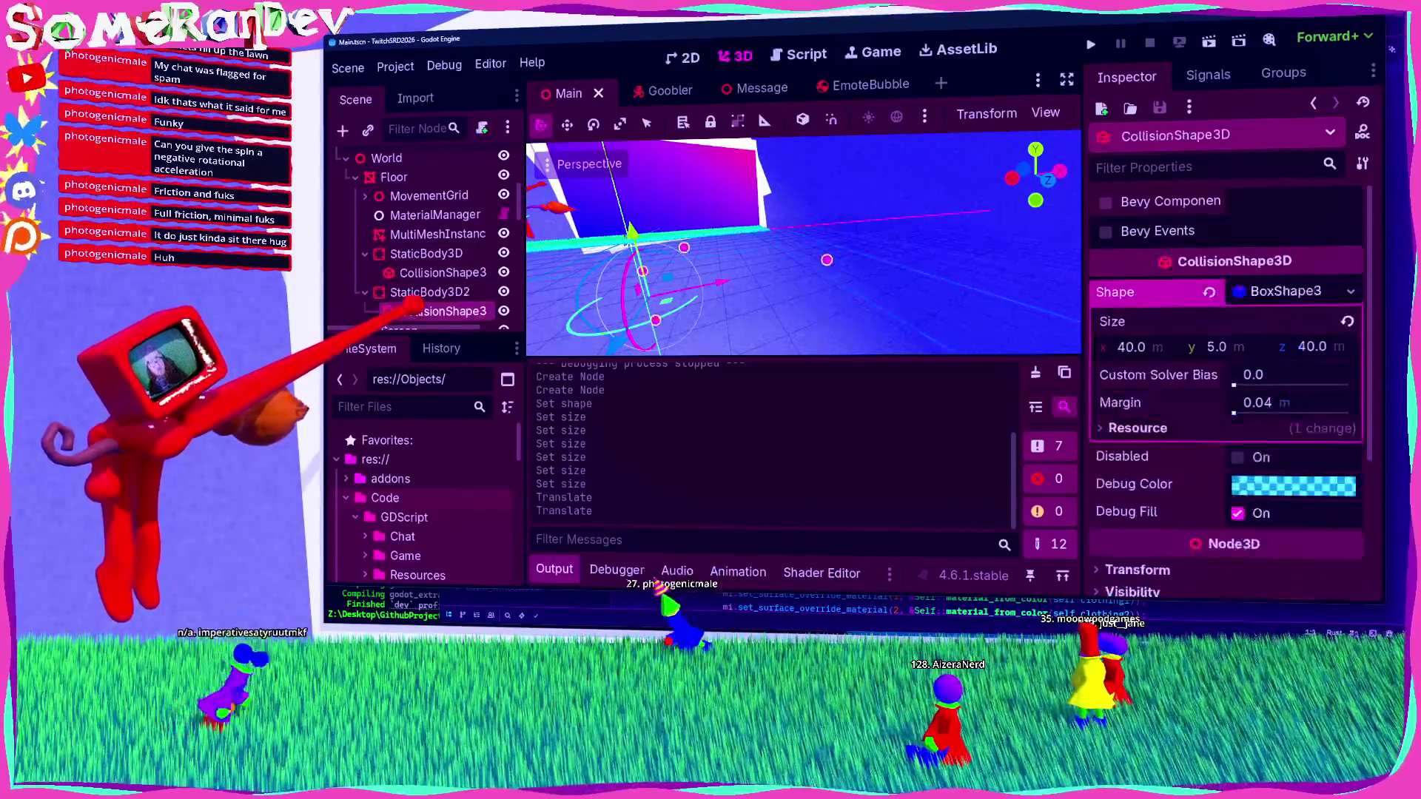
pyautogui.hotkey('ctrl', 'v')
pyautogui.moveTo(433, 273); pyautogui.dragTo(437, 233)
# Step: Rotate the copied collision shape 90° on Z
pyautogui.moveTo(596, 264); pyautogui.dragTo(718, 228)
pyautogui.moveTo(809, 228)
pyautogui.mouseDown()
pyautogui.moveTo(773, 197)
pyautogui.moveTo(739, 193)
pyautogui.mouseUp()
pyautogui.click(1332, 433)
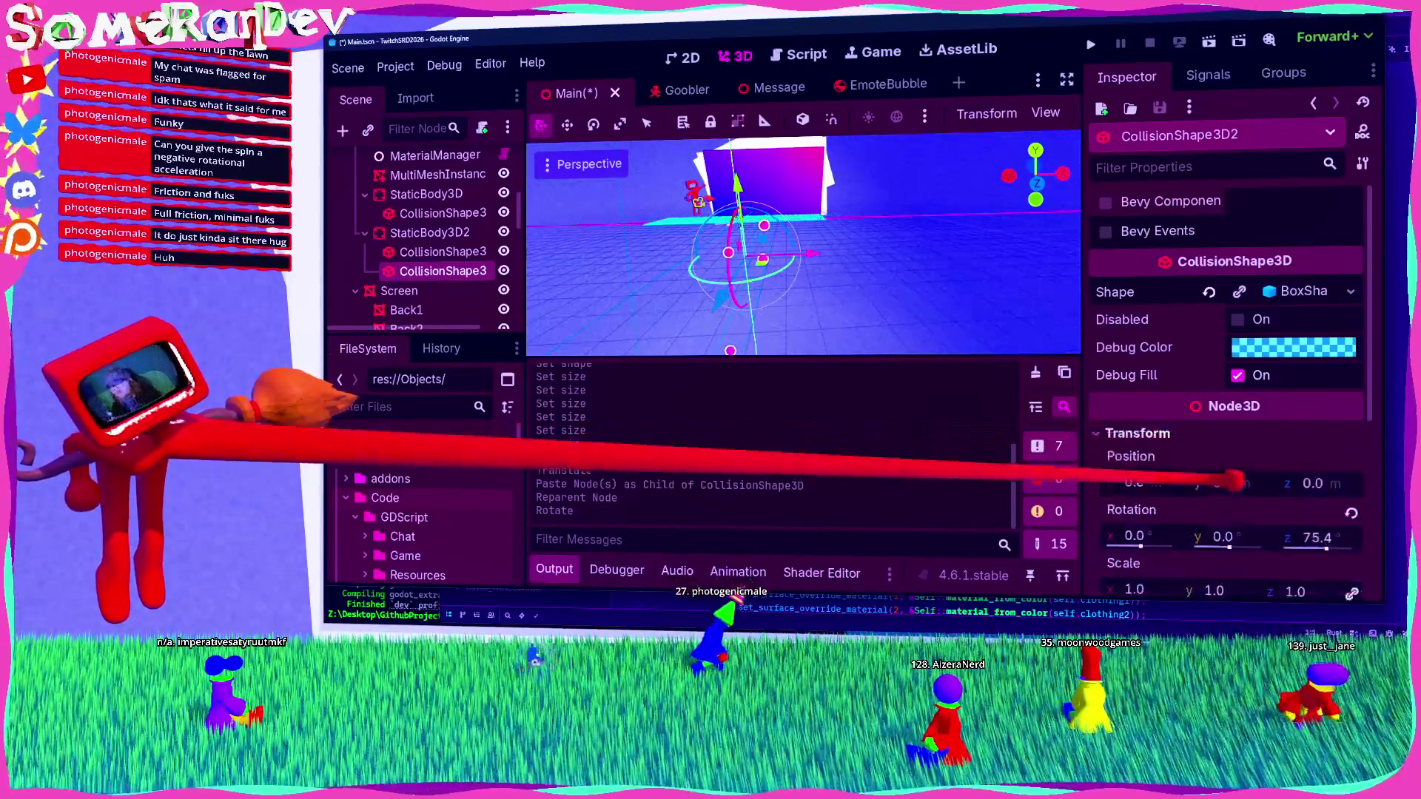
pyautogui.click(1318, 538)
pyautogui.write('90')
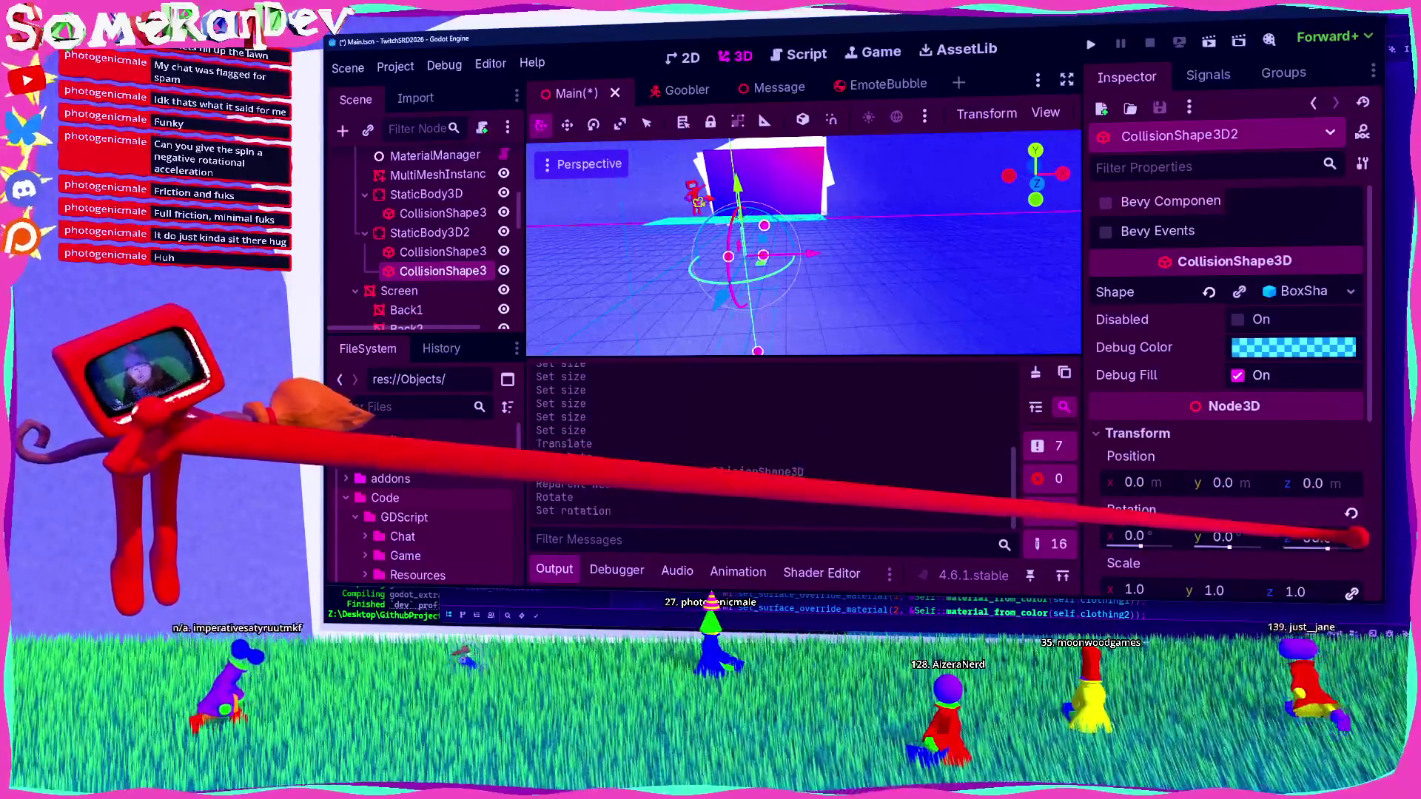
pyautogui.press('Return')
# Step: Slide the rotated collision shape along X to -21.03
pyautogui.moveTo(1046, 191); pyautogui.dragTo(839, 309)
pyautogui.press('w')
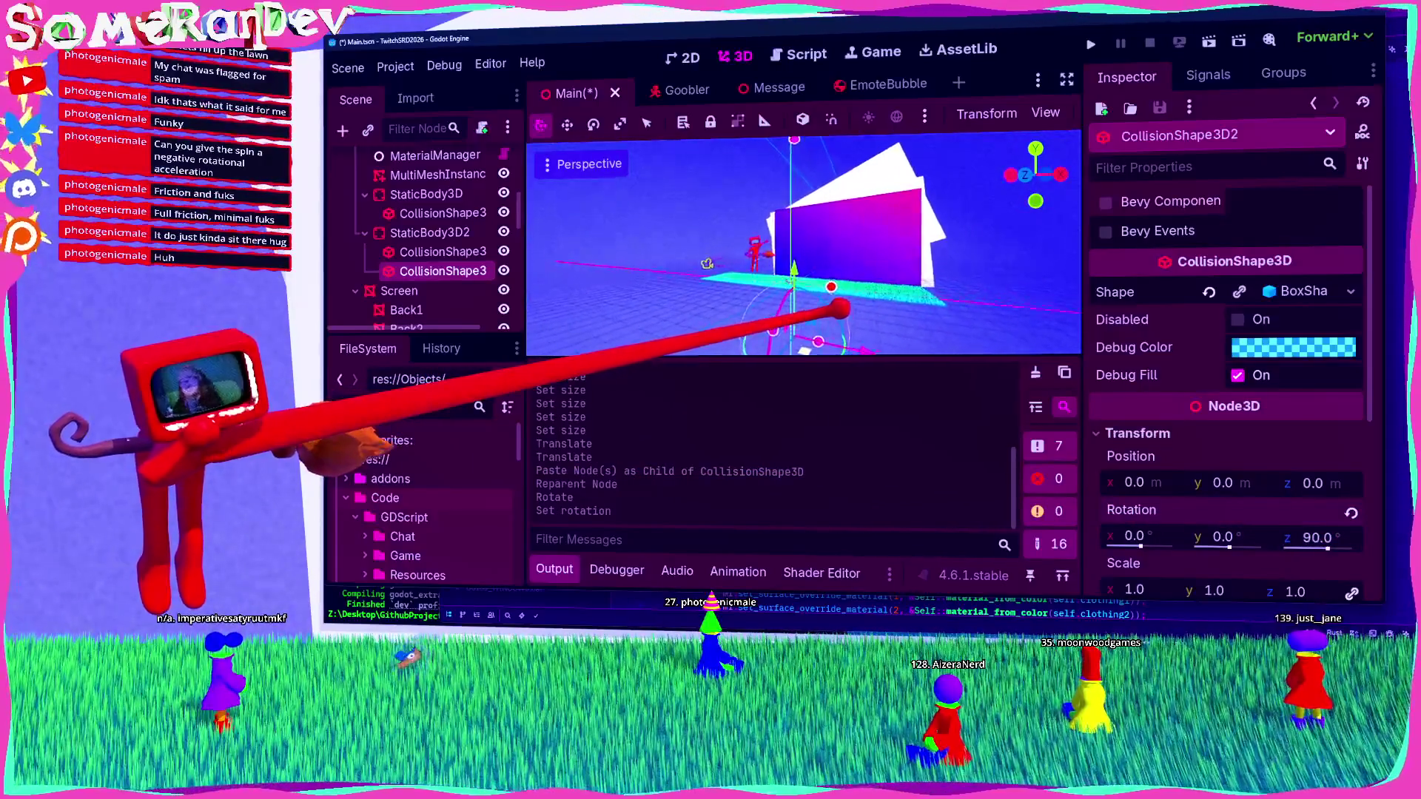
pyautogui.scroll(2, 838, 310)
pyautogui.press('f')
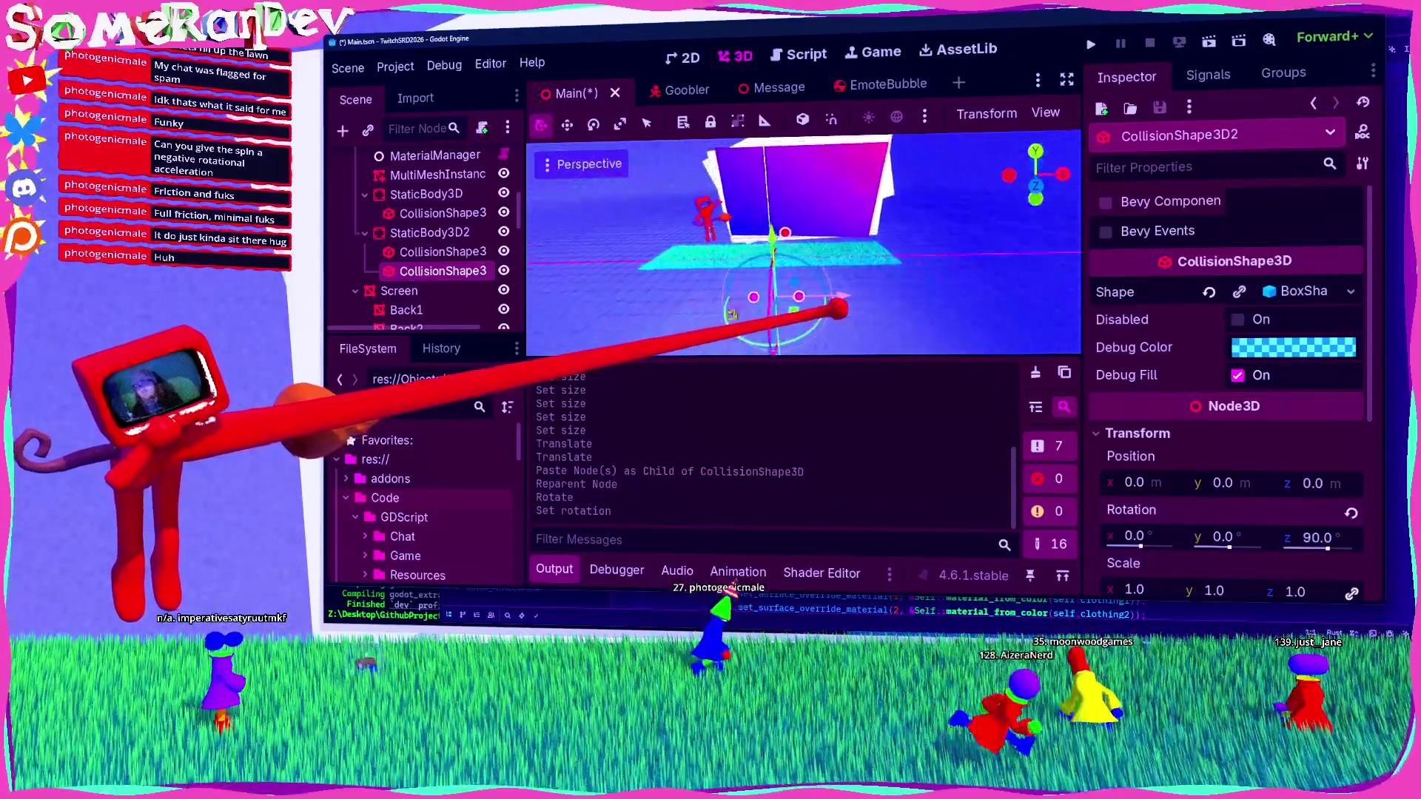
pyautogui.moveTo(806, 287)
pyautogui.mouseDown()
pyautogui.moveTo(619, 317)
pyautogui.moveTo(603, 296)
pyautogui.mouseUp()
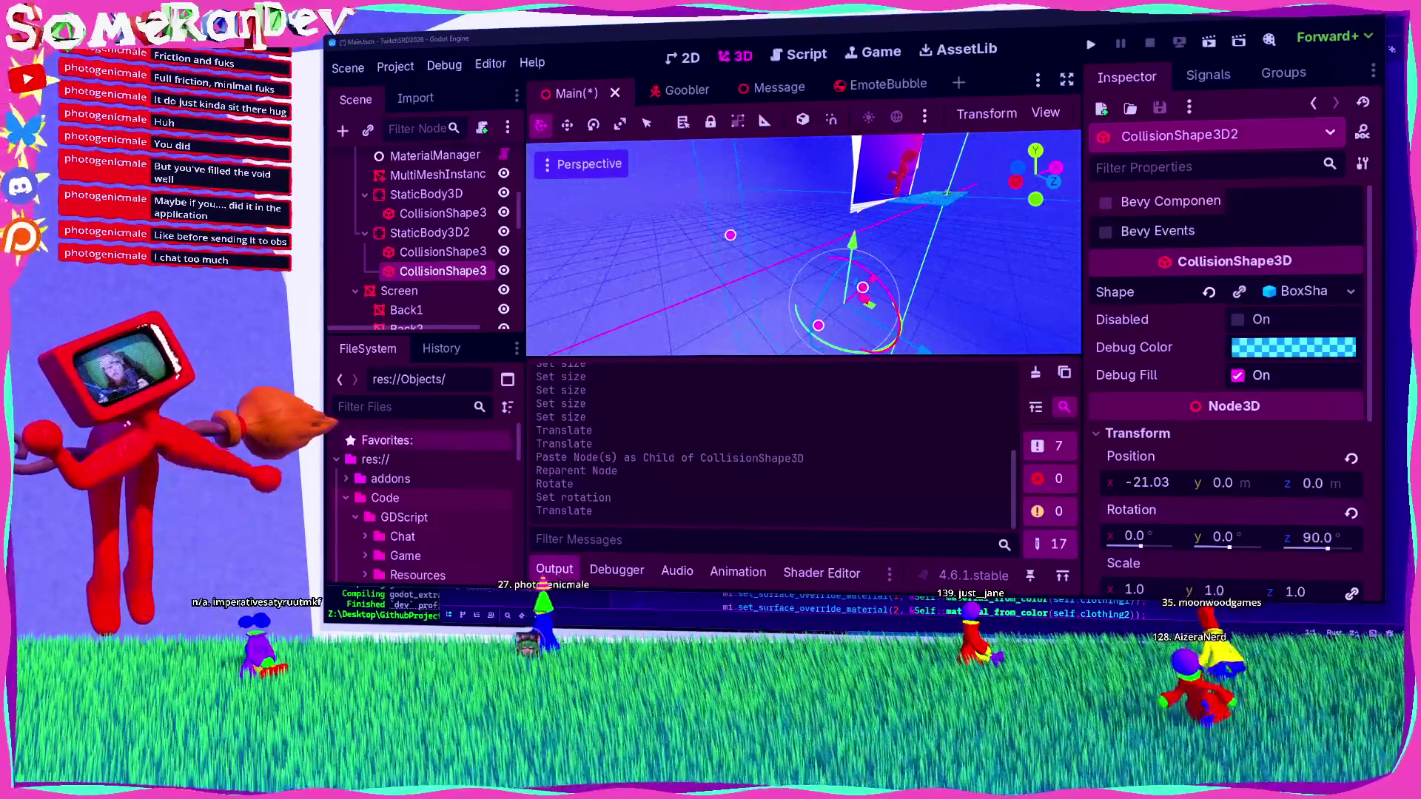
# Step: Hide the Output log and inspect CollisionShape3 and the Skybox node
pyautogui.click(554, 569)
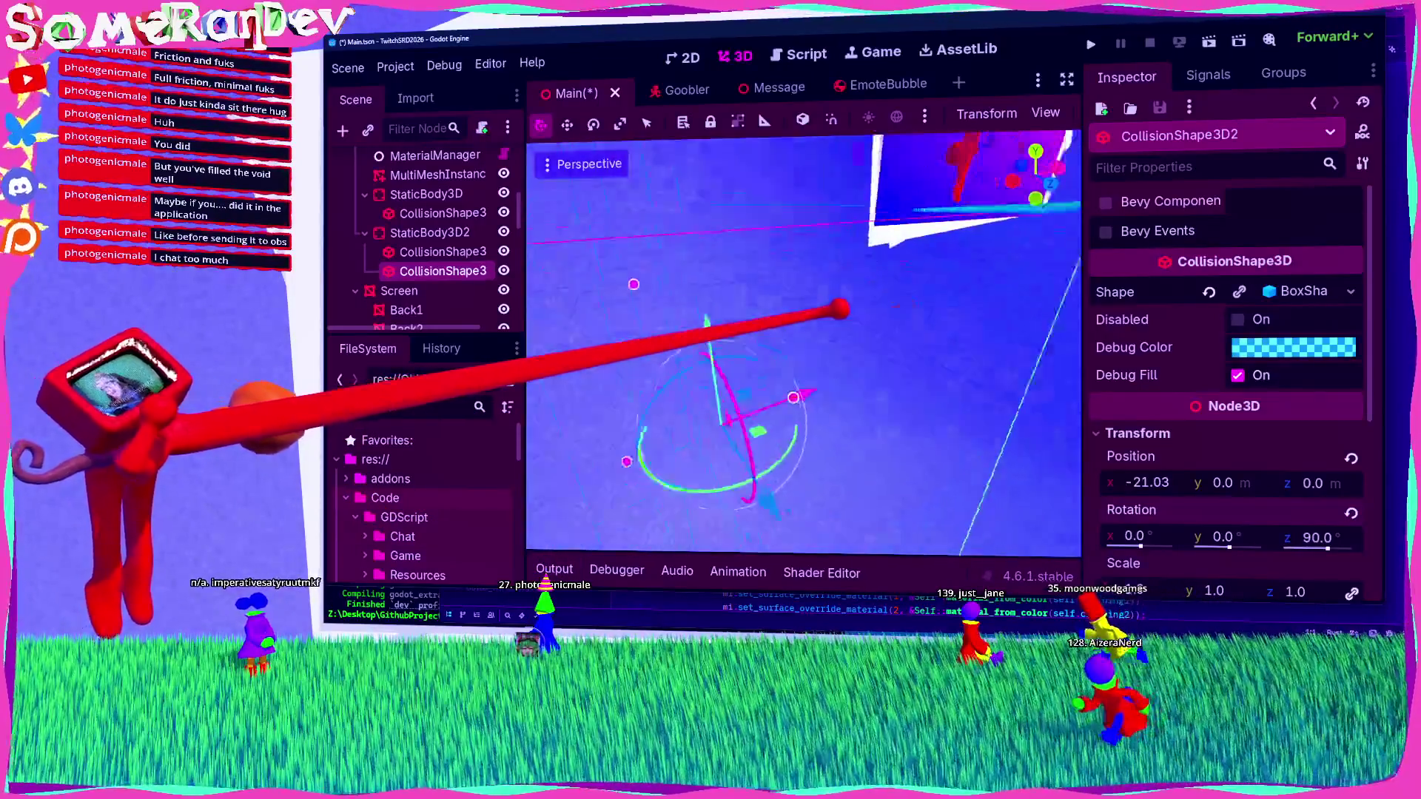
pyautogui.click(405, 252)
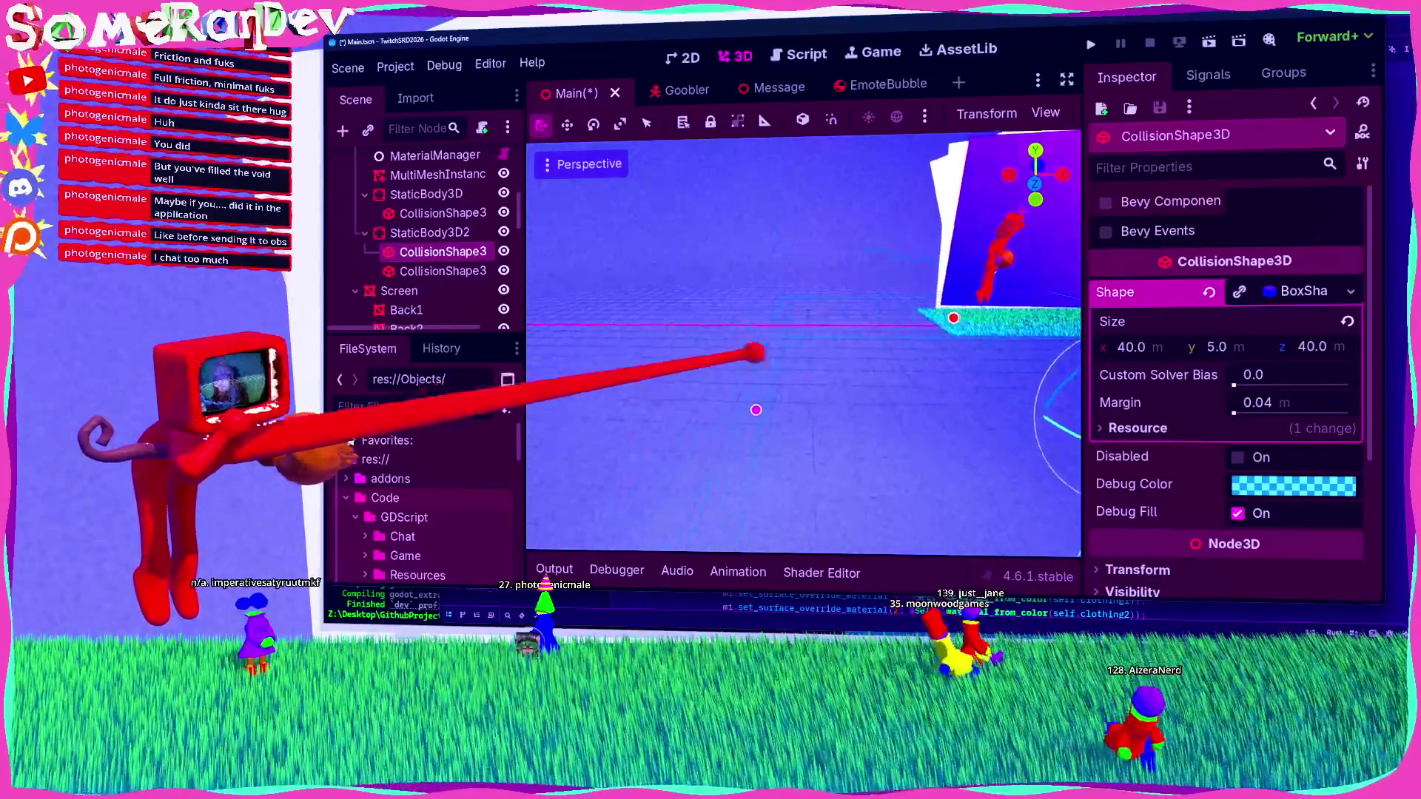
pyautogui.scroll(-10, 422, 236)
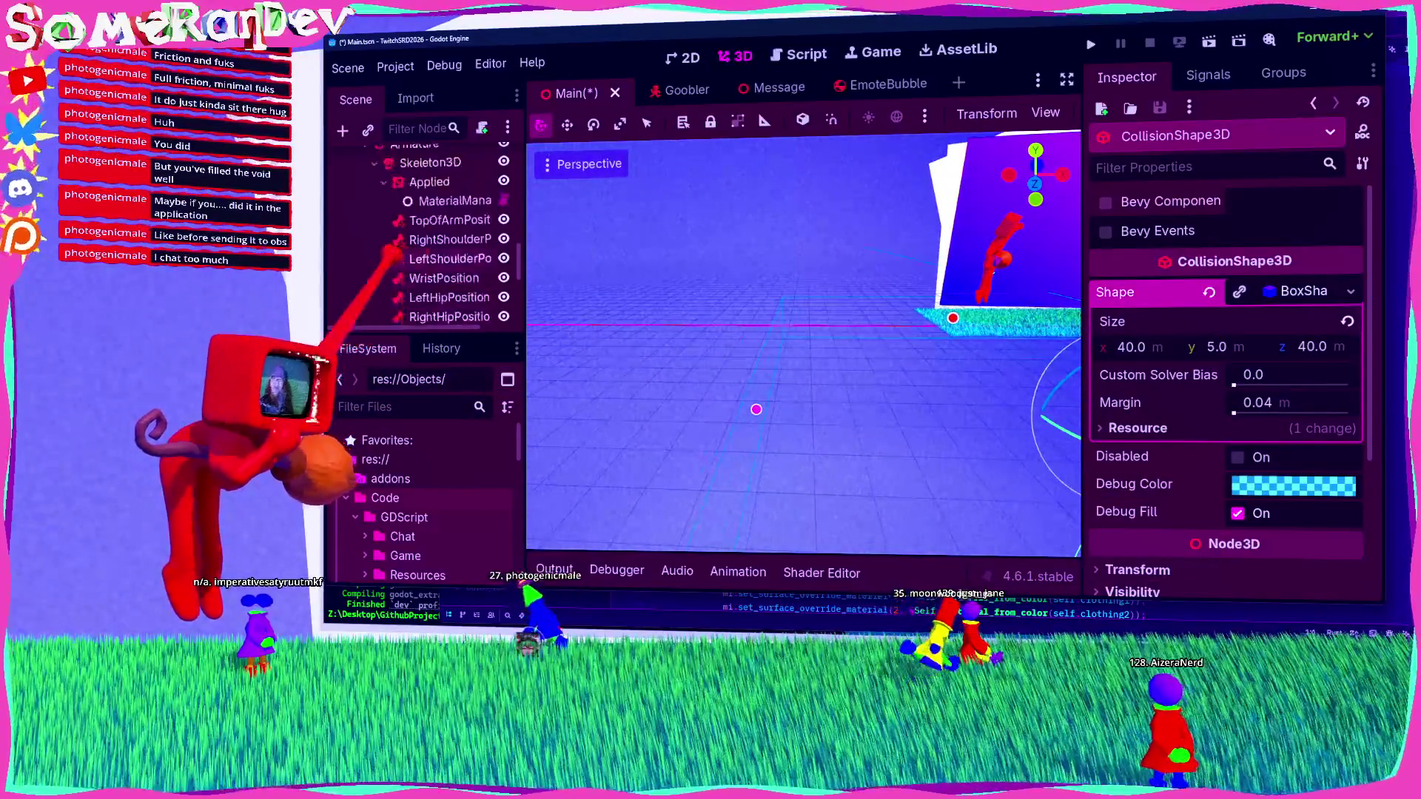
pyautogui.click(848, 307)
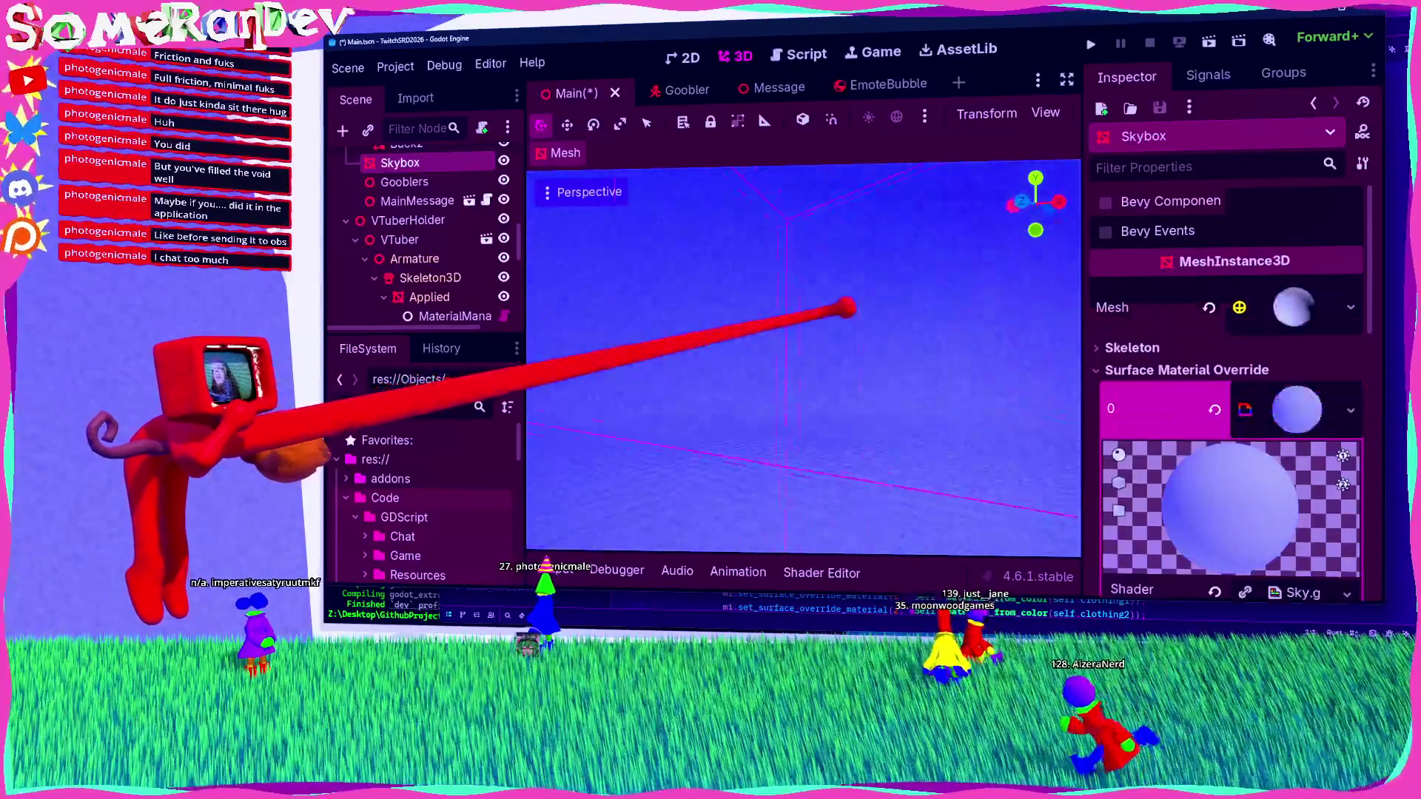
pyautogui.scroll(-5, 667, 408)
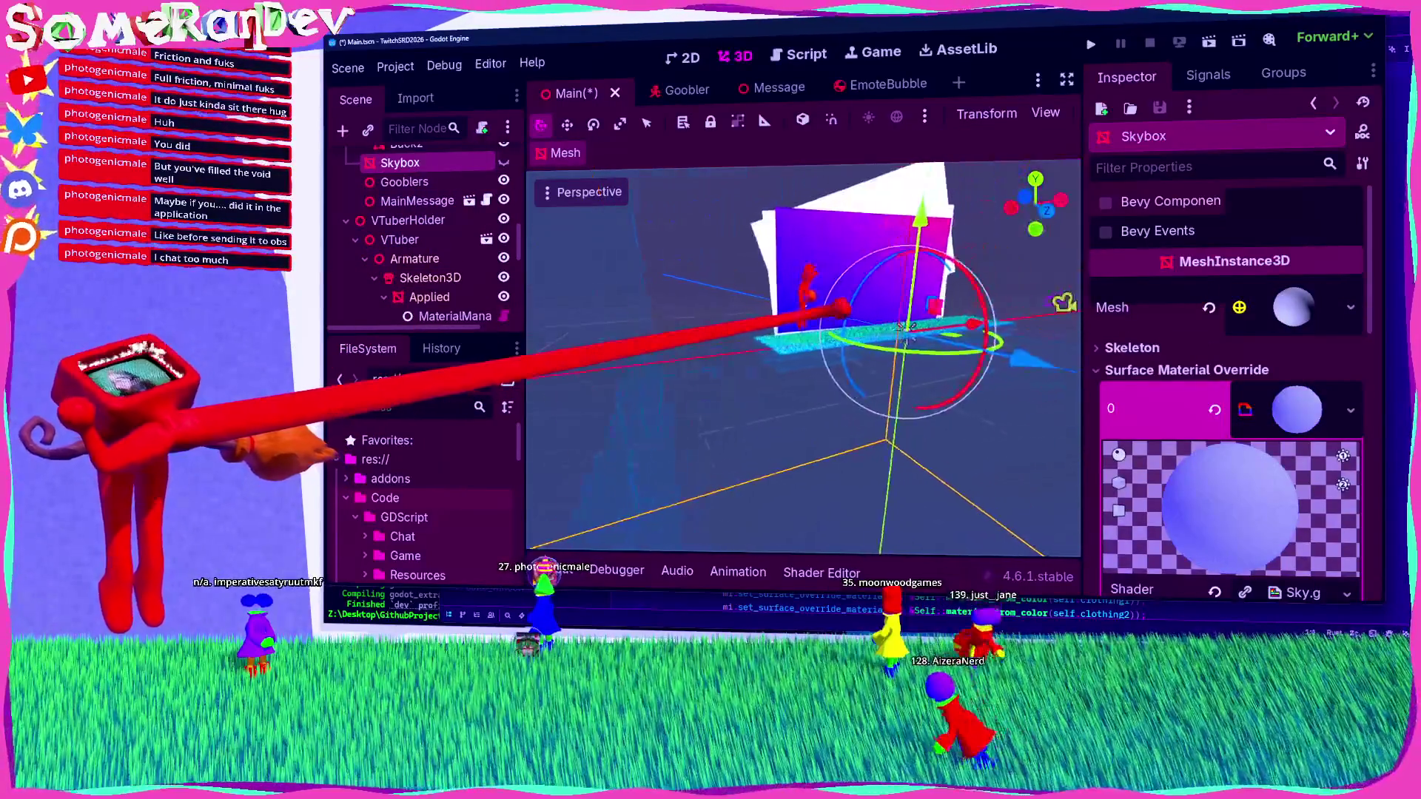
# Step: Reselect CollisionShape3D2, the upright wall shape, in the scene tree
pyautogui.press('a')
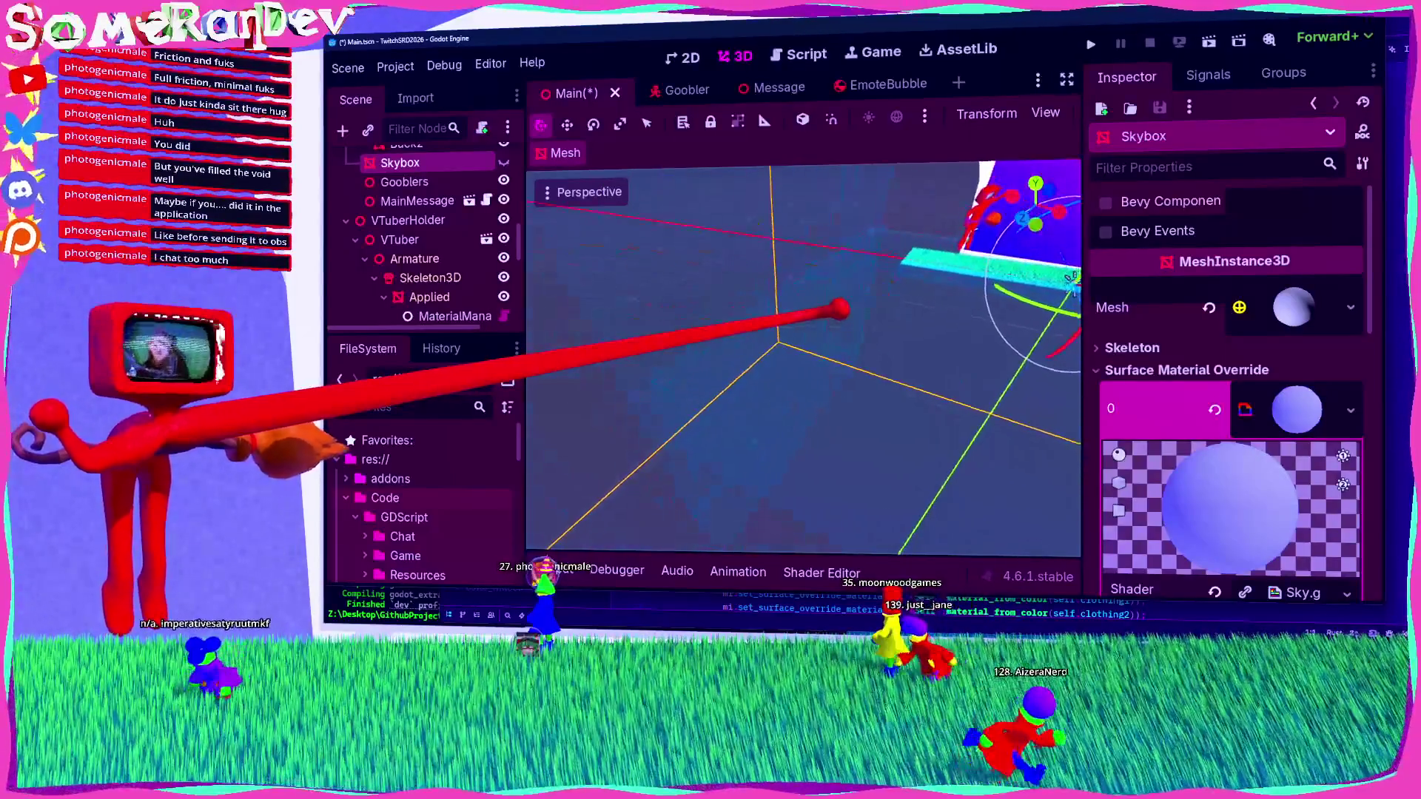
pyautogui.scroll(-3, 482, 271)
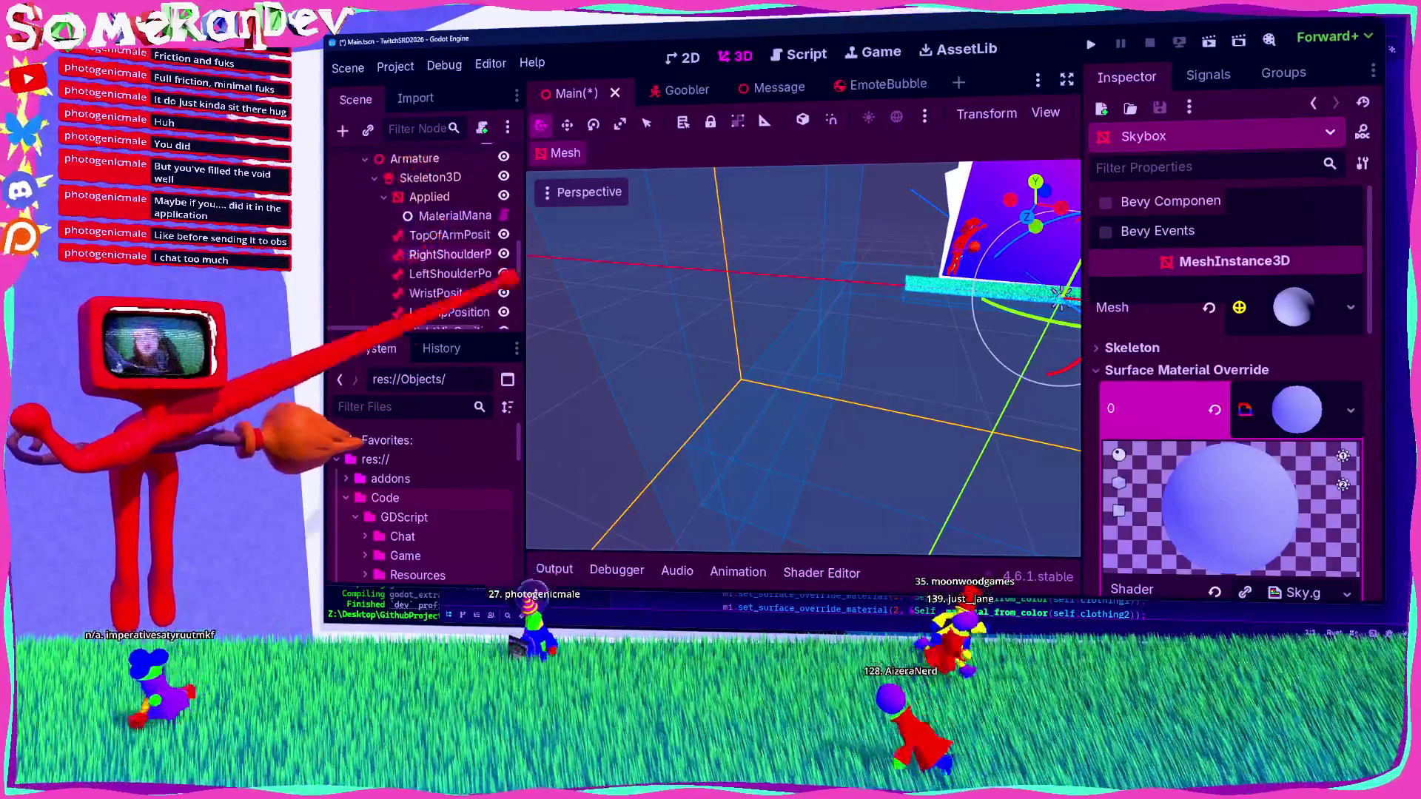
pyautogui.click(1075, 274)
pyautogui.click(1075, 274)
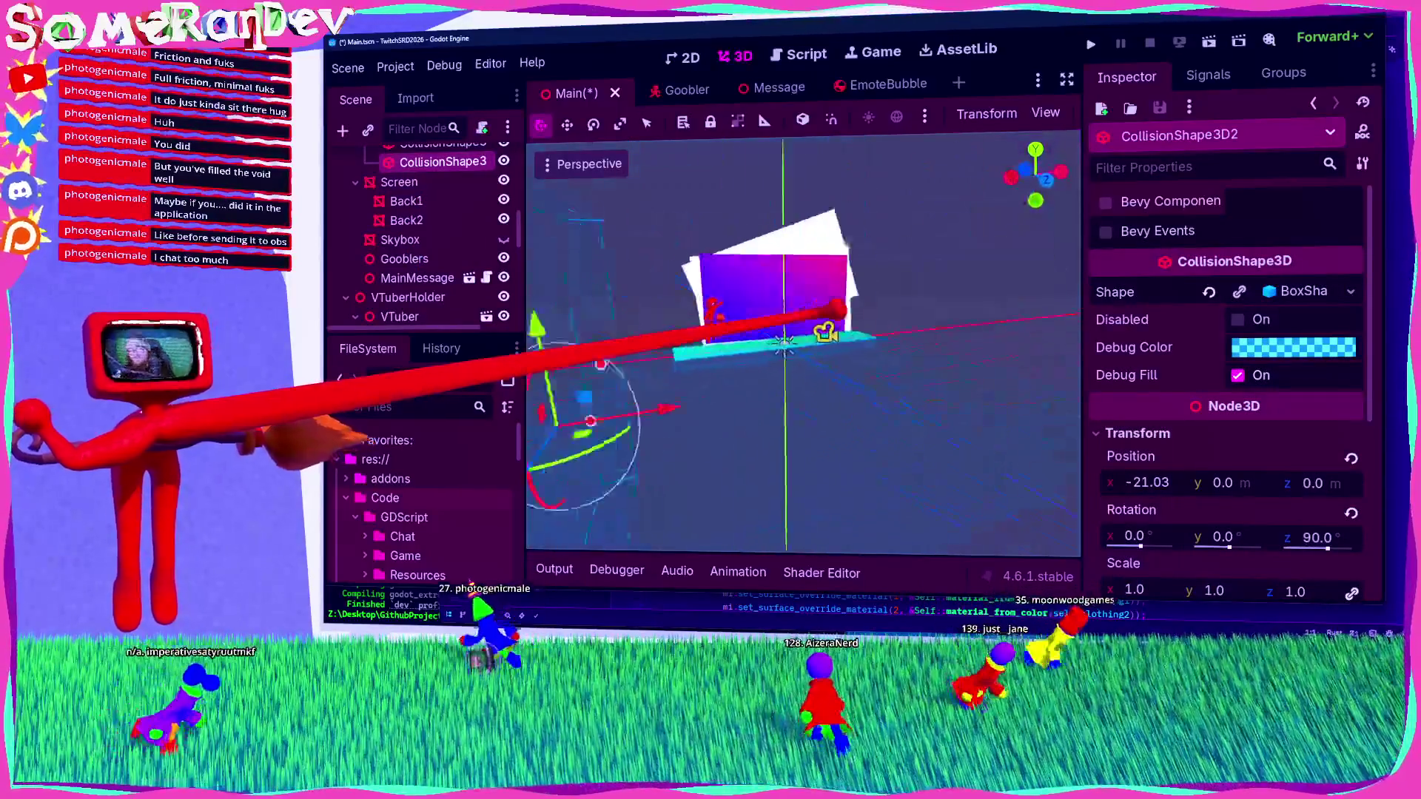
pyautogui.scroll(5, 803, 344)
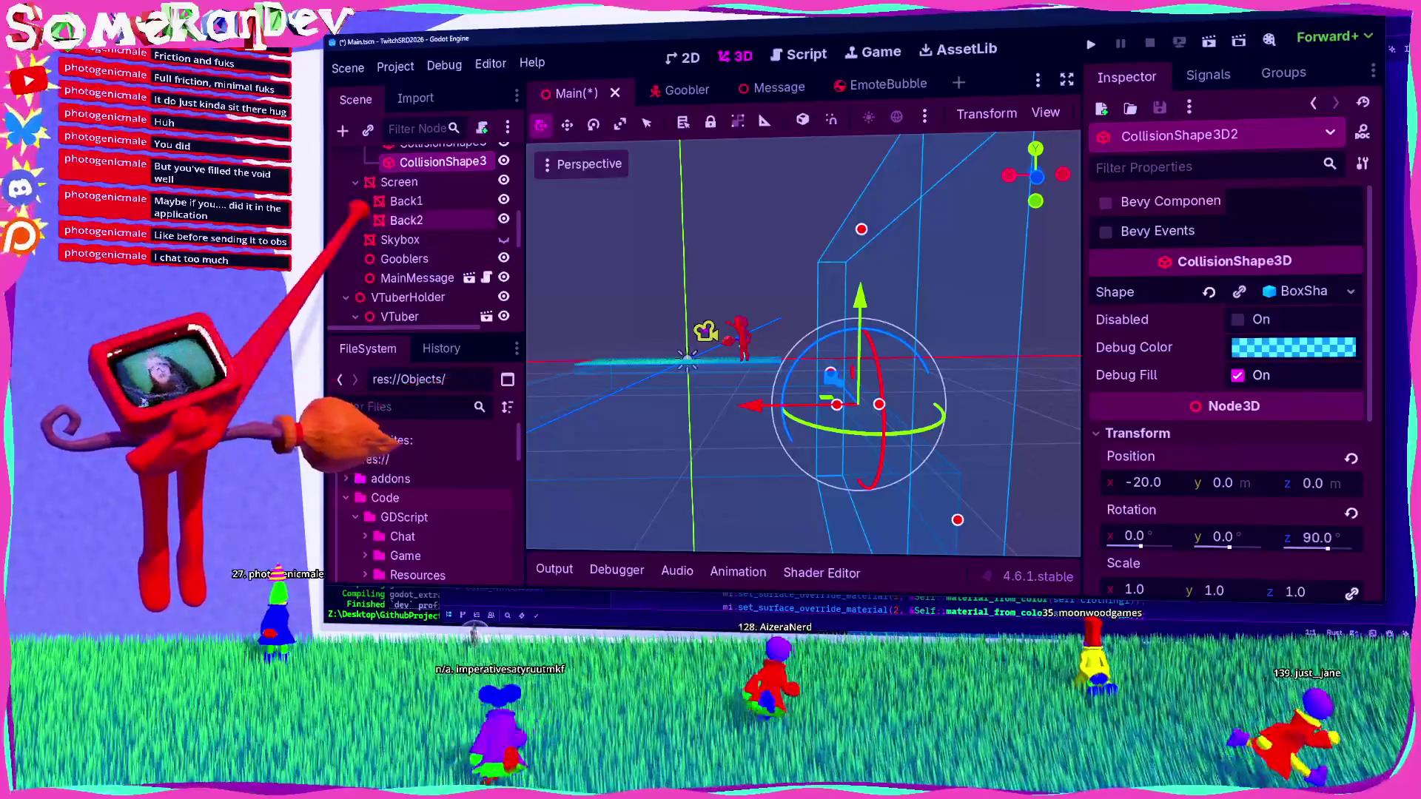
pyautogui.click(415, 182)
# Step: Duplicate the wall collision shape, move the copy to x 20, and save
pyautogui.rightClick(414, 182)
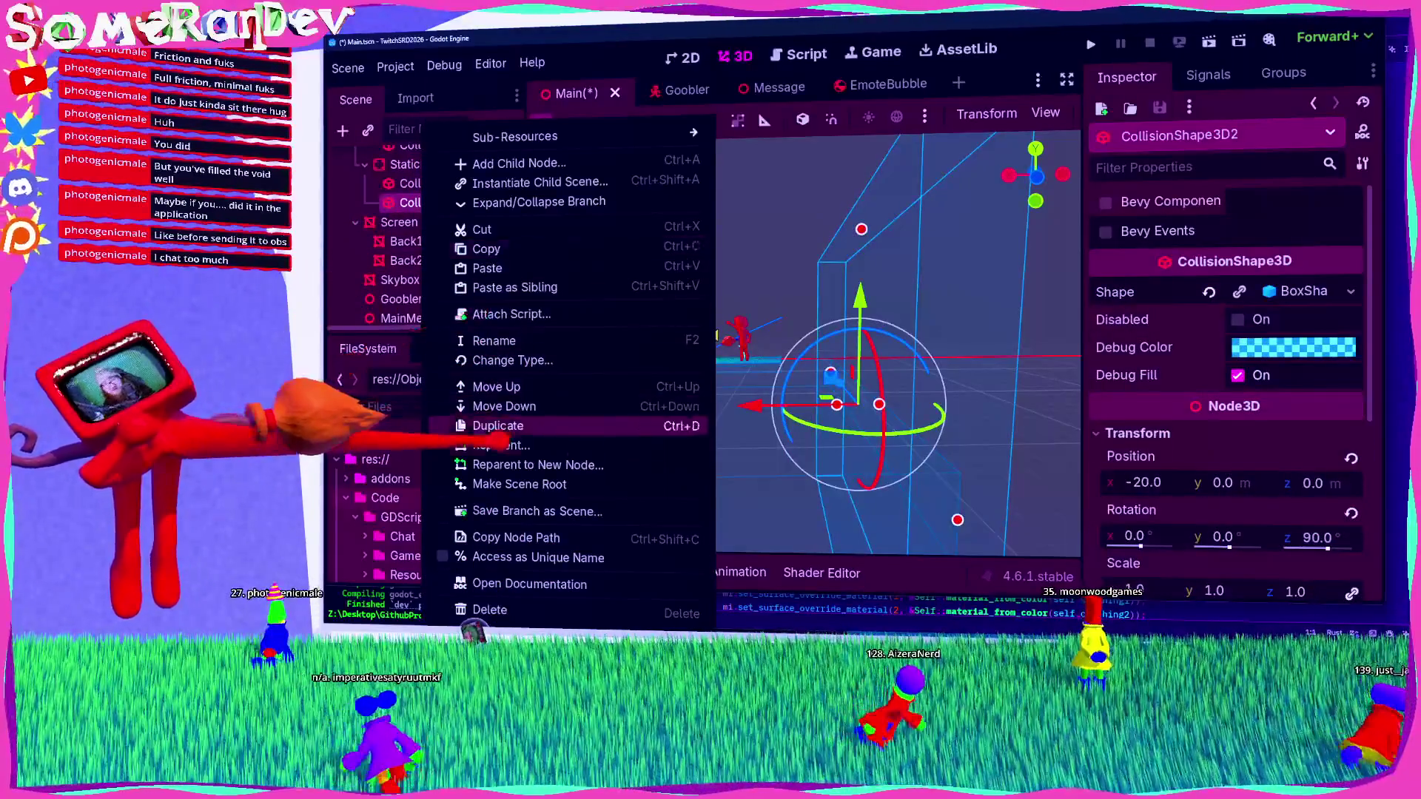
pyautogui.click(504, 425)
pyautogui.rightClick(418, 216)
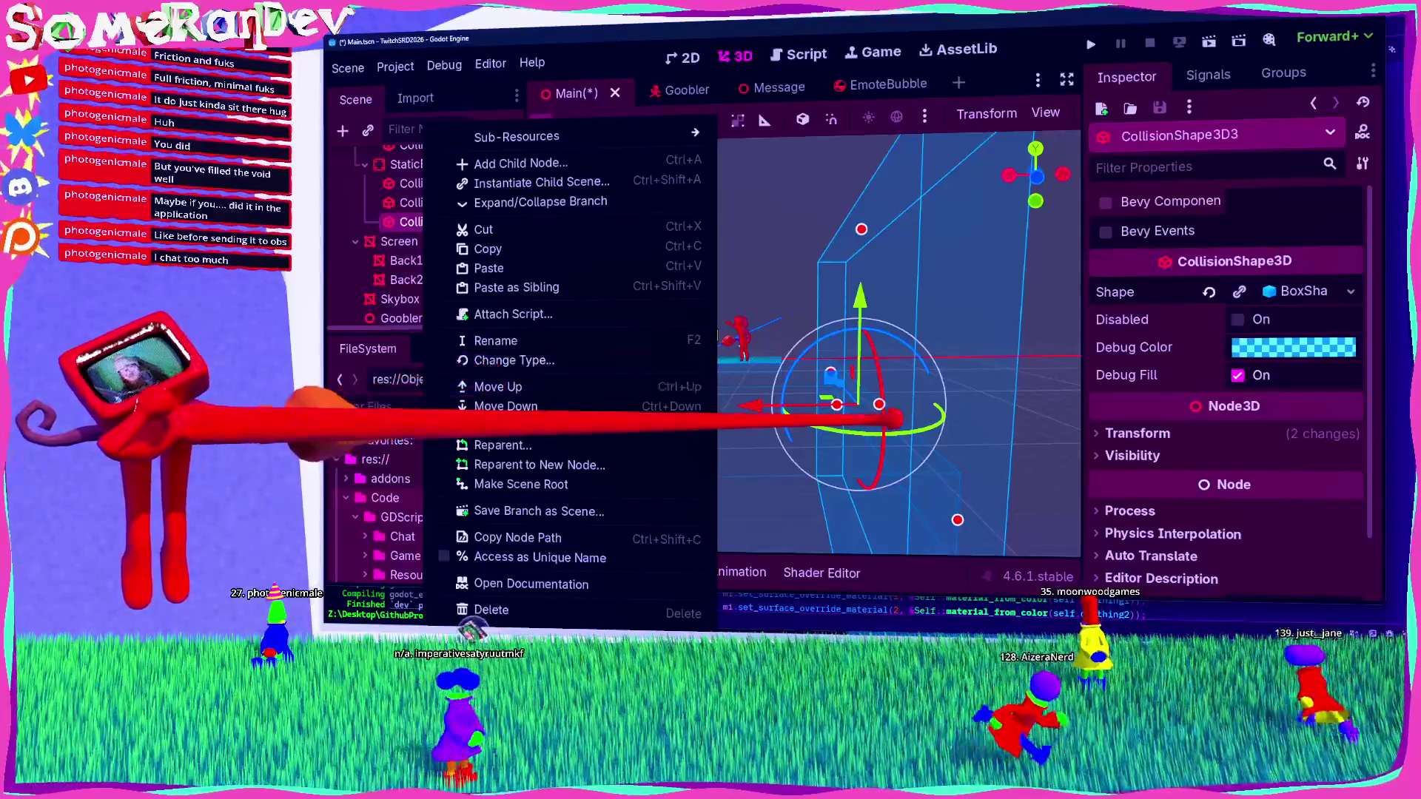
pyautogui.click(777, 405)
pyautogui.moveTo(751, 406); pyautogui.dragTo(525, 392)
pyautogui.click(1132, 433)
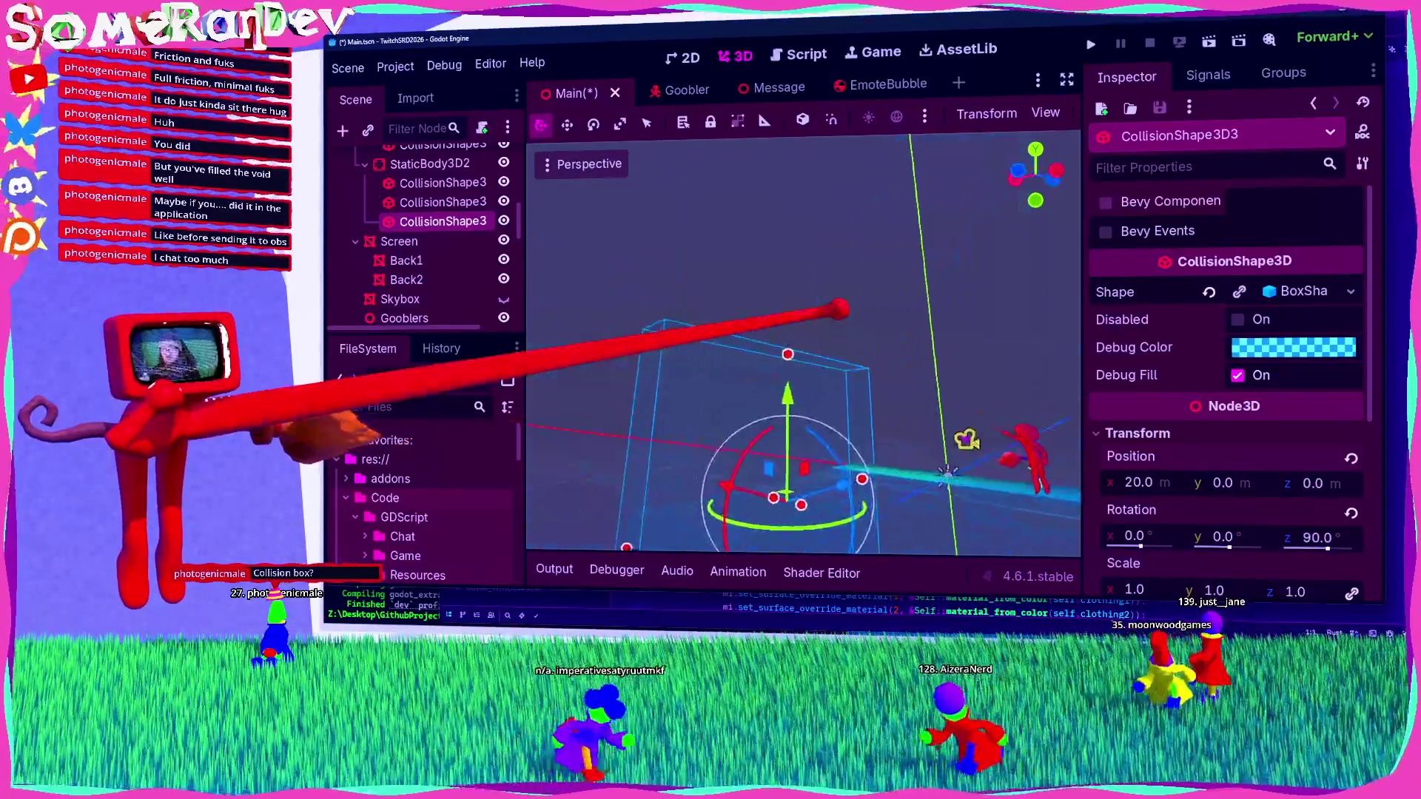
pyautogui.scroll(2, 803, 340)
pyautogui.hotkey('ctrl', 's')
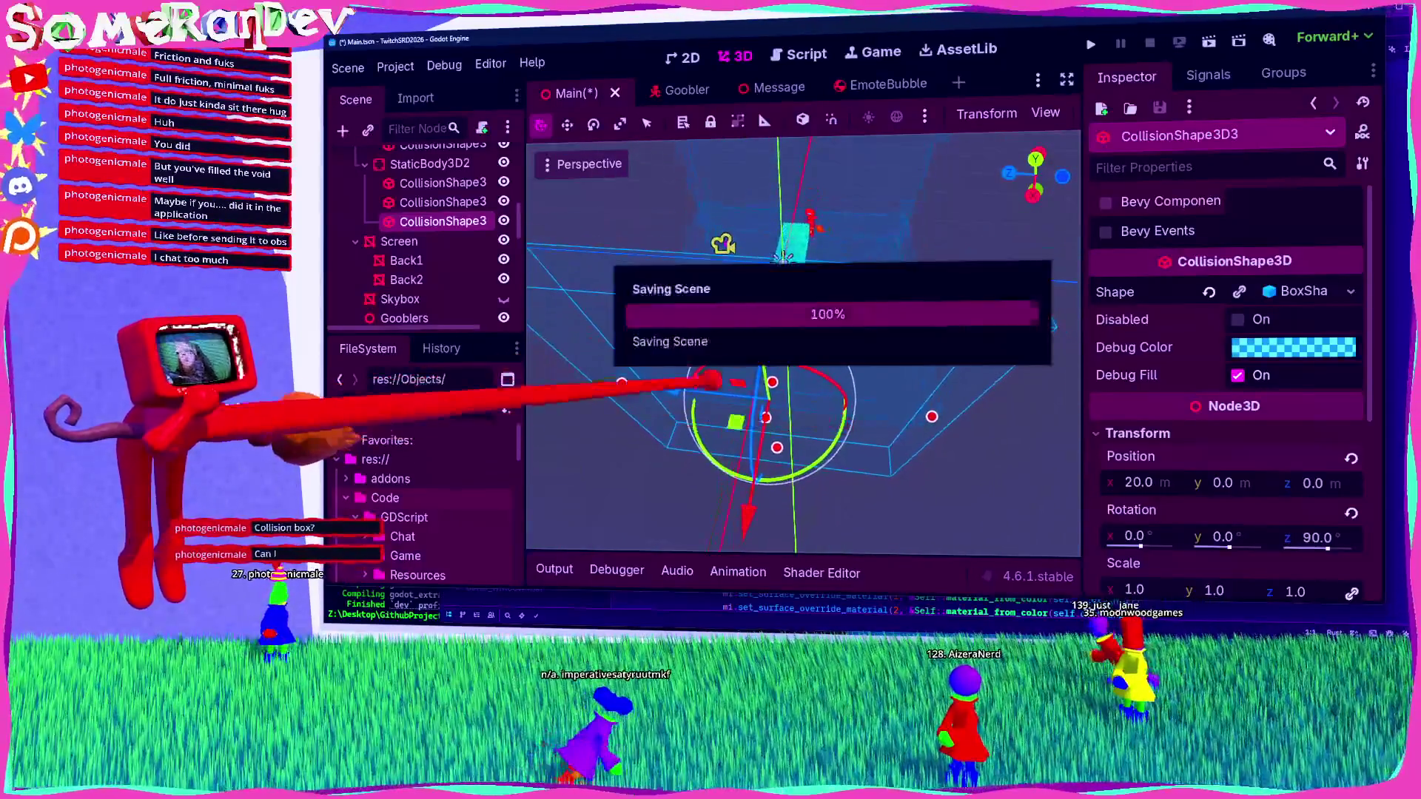
# Step: Duplicate the wall again, rotate it 90° on Y, and move it to z -20
pyautogui.hotkey('ctrl', 'd')
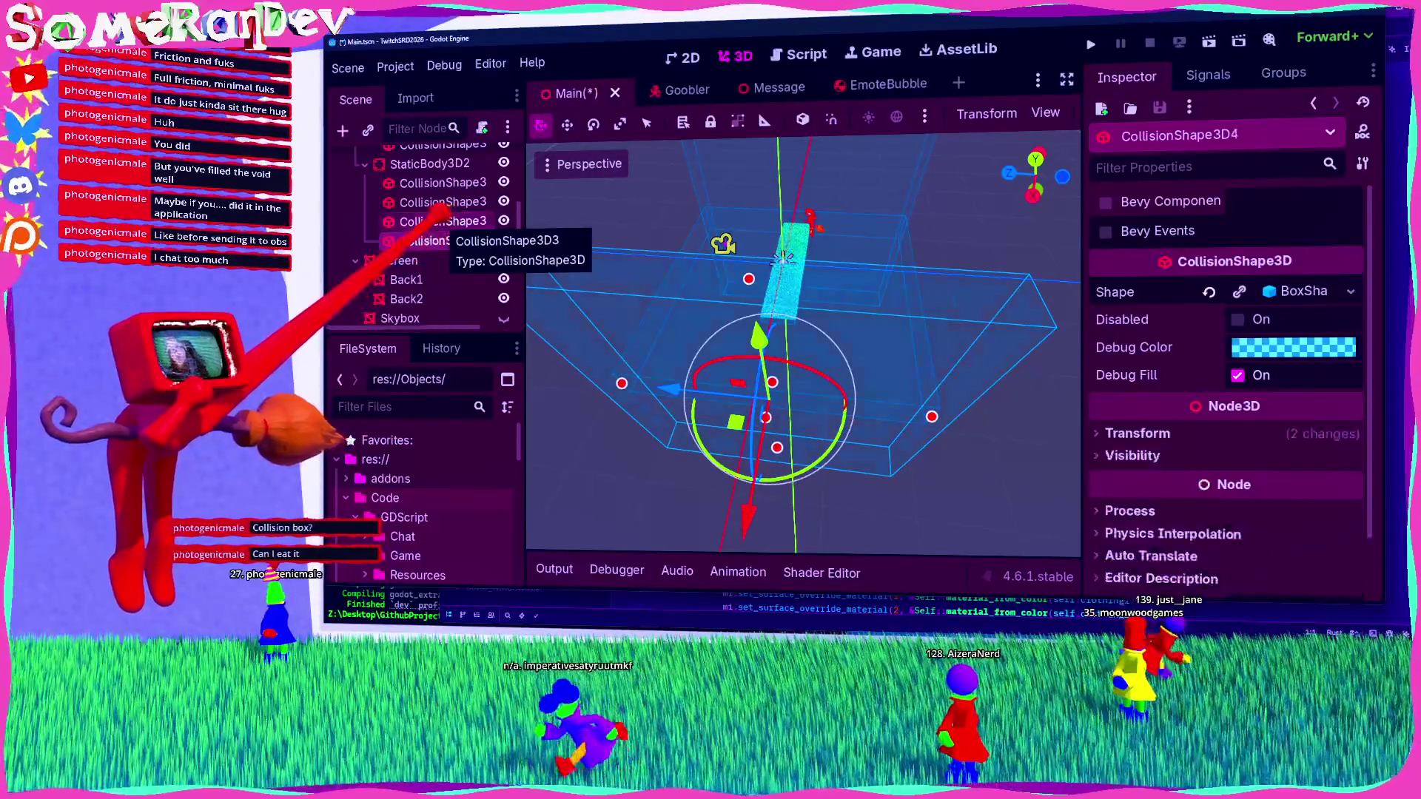
pyautogui.click(1199, 435)
pyautogui.moveTo(1285, 540)
pyautogui.mouseDown()
pyautogui.moveTo(1317, 545)
pyautogui.moveTo(1267, 546)
pyautogui.mouseUp()
pyautogui.click(1232, 538)
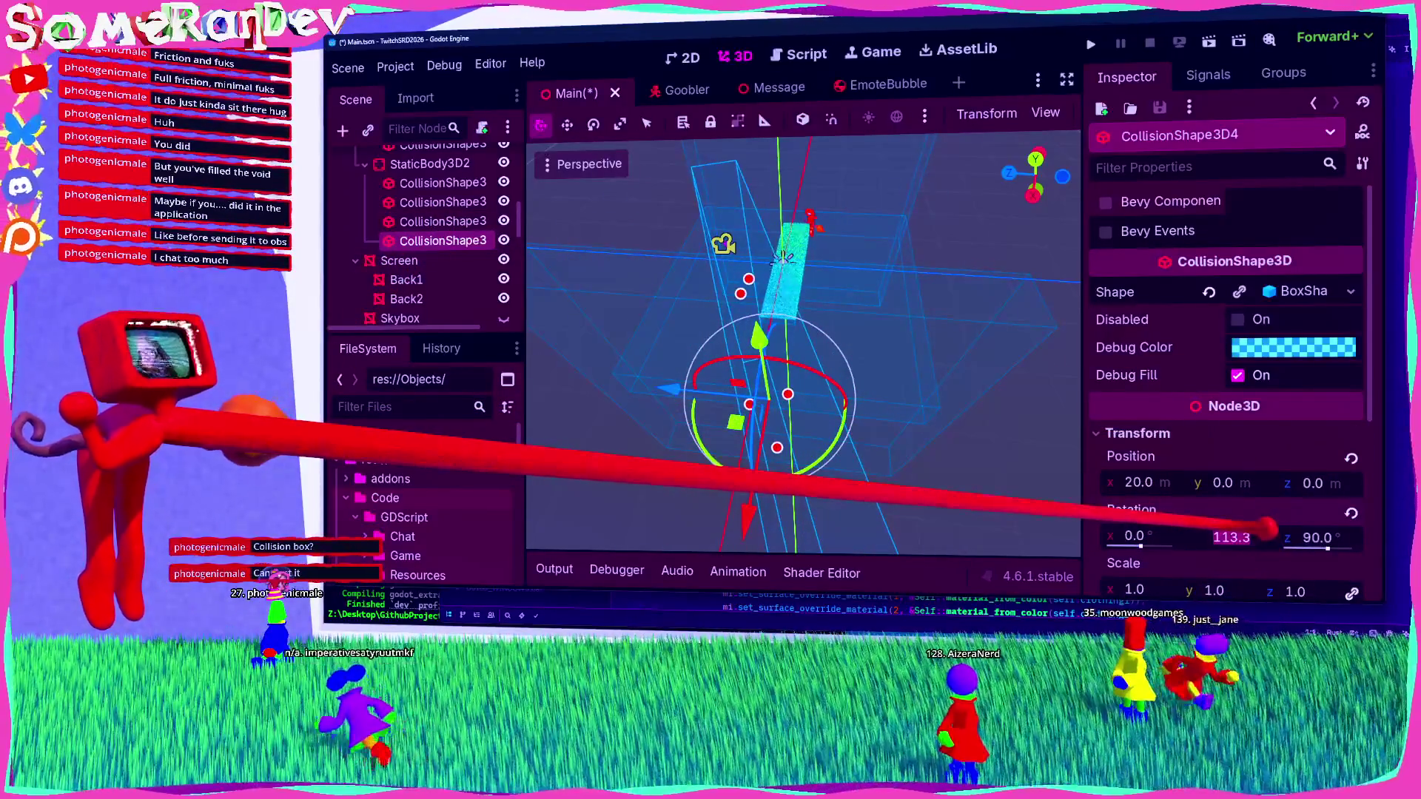
pyautogui.write('90')
pyautogui.press('Return')
pyautogui.moveTo(733, 415)
pyautogui.mouseDown()
pyautogui.moveTo(856, 286)
pyautogui.moveTo(844, 274)
pyautogui.moveTo(841, 286)
pyautogui.mouseUp()
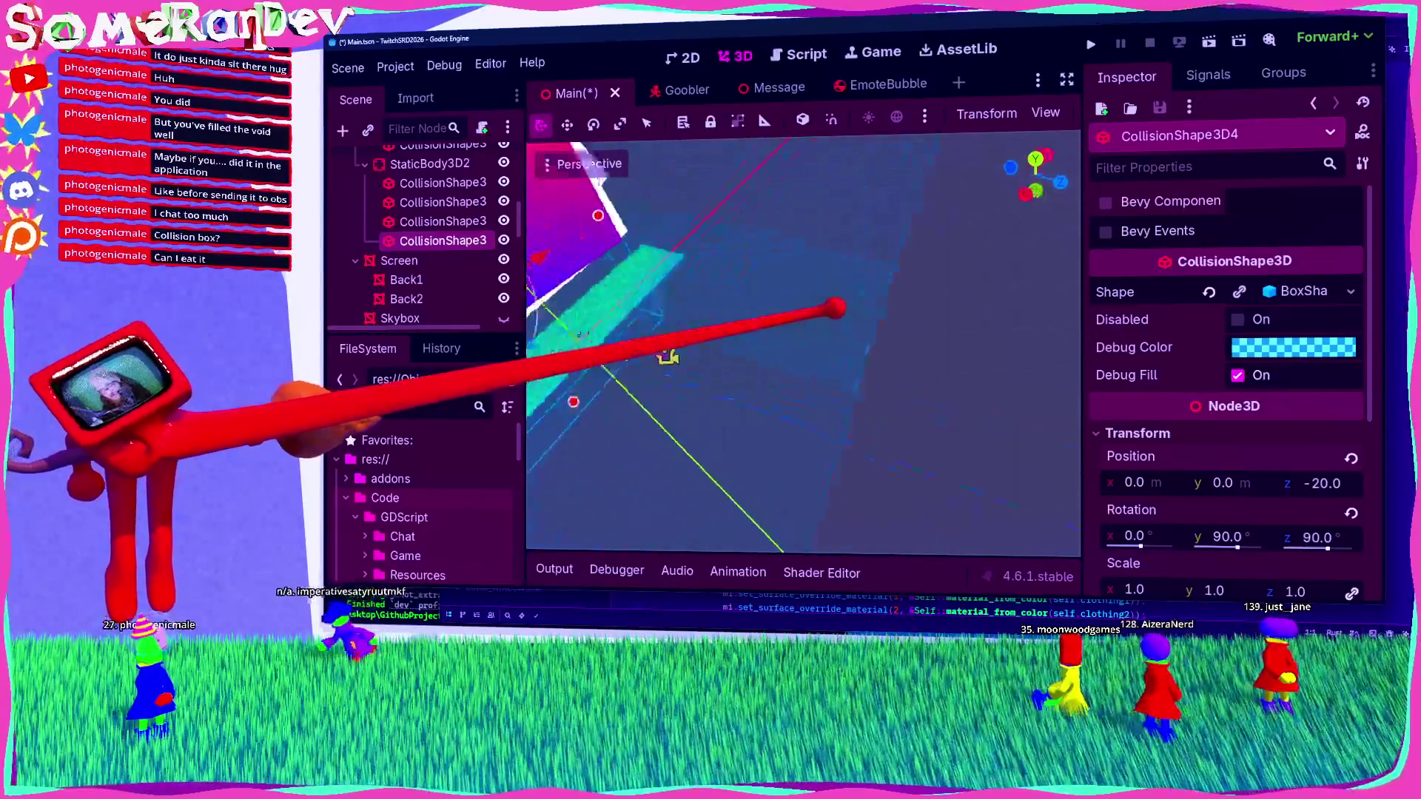
pyautogui.press('f')
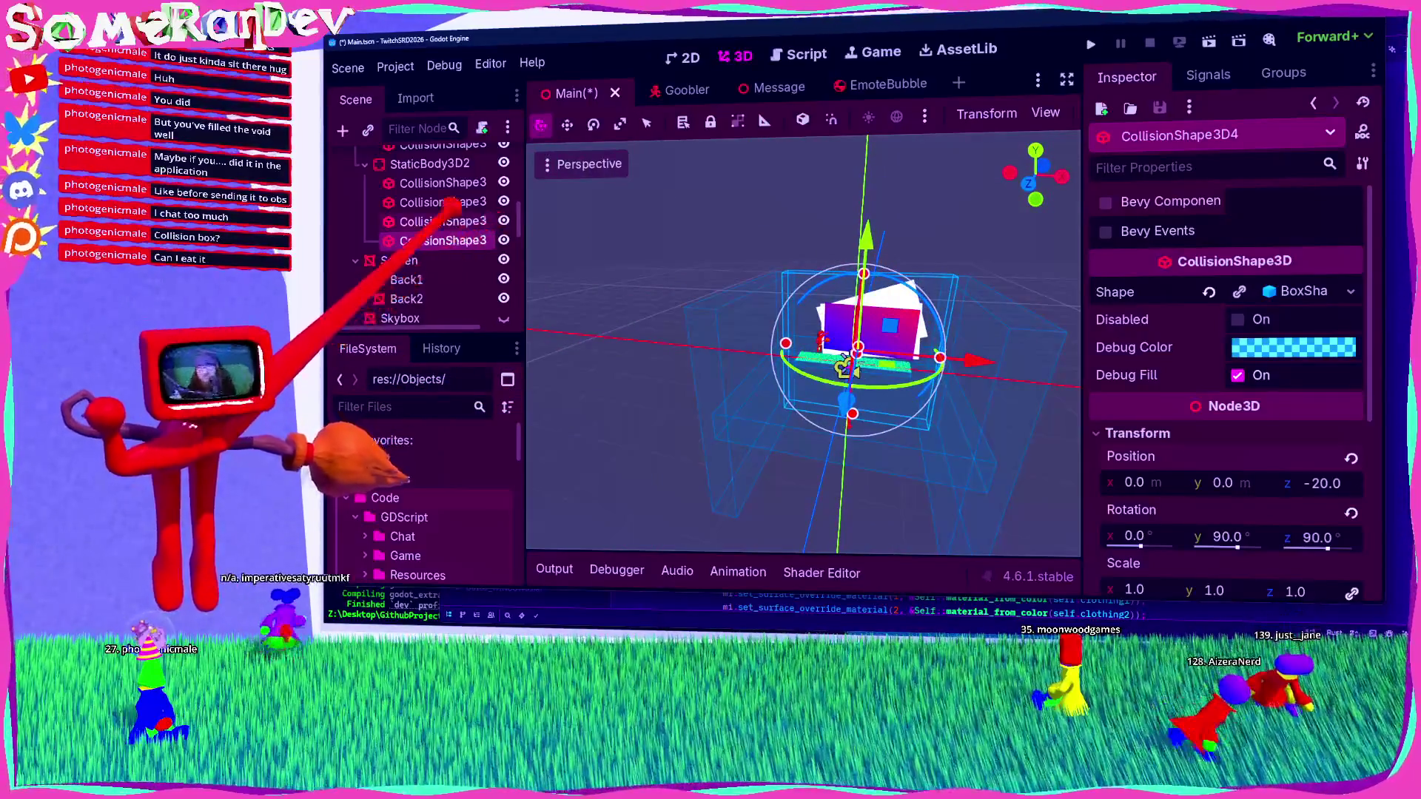
pyautogui.hotkey('ctrl', 'd')
# Step: Move CollisionShape3D5 to z 20, opposite the z -20 wall, and save the scene
pyautogui.click(1222, 435)
pyautogui.scroll(-3, 1221, 444)
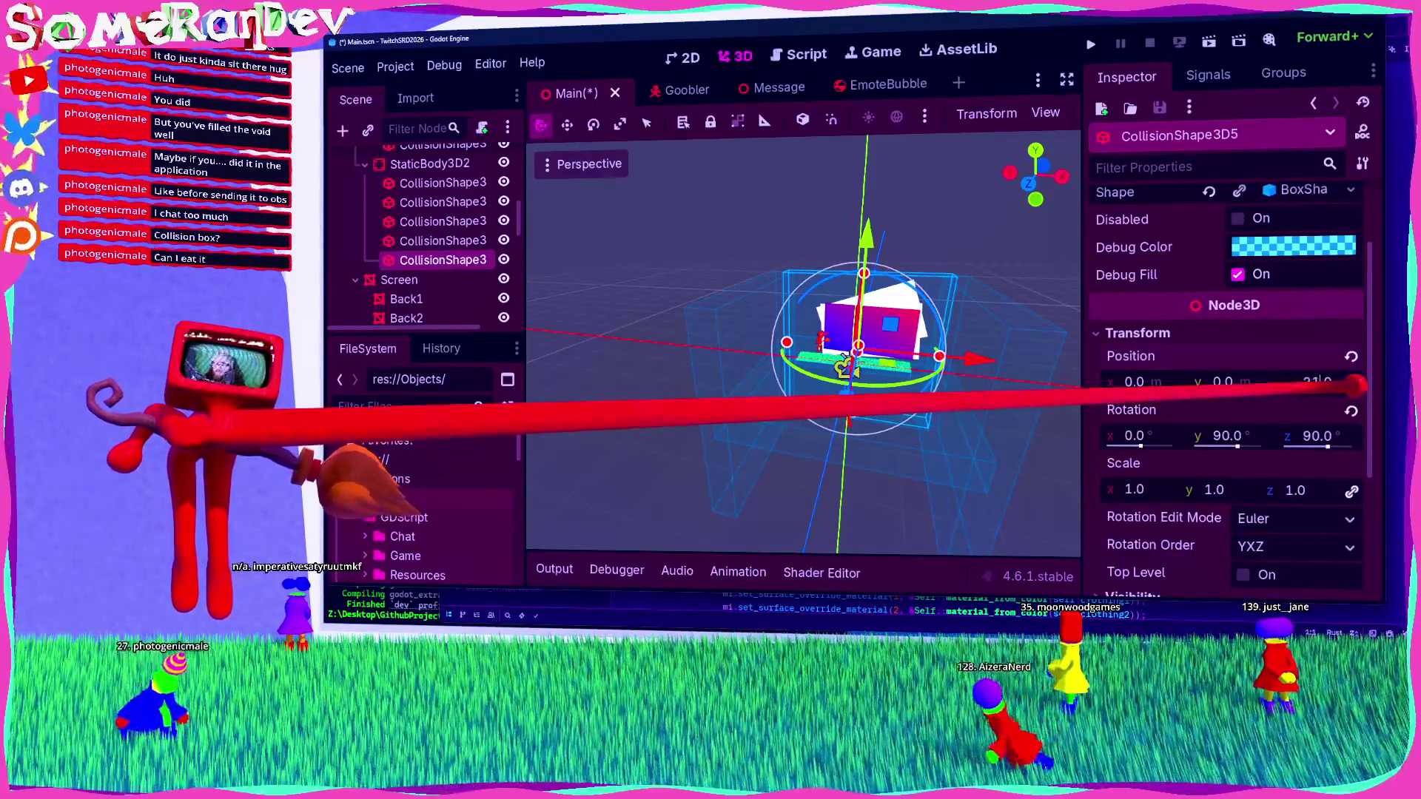
pyautogui.moveTo(1318, 382); pyautogui.dragTo(1312, 381)
pyautogui.hotkey('ctrl', 's')
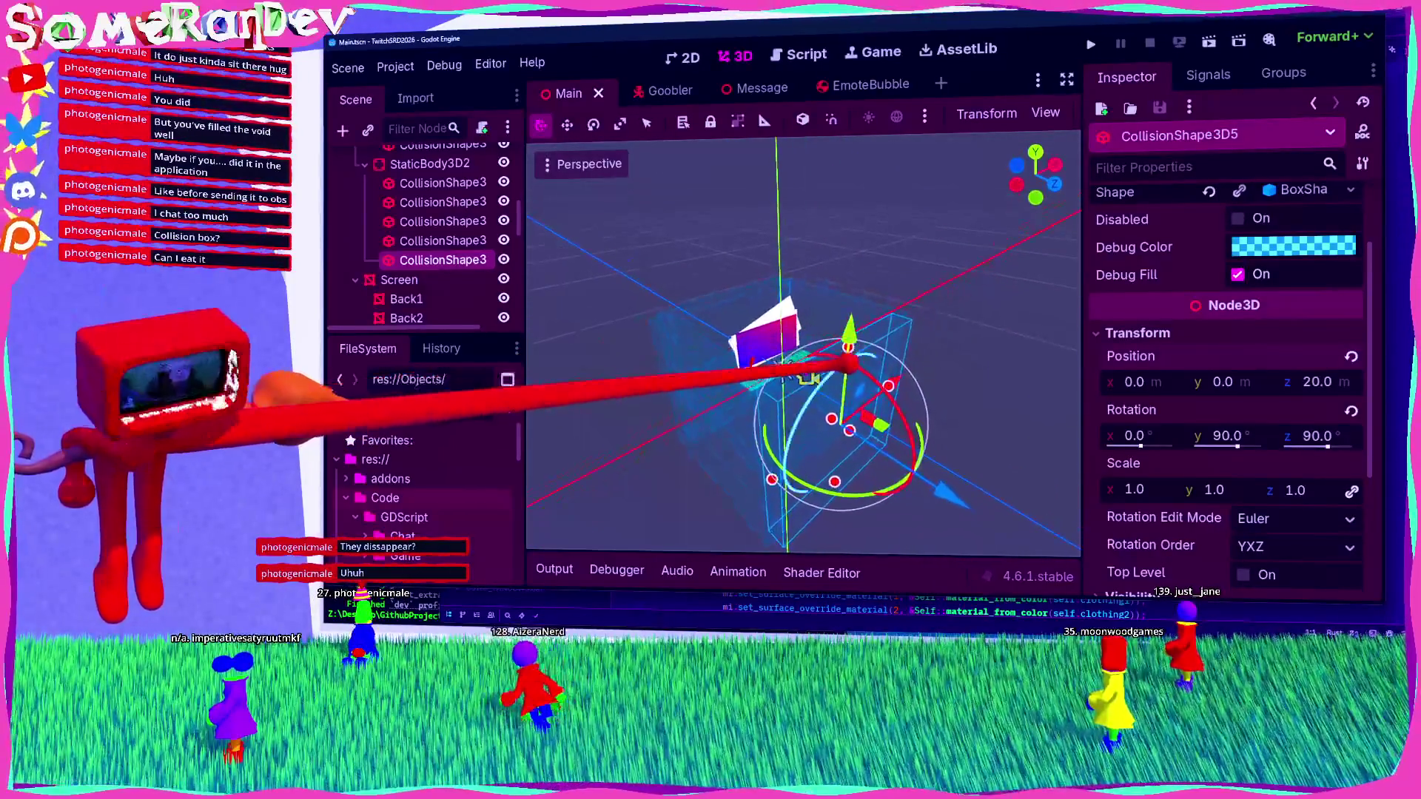
pyautogui.scroll(3, 803, 344)
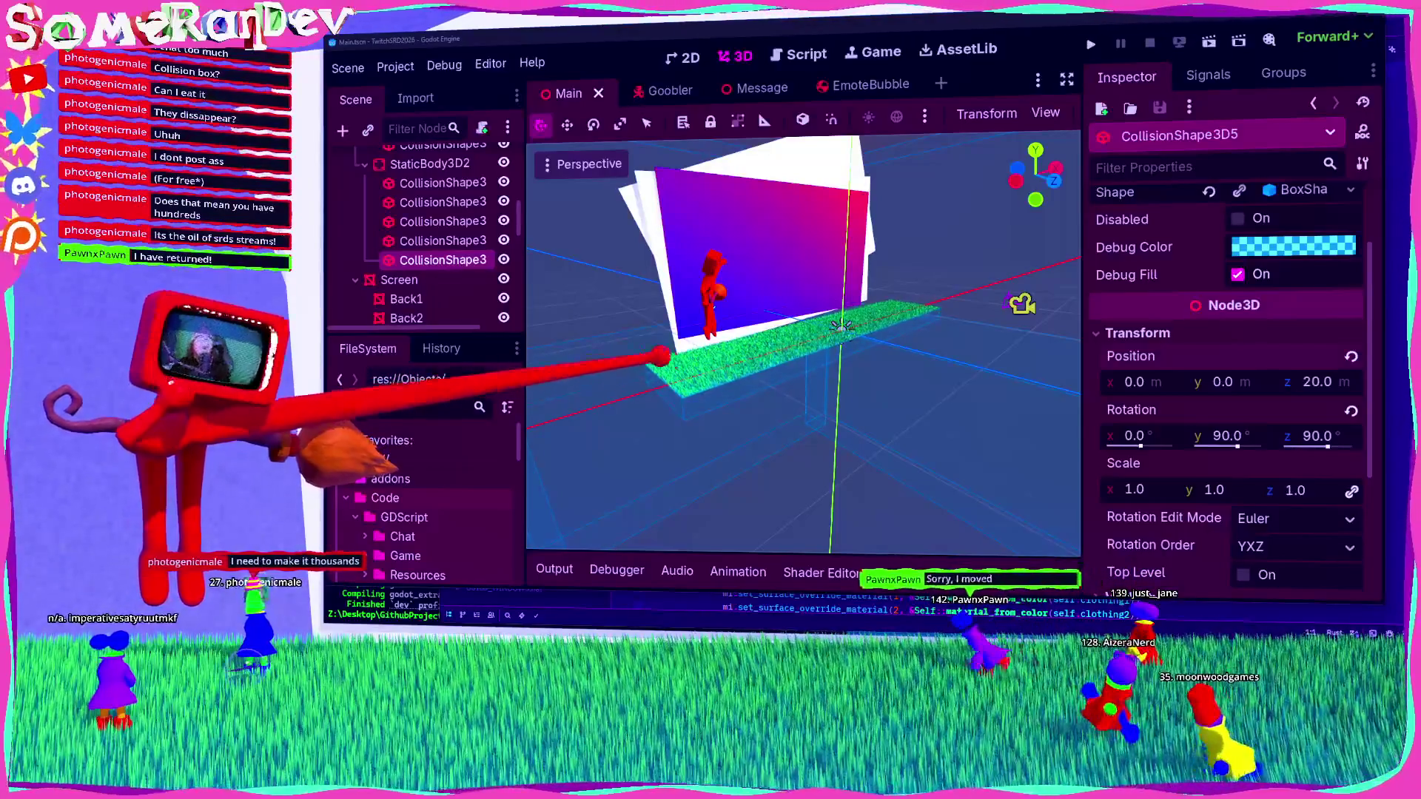
pyautogui.moveTo(850, 381)
pyautogui.mouseDown()
pyautogui.moveTo(811, 396)
pyautogui.moveTo(840, 365)
pyautogui.moveTo(851, 301)
pyautogui.moveTo(696, 406)
pyautogui.moveTo(838, 309)
pyautogui.moveTo(807, 330)
pyautogui.moveTo(800, 400)
pyautogui.moveTo(803, 348)
pyautogui.moveTo(807, 403)
pyautogui.moveTo(834, 400)
pyautogui.moveTo(814, 370)
pyautogui.moveTo(836, 309)
pyautogui.mouseUp()
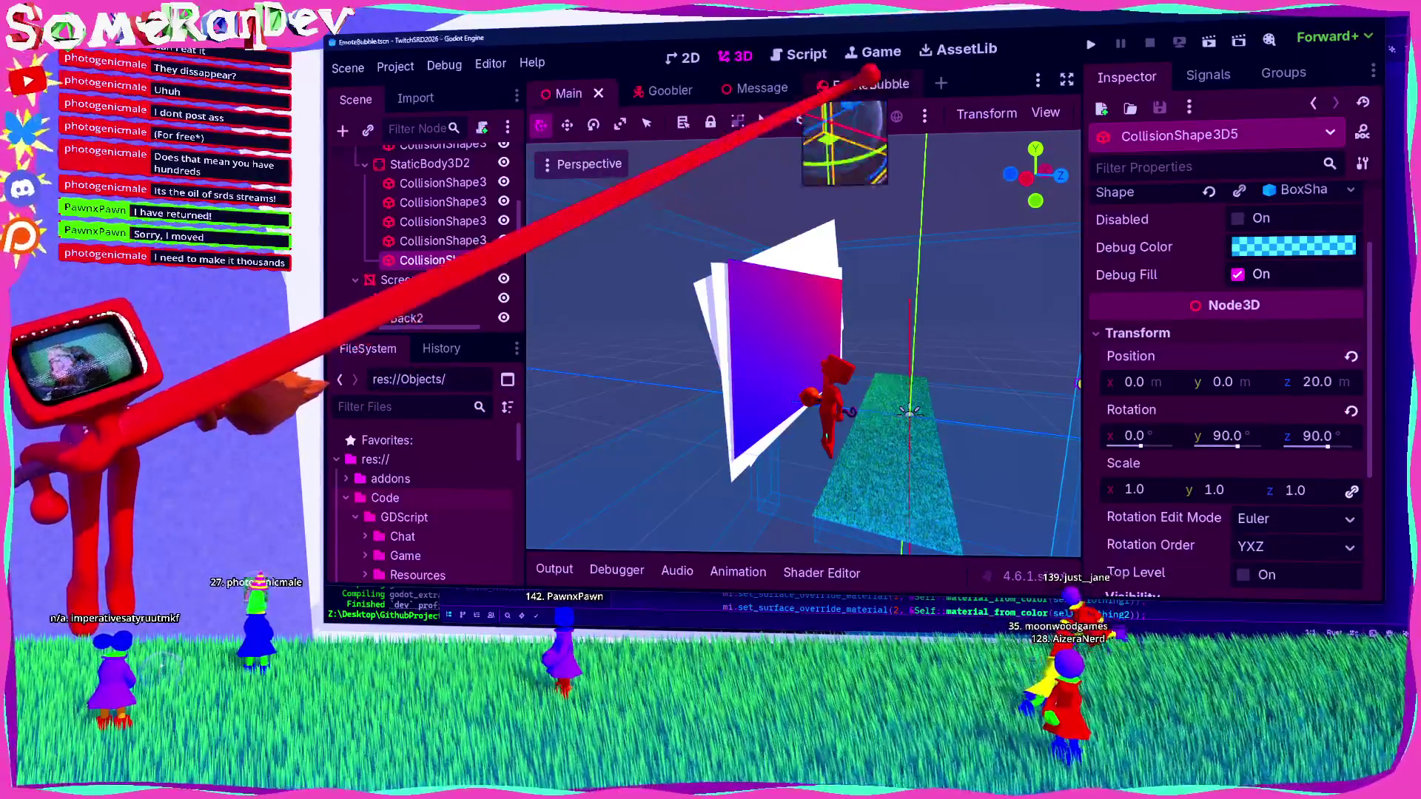
# Step: In the EmoteBubble scene, compare the sphere mesh with its 0.2 m radius collision sphere
pyautogui.click(859, 85)
pyautogui.click(414, 181)
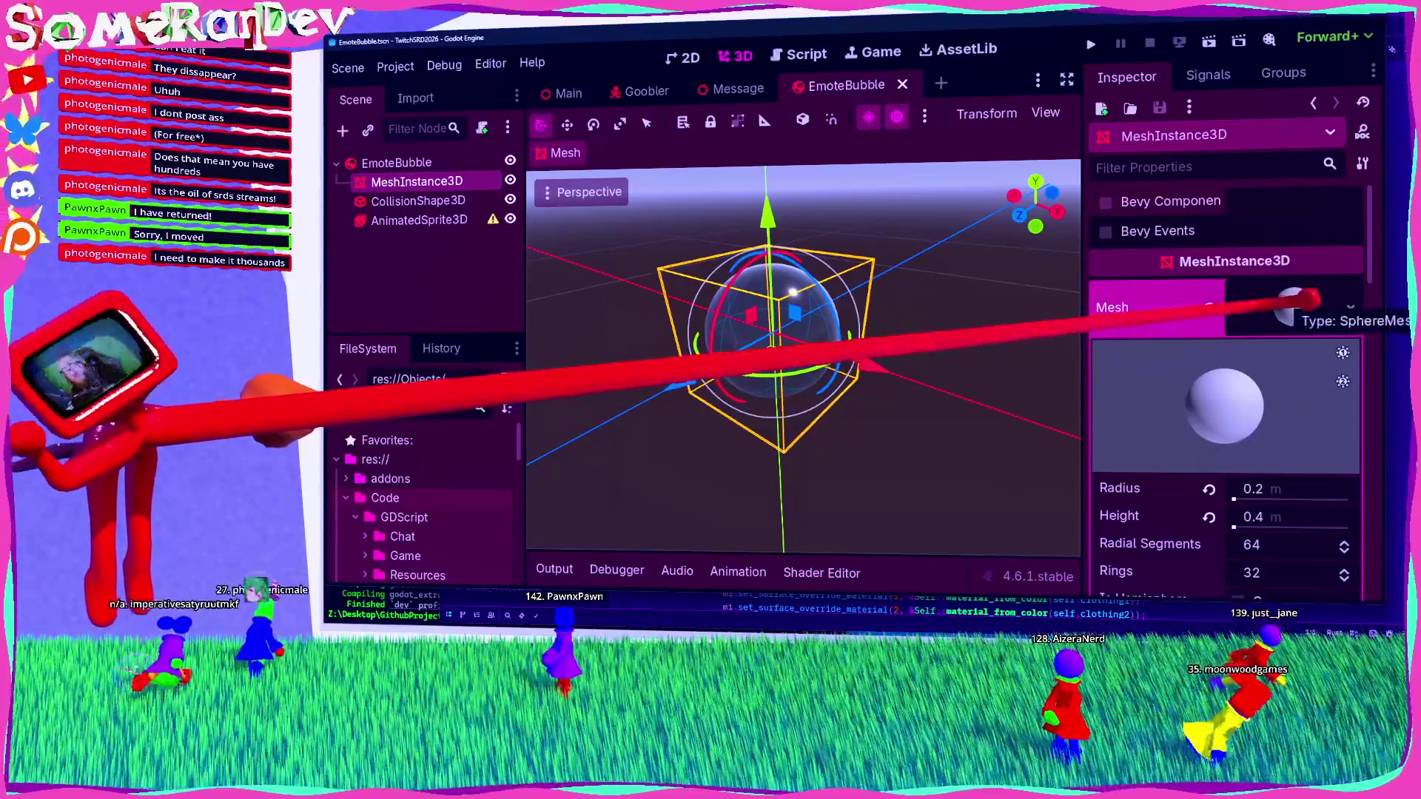
pyautogui.click(1308, 309)
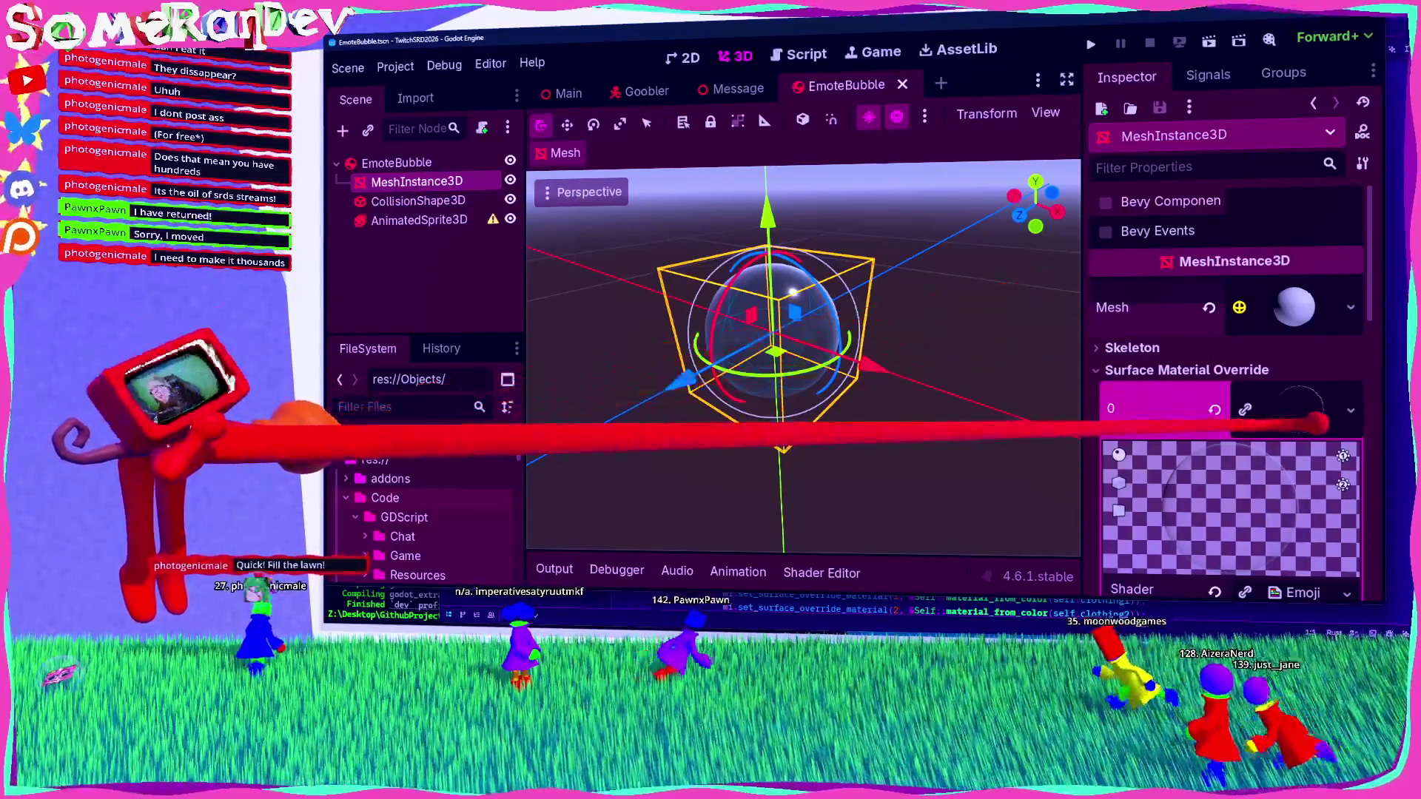
pyautogui.click(419, 201)
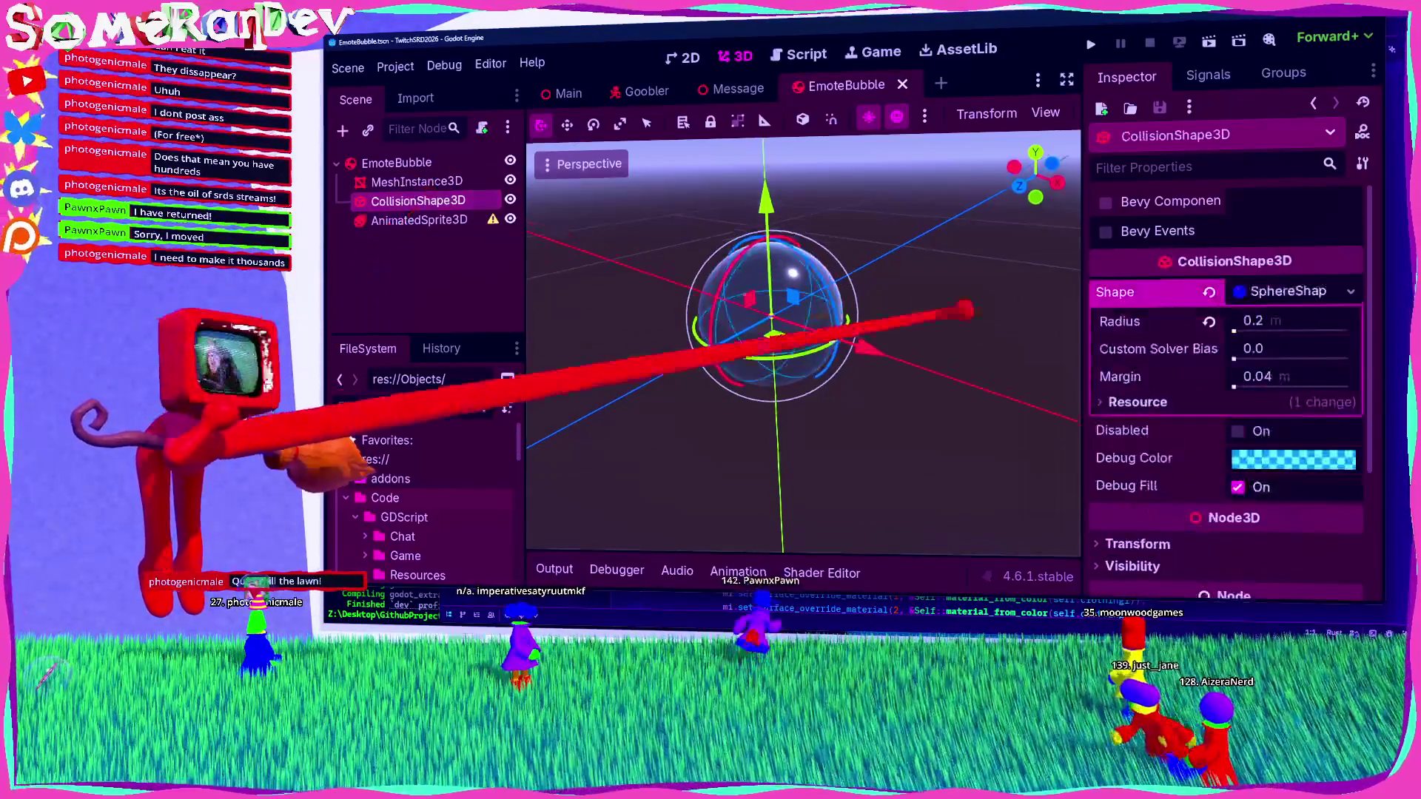
pyautogui.click(1292, 291)
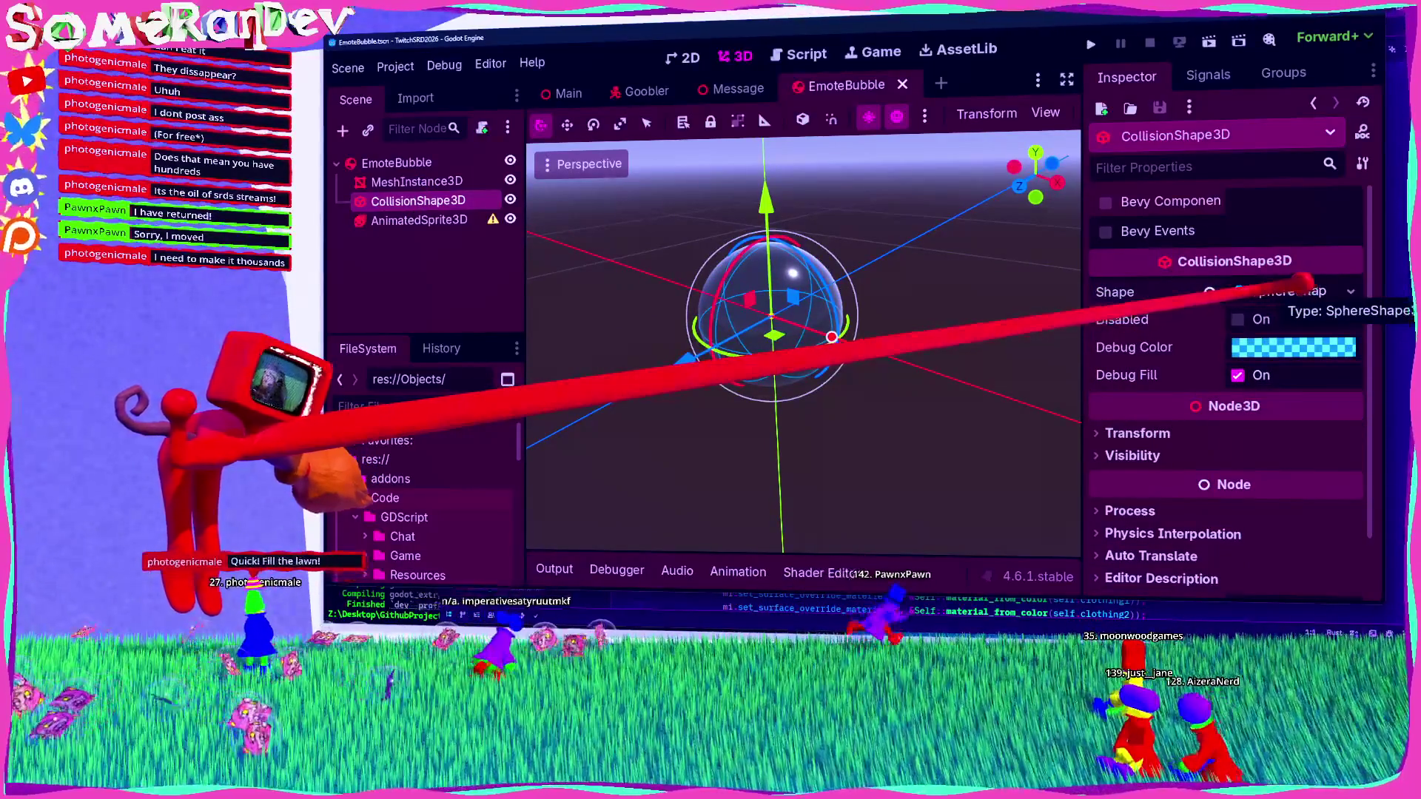
pyautogui.click(1302, 289)
pyautogui.click(1325, 289)
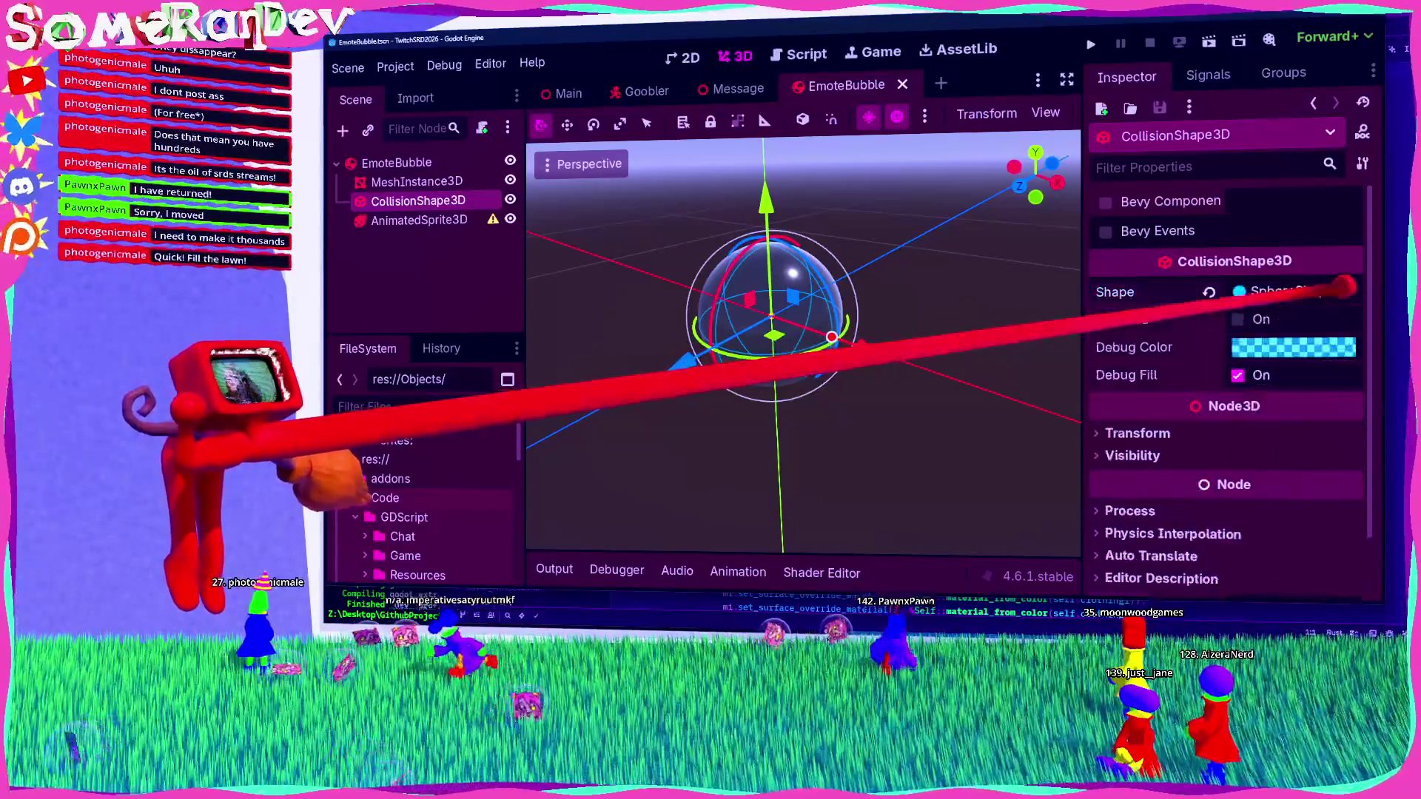
pyautogui.click(1333, 291)
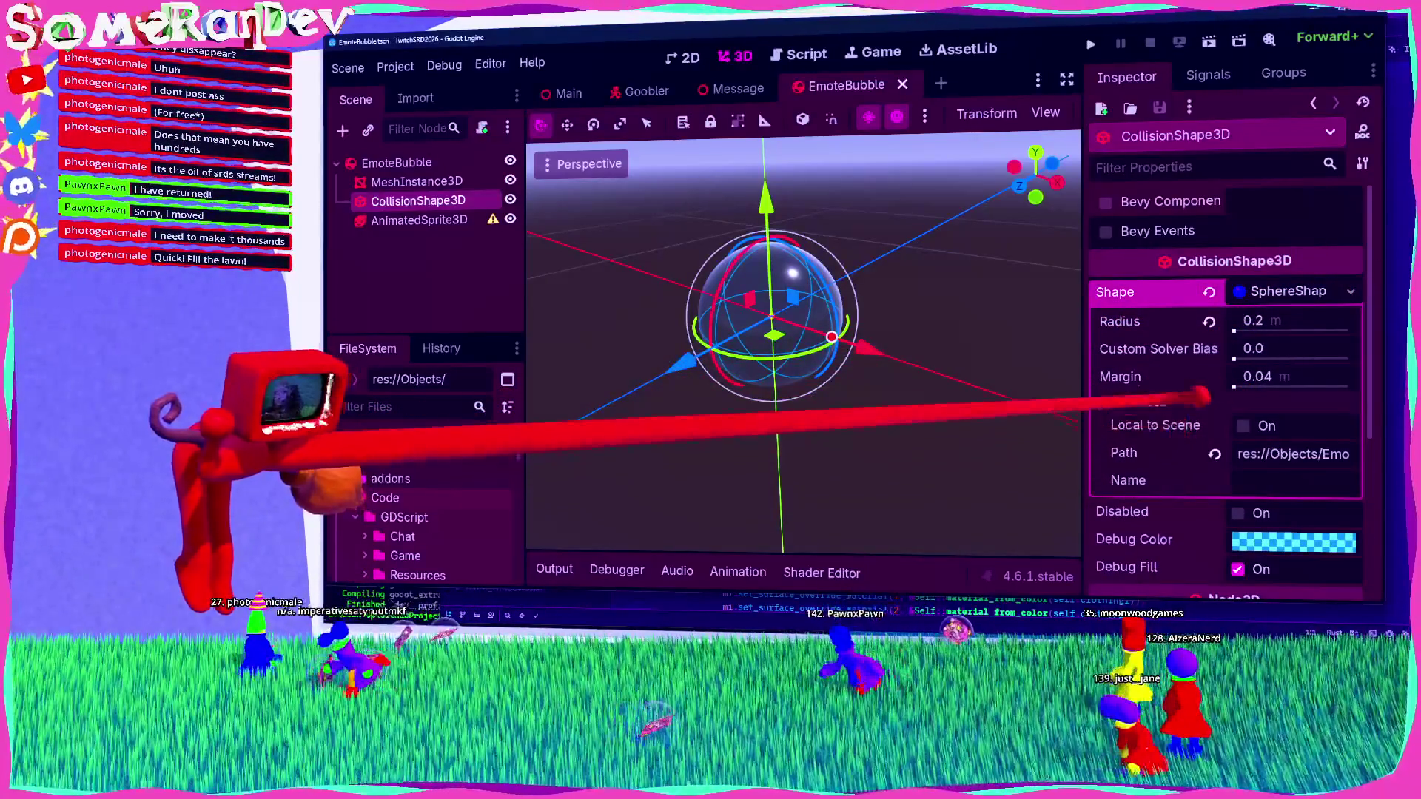
pyautogui.click(1314, 287)
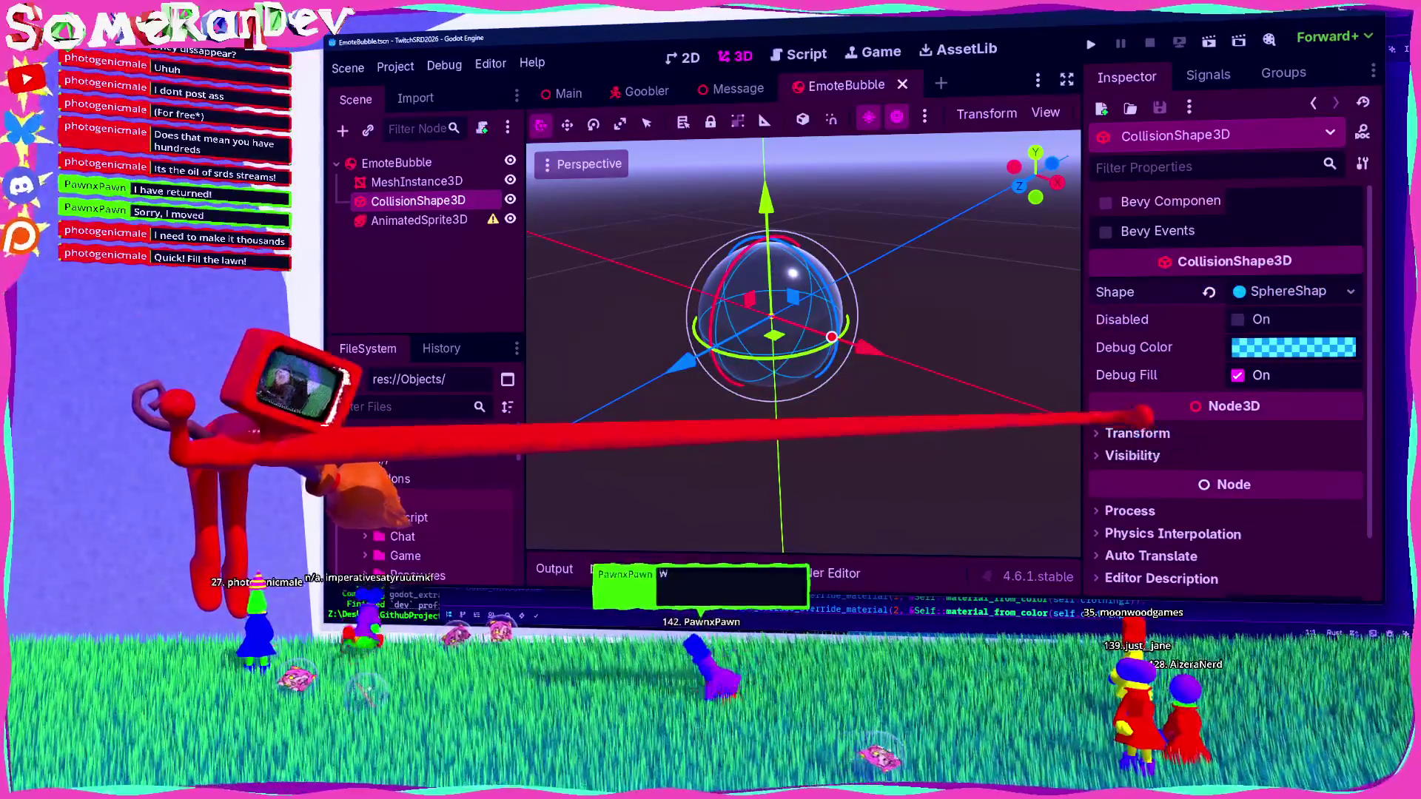
pyautogui.moveTo(1144, 413)
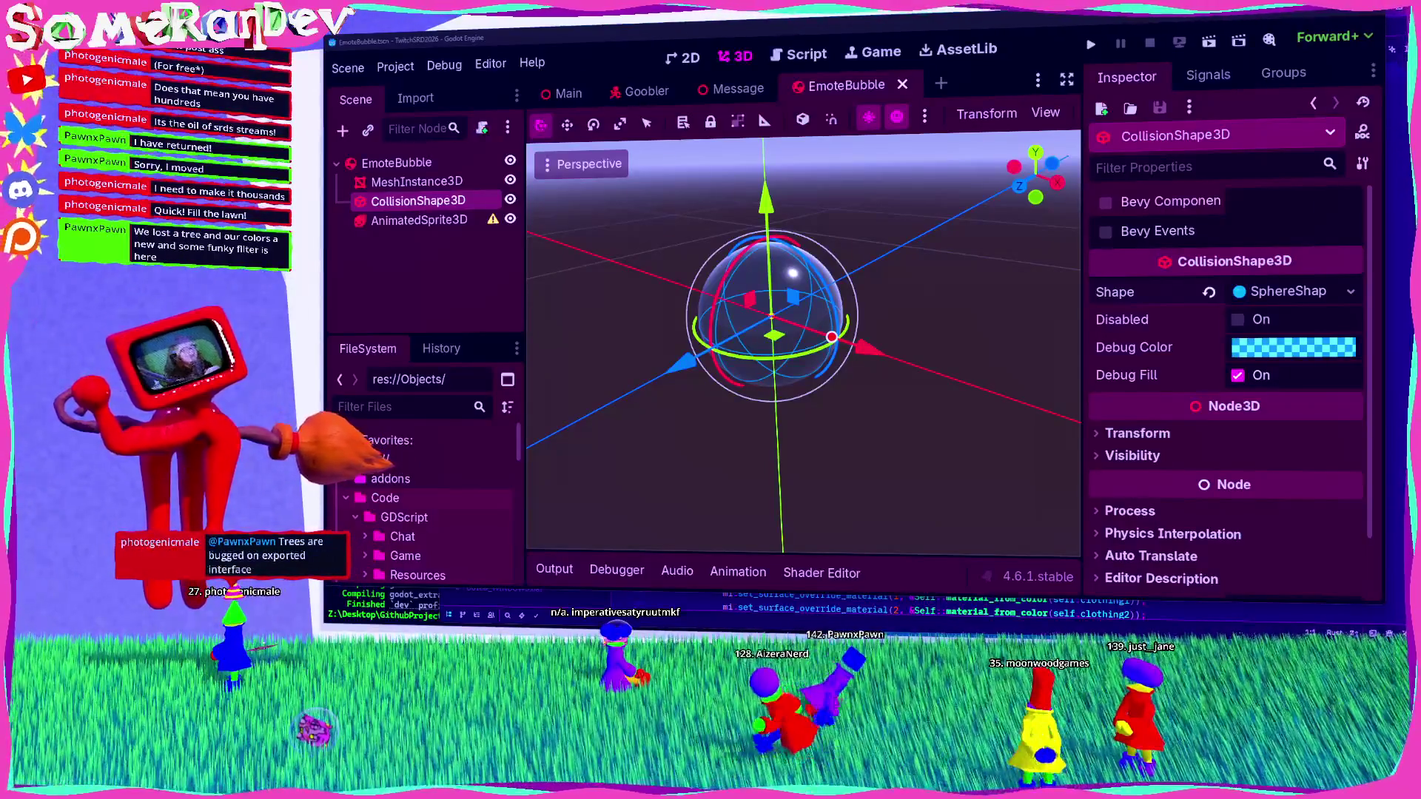
pyautogui.hotkey('ctrl', 'shift', 'Escape')
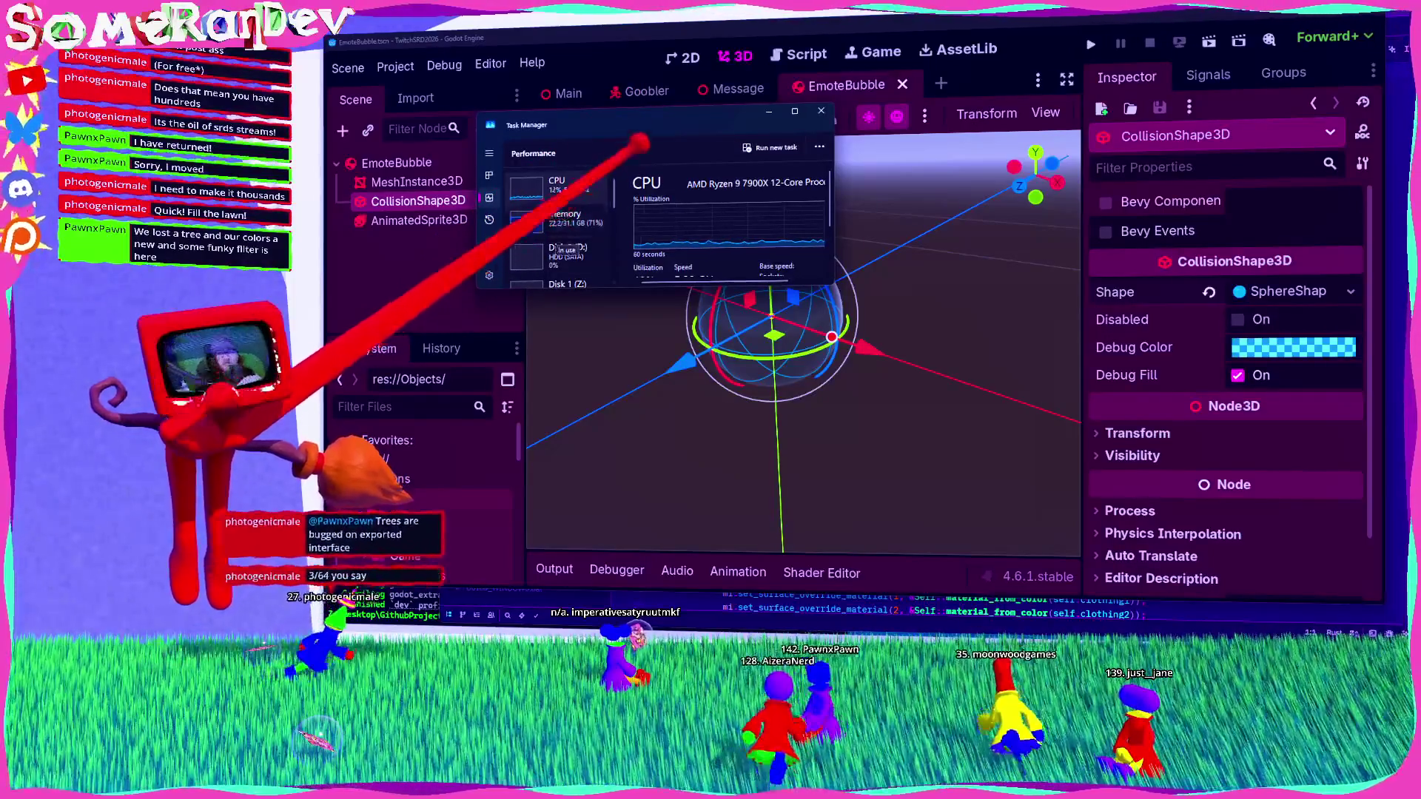
# Step: Close Task Manager and return to the Main scene in the editor
pyautogui.hotkey('alt', 'F4')
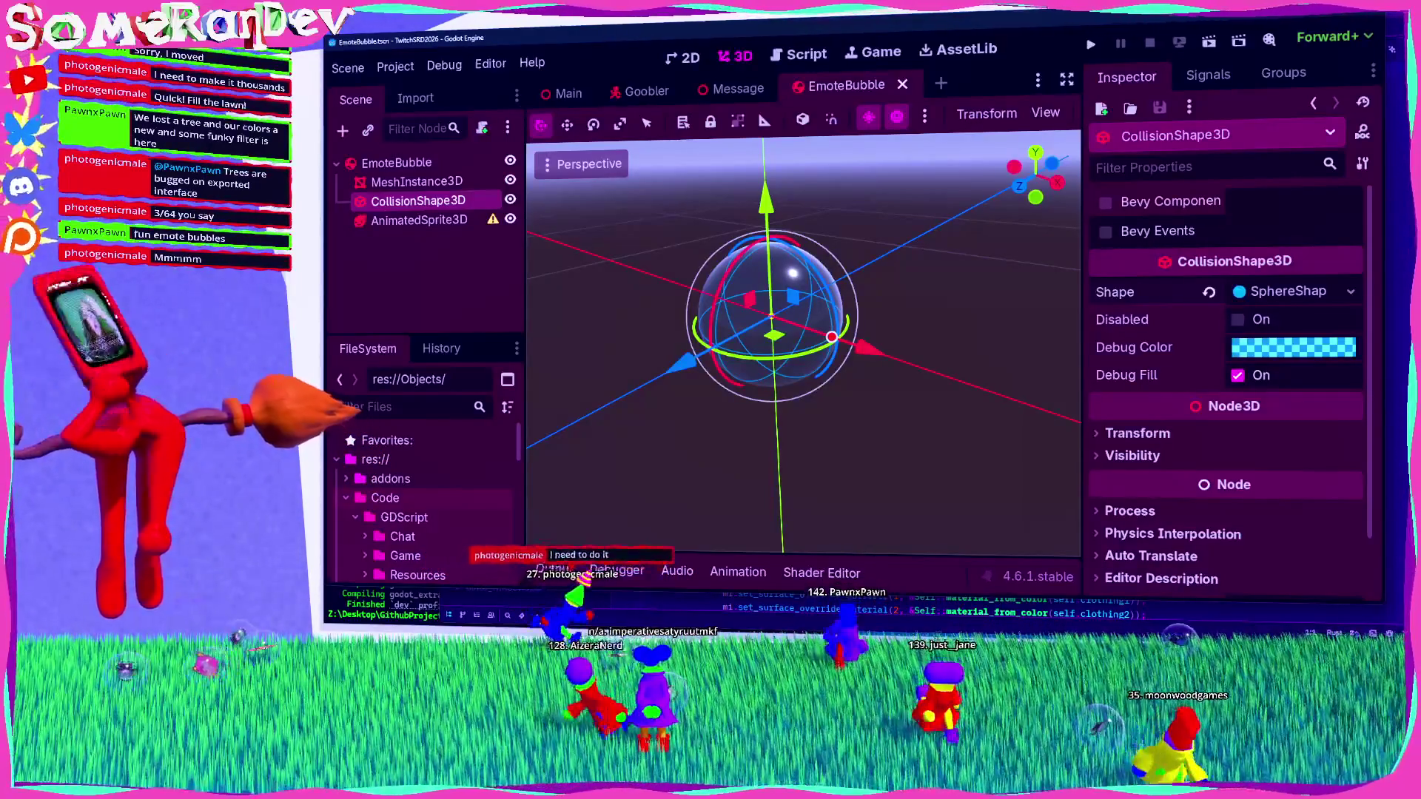
pyautogui.hotkey('ctrl', 'Tab')
# Step: Select WorldEnvironment to review its Adjustments: brightness 1.0, contrast 1.125, saturation 1.6
pyautogui.scroll(-10, 422, 237)
pyautogui.scroll(10, 422, 222)
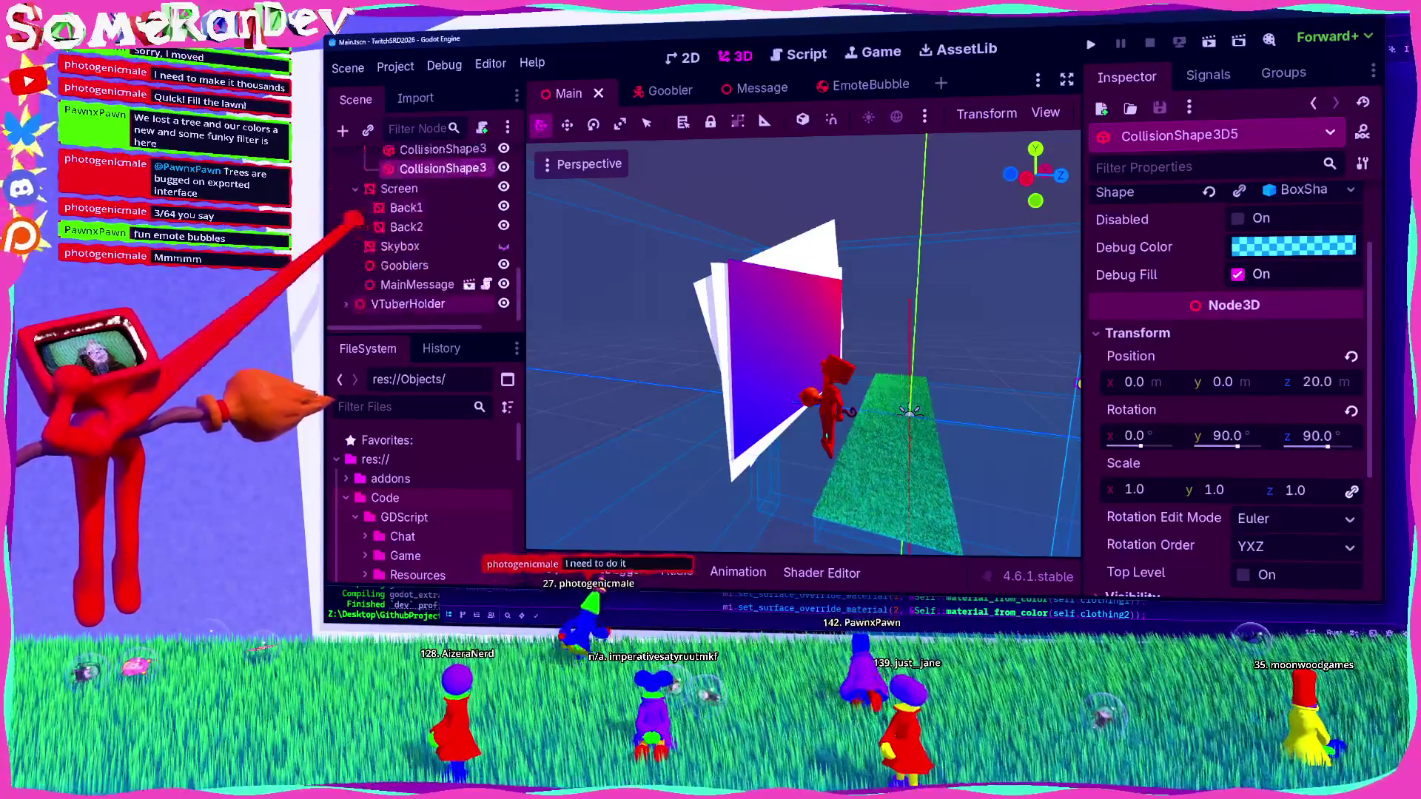
pyautogui.scroll(15, 421, 237)
pyautogui.click(346, 284)
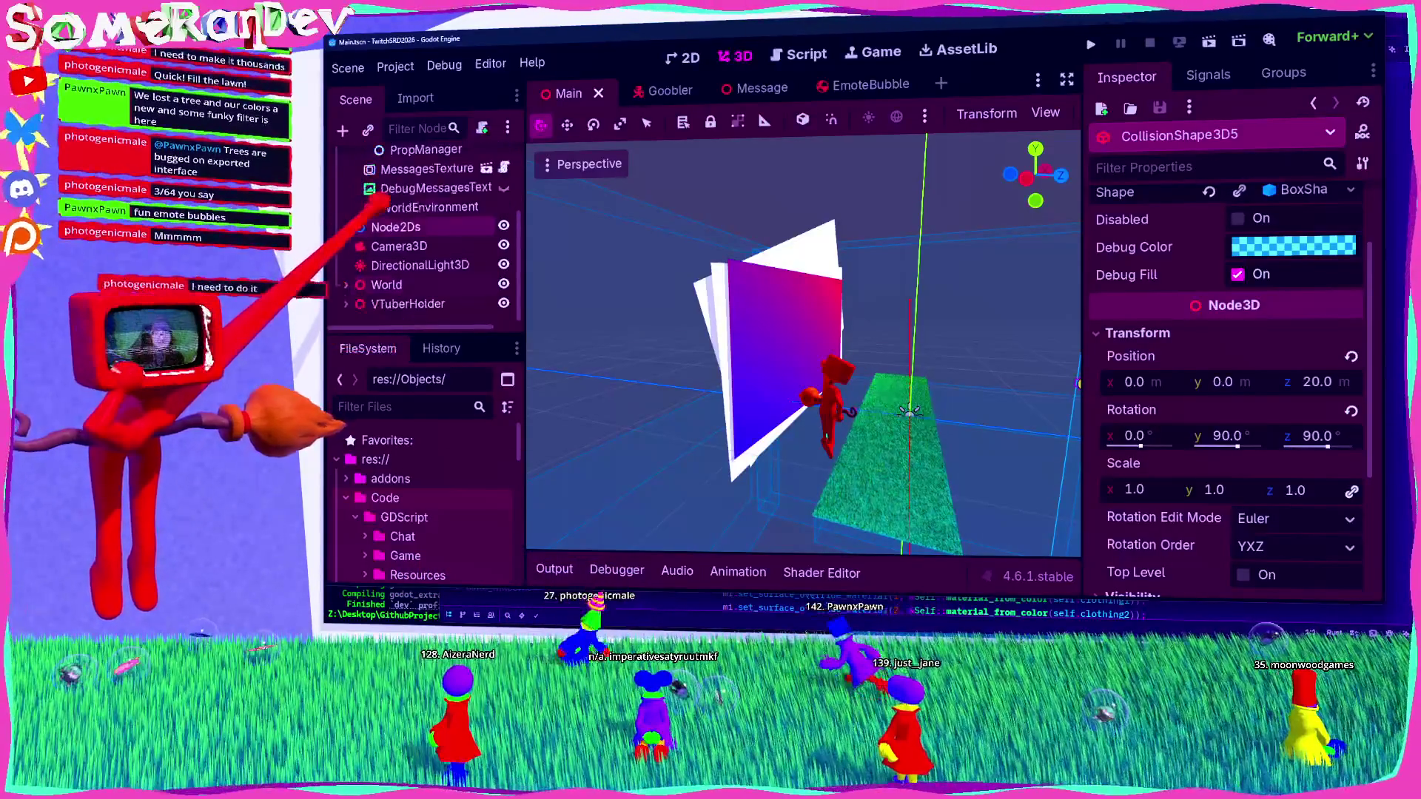
pyautogui.click(400, 208)
pyautogui.scroll(-10, 1170, 333)
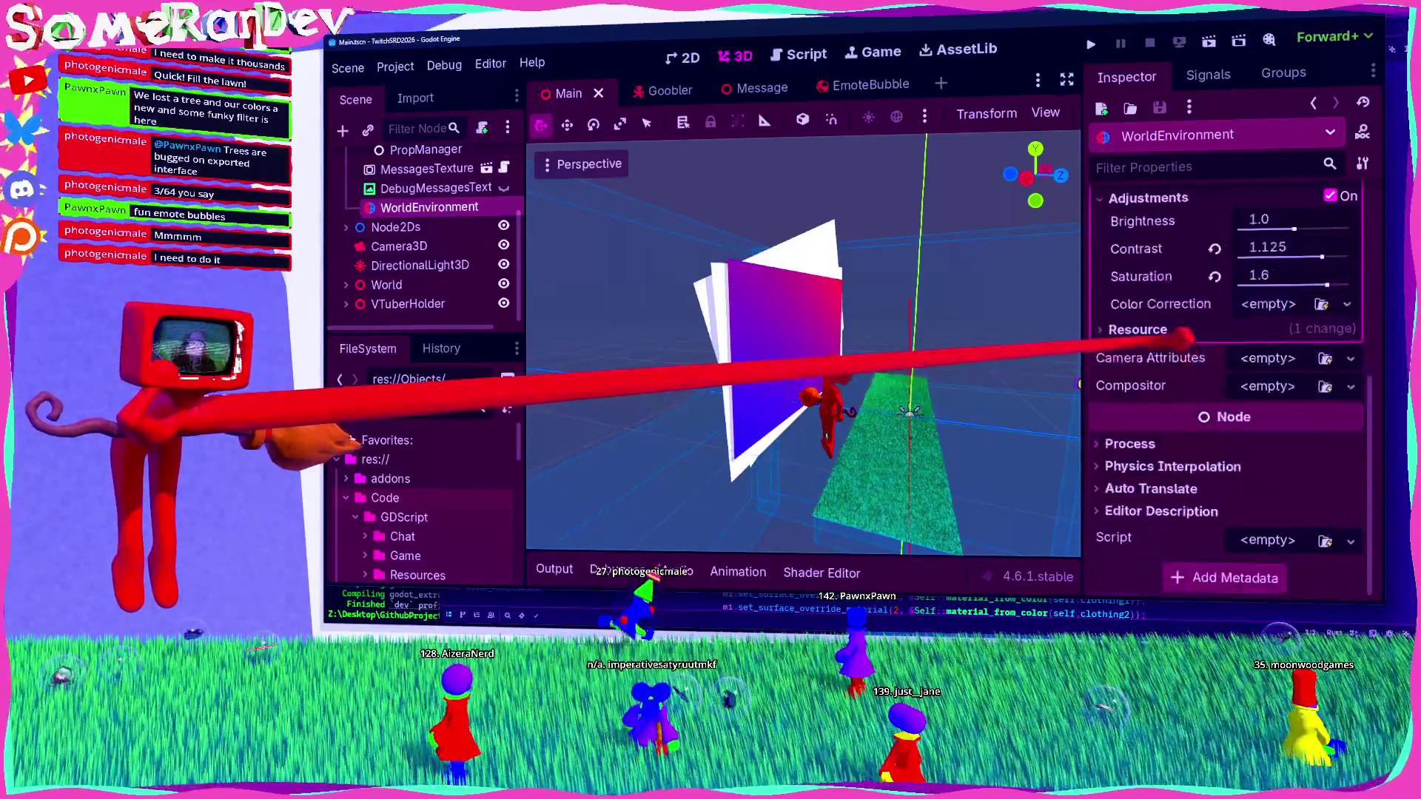
pyautogui.scroll(5, 1185, 337)
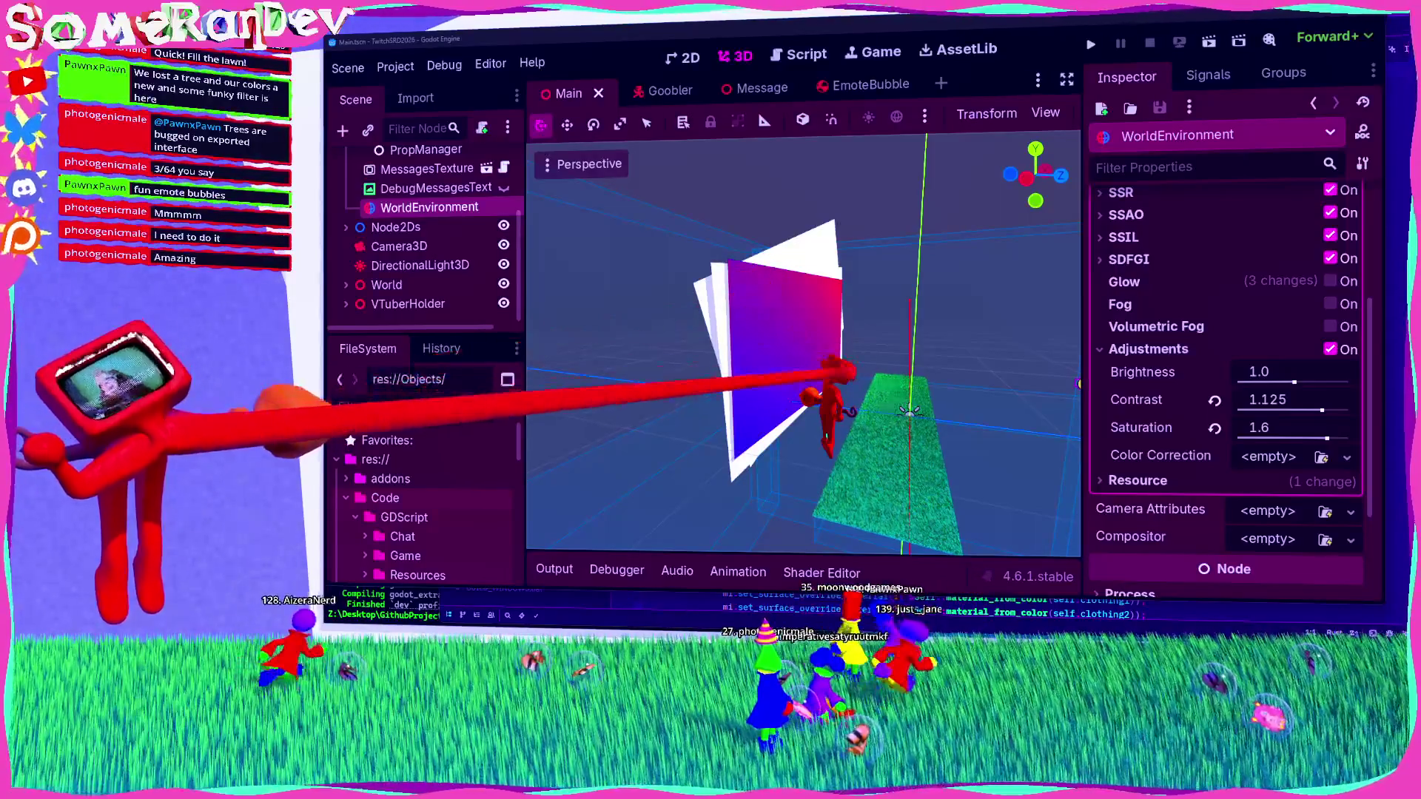
pyautogui.moveTo(945, 393); pyautogui.dragTo(827, 386)
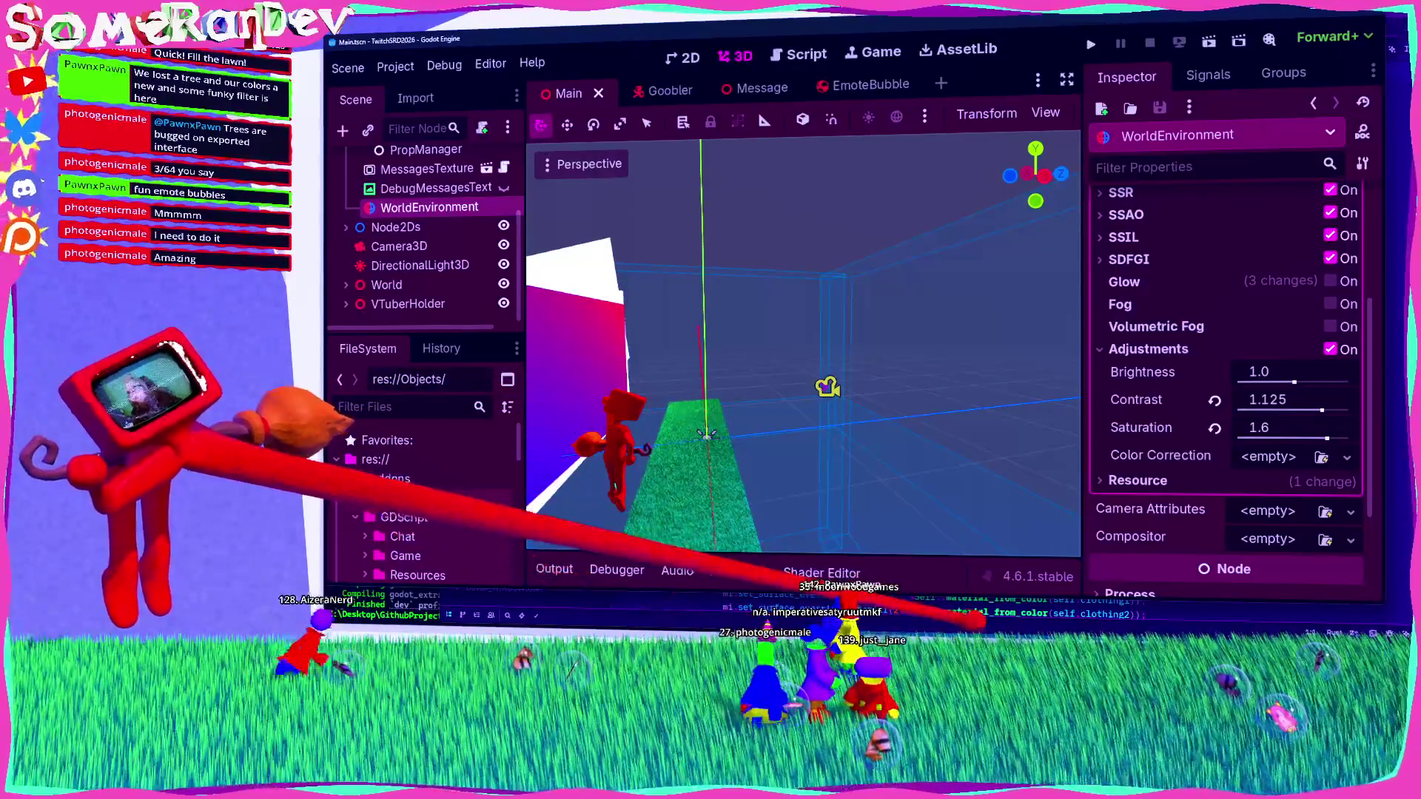
# Step: Review the TODO.txt list, selecting the '- intro' line, and shift the window down-right
pyautogui.hotkey('alt', 'Tab')
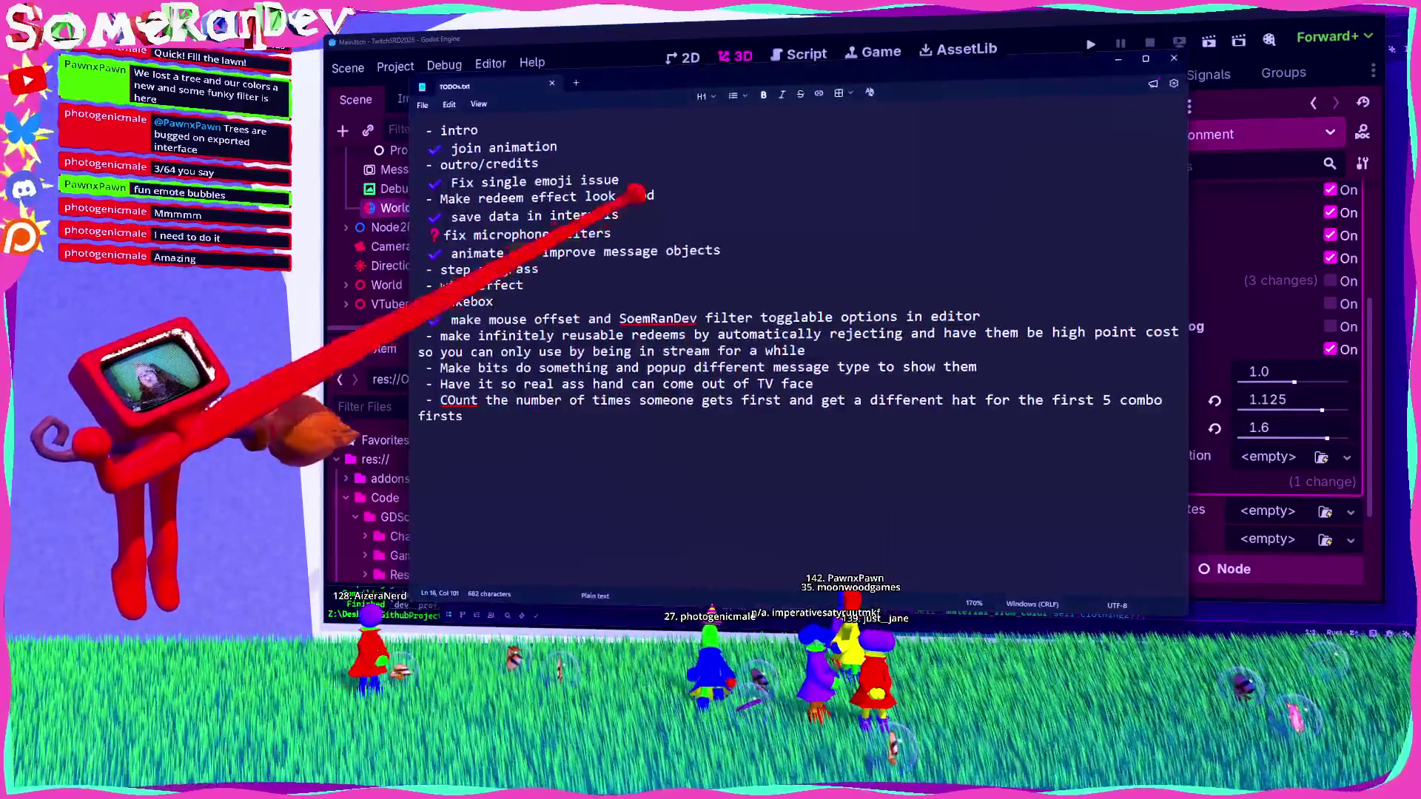
pyautogui.hotkey('ctrl', 'Home')
pyautogui.hotkey('shift', 'End')
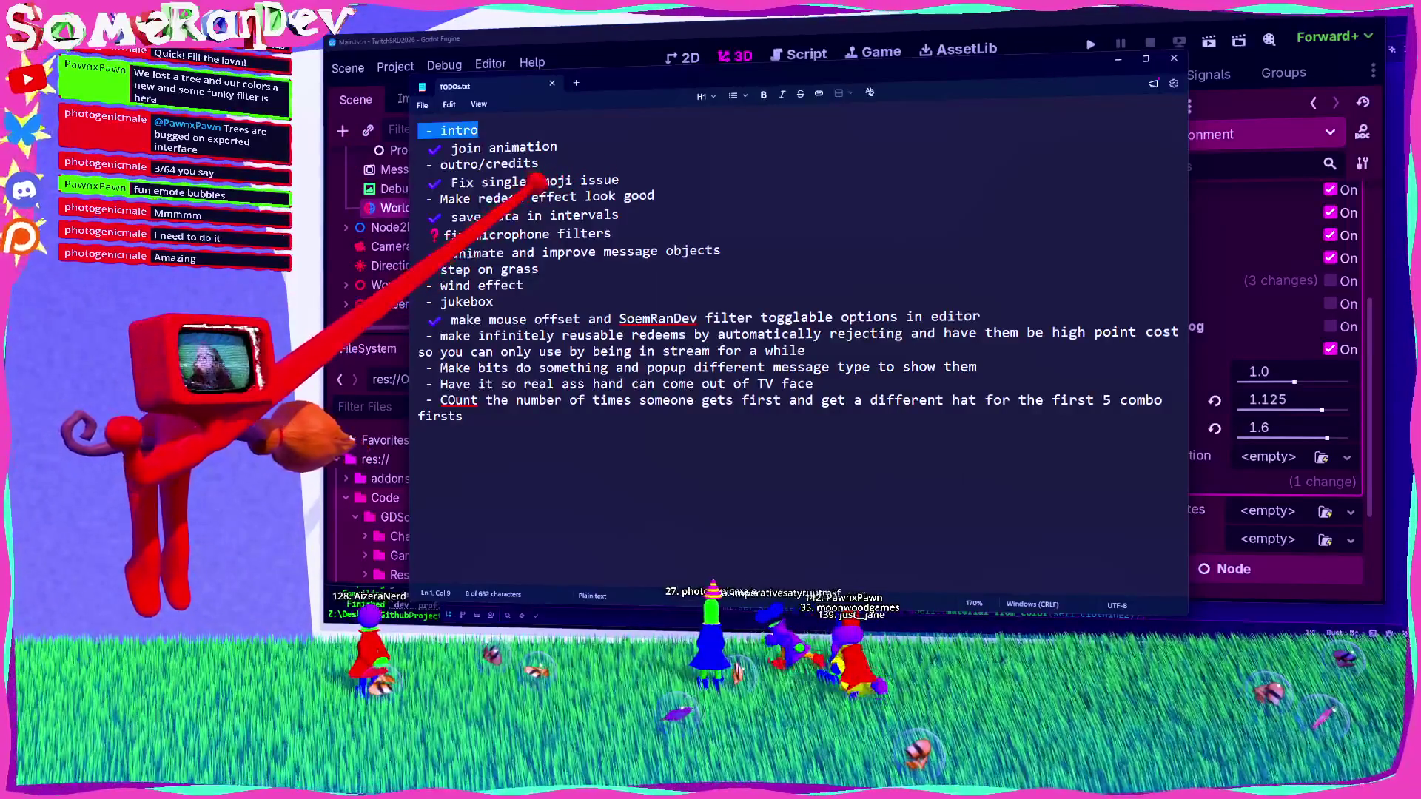
pyautogui.click(454, 269)
pyautogui.click(439, 130)
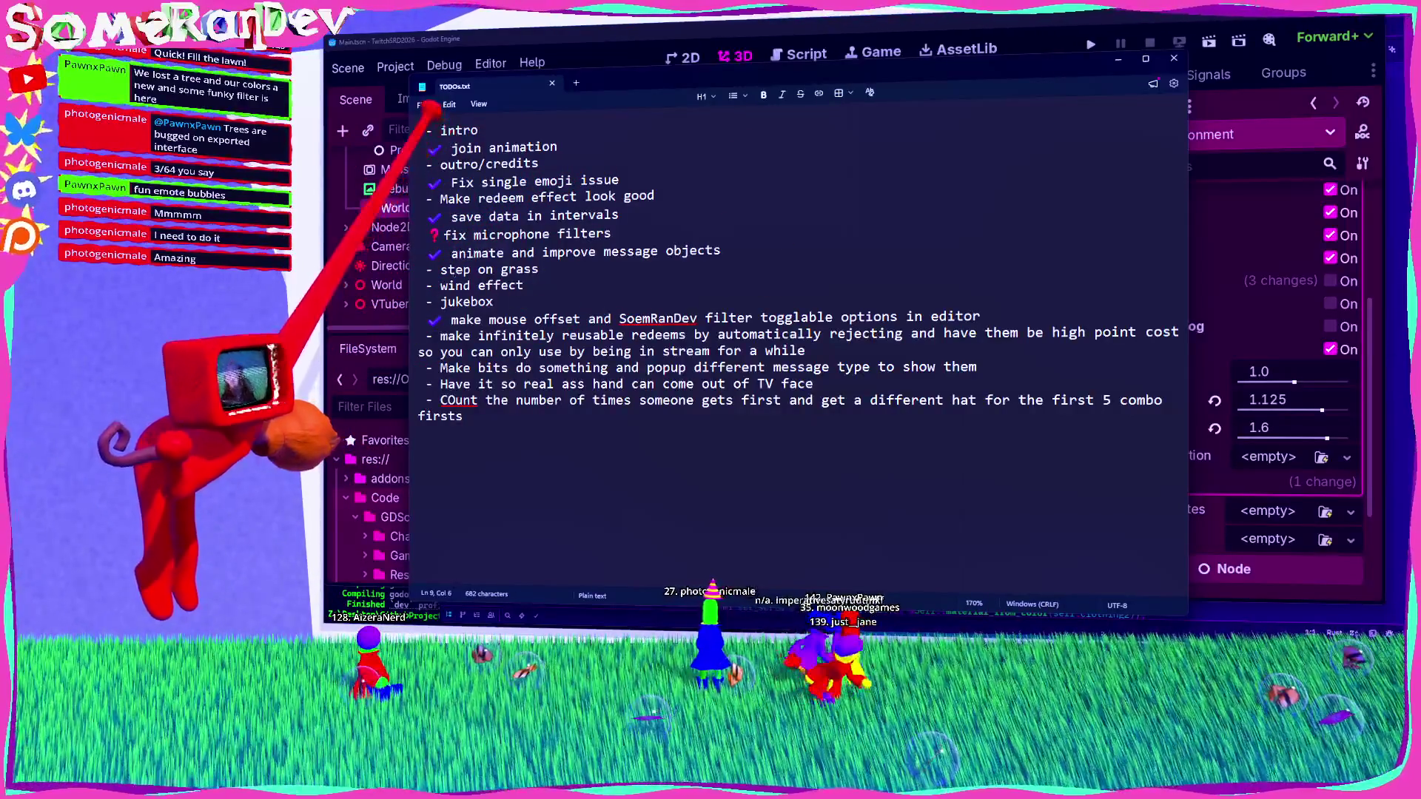
pyautogui.press('End')
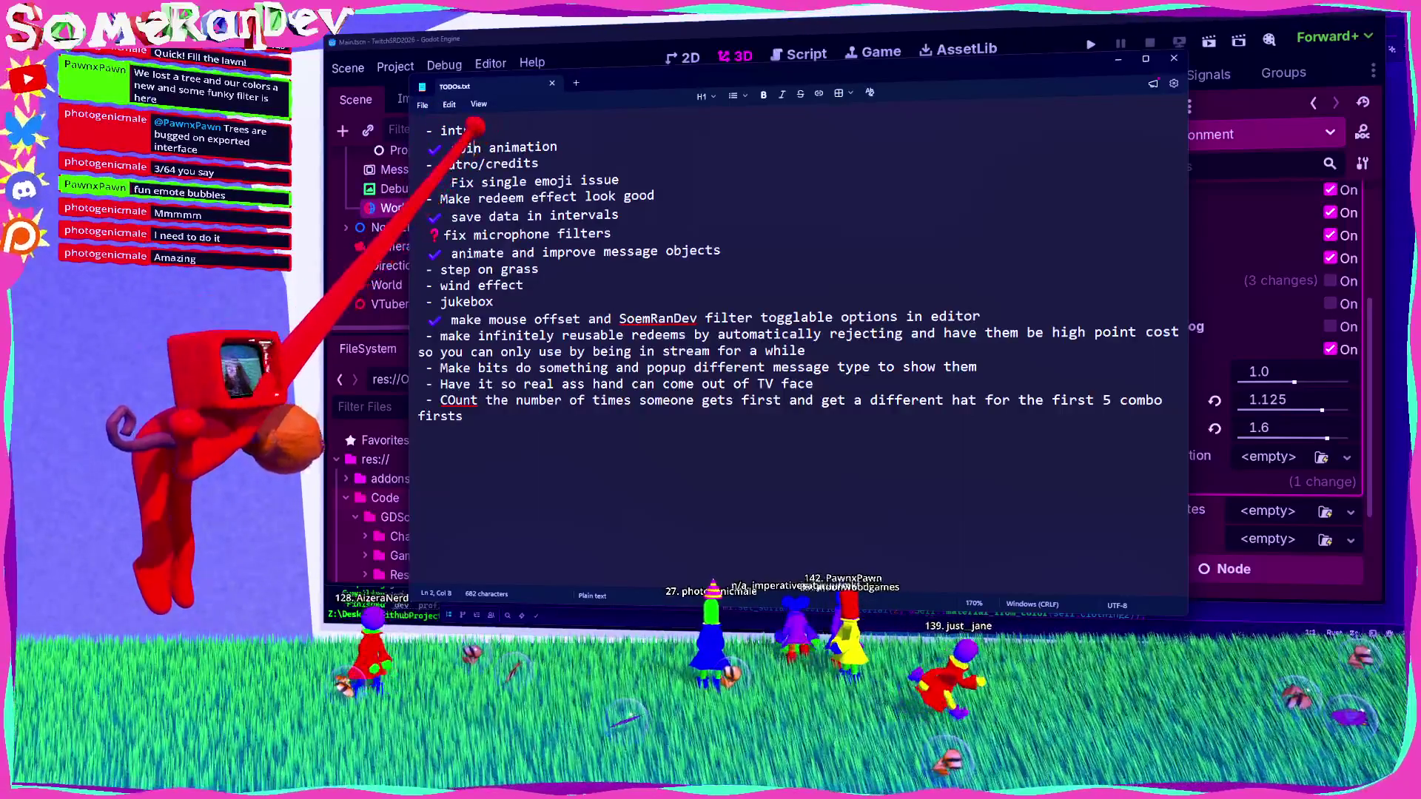
pyautogui.hotkey('shift', 'Right')
pyautogui.press('Home')
pyautogui.hotkey('shift', 'End')
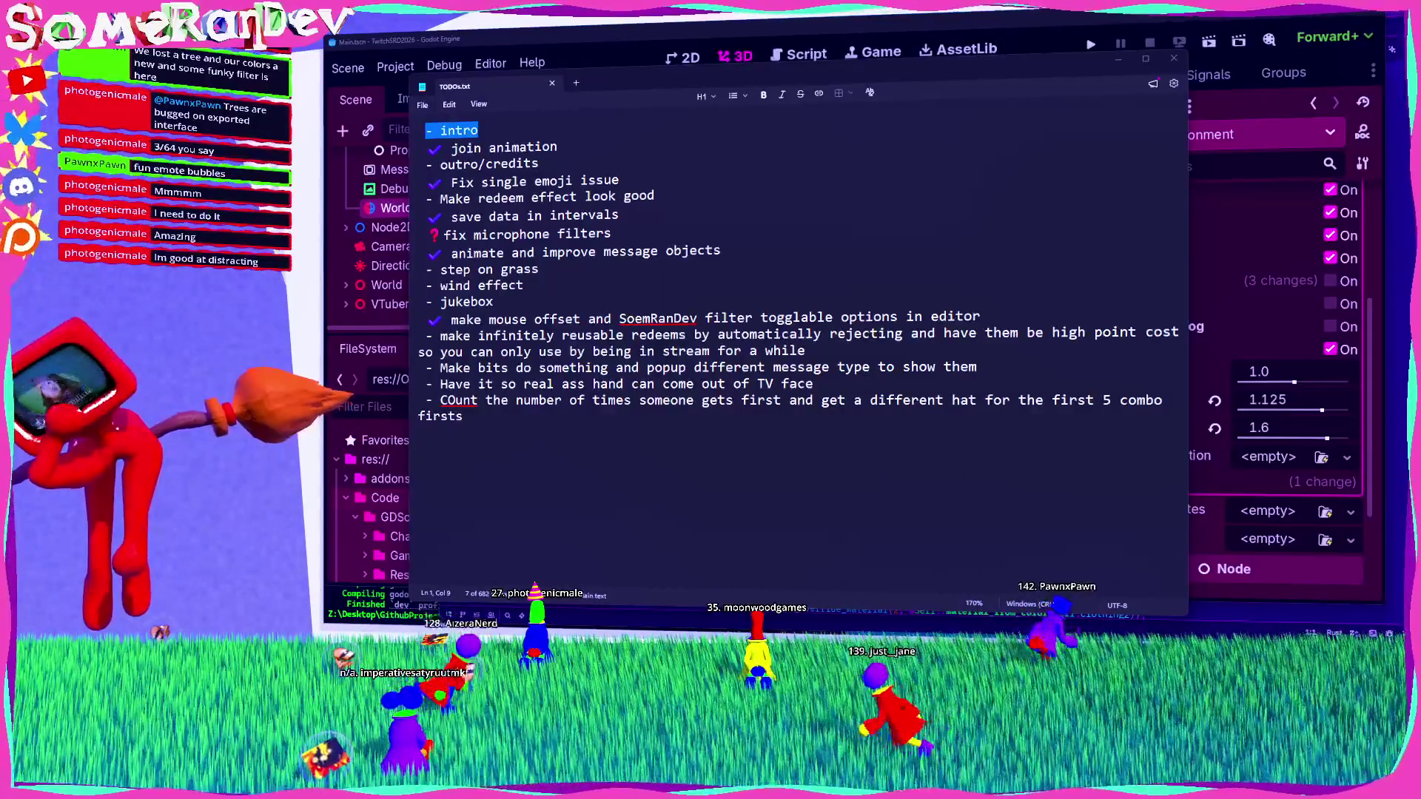
pyautogui.click(524, 285)
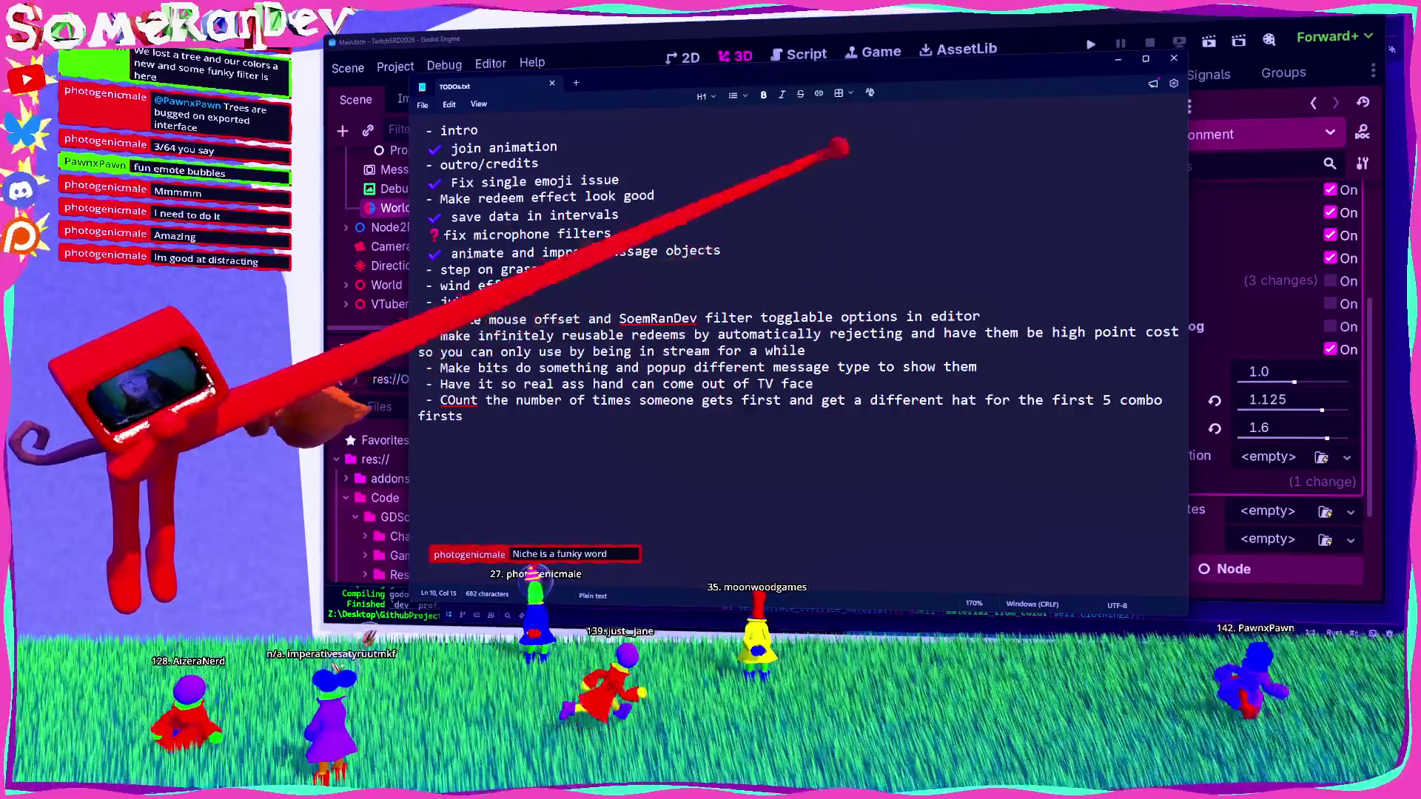
pyautogui.moveTo(962, 80)
pyautogui.mouseDown()
pyautogui.moveTo(1058, 244)
pyautogui.moveTo(1089, 179)
pyautogui.mouseUp()
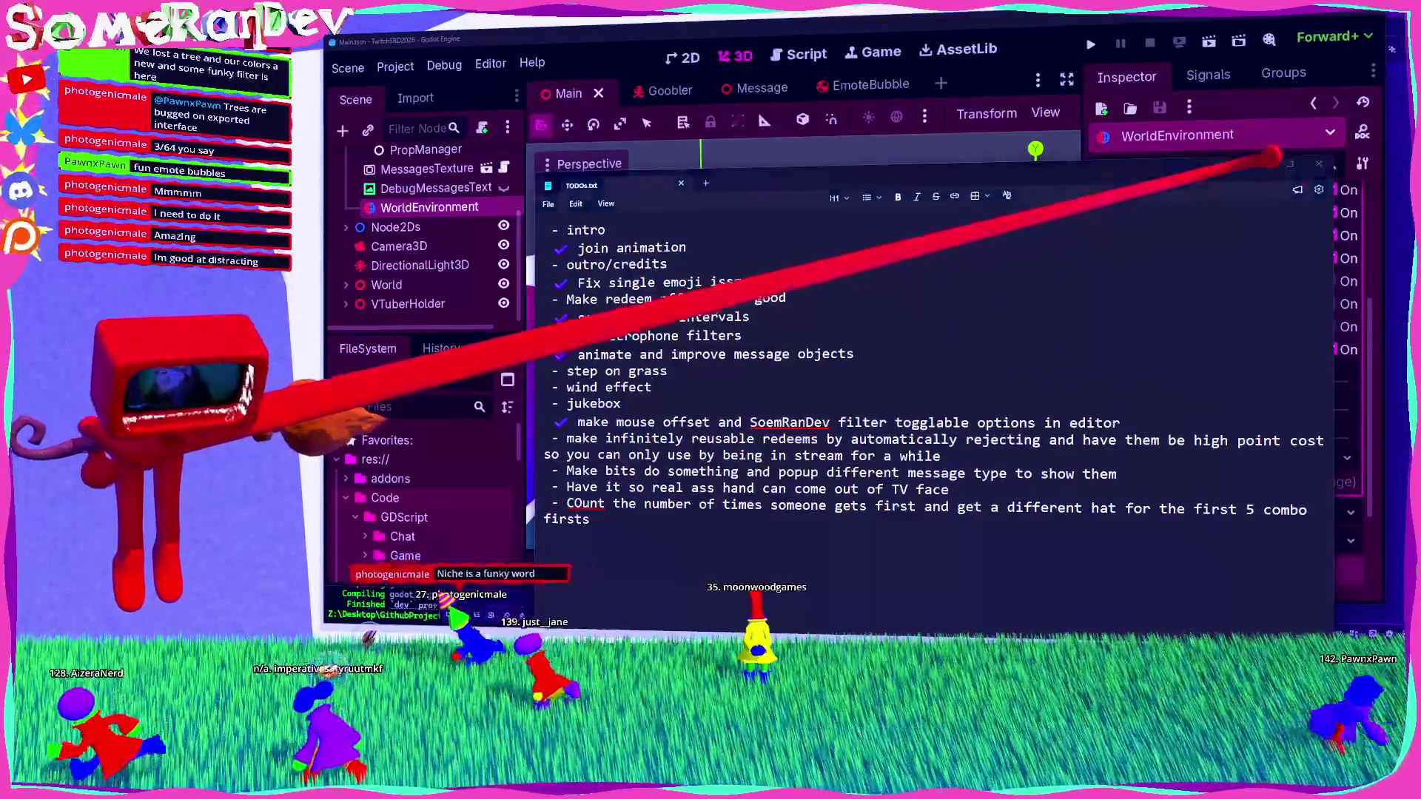
# Step: Minimize the TODO list and bring up the PulseMeeter GitHub page
pyautogui.click(1262, 164)
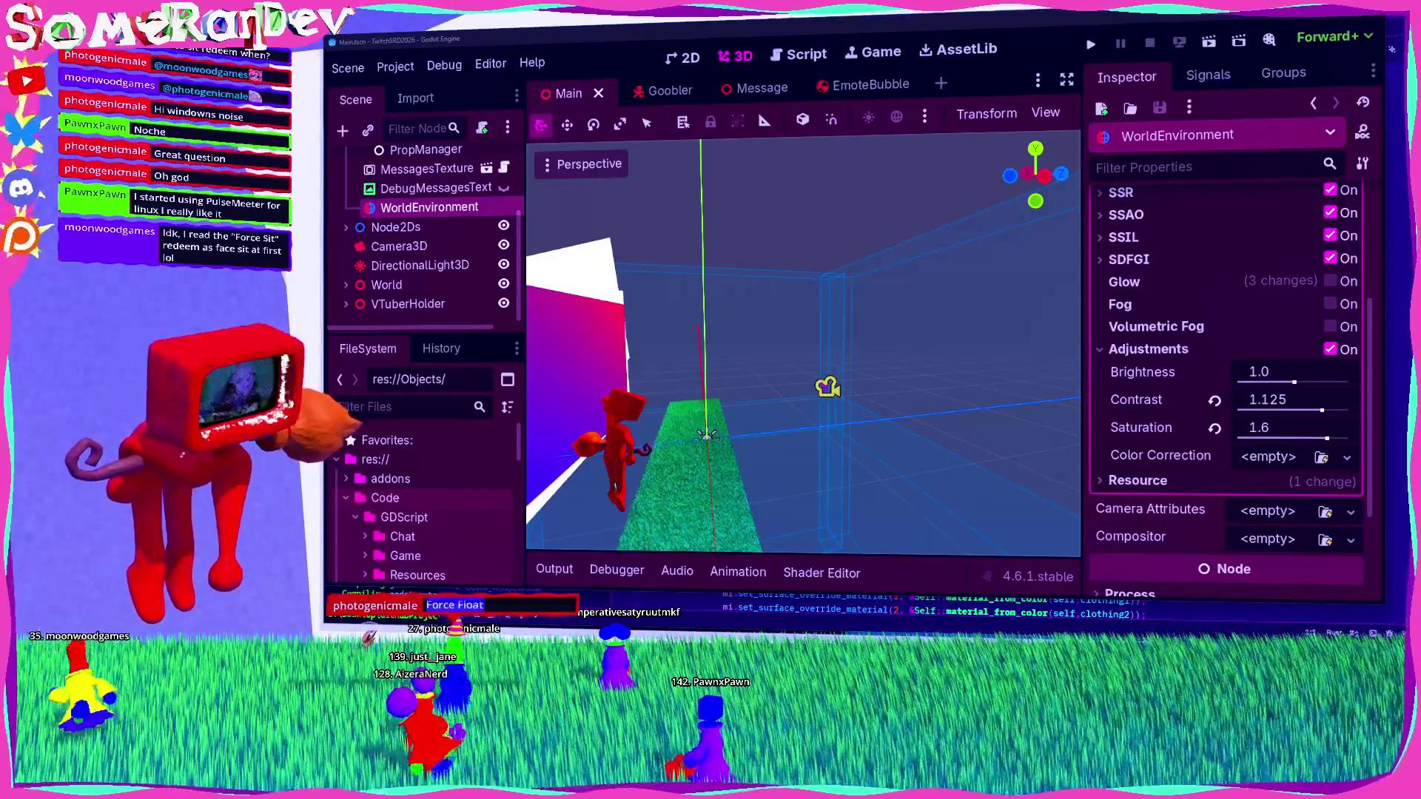
pyautogui.hotkey('alt', 'Tab')
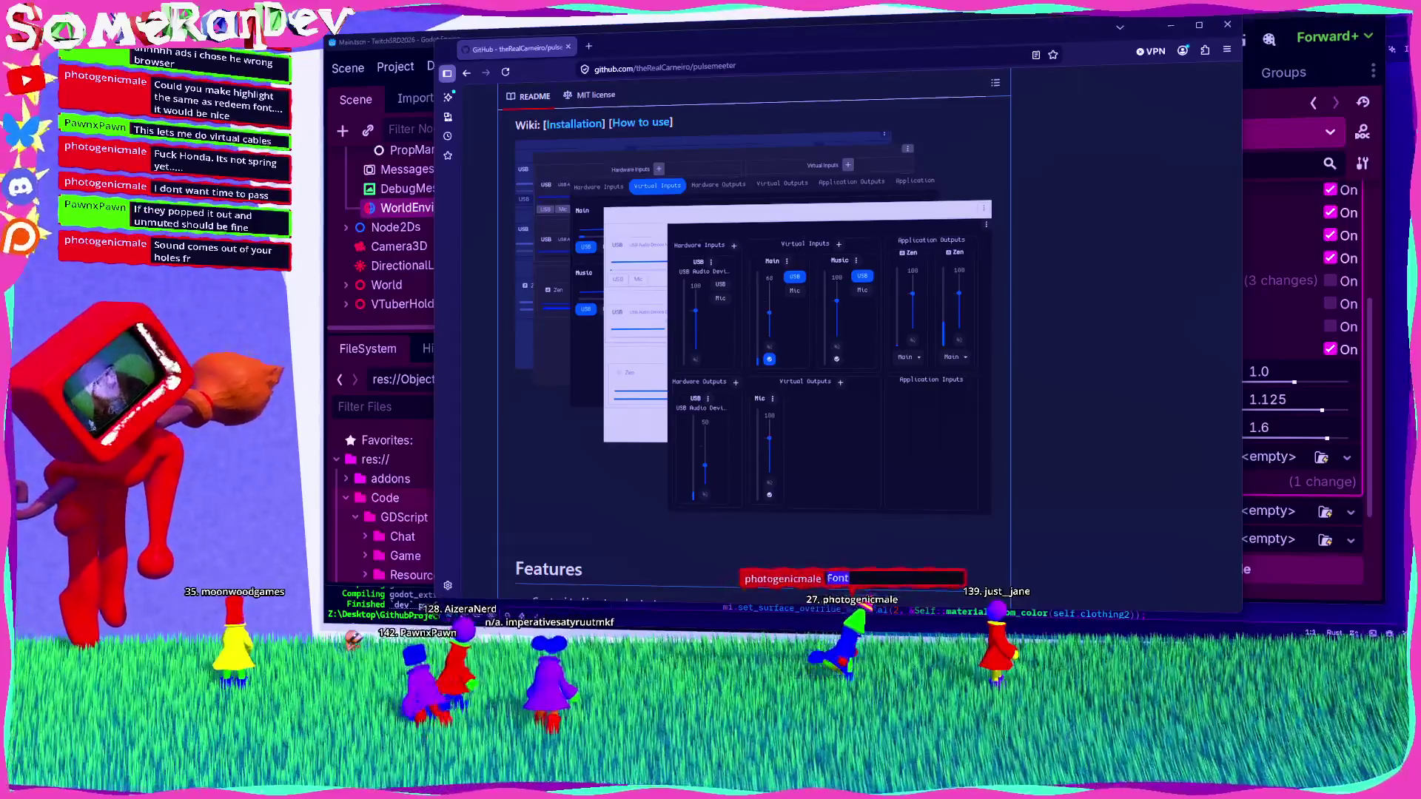
pyautogui.click(1228, 25)
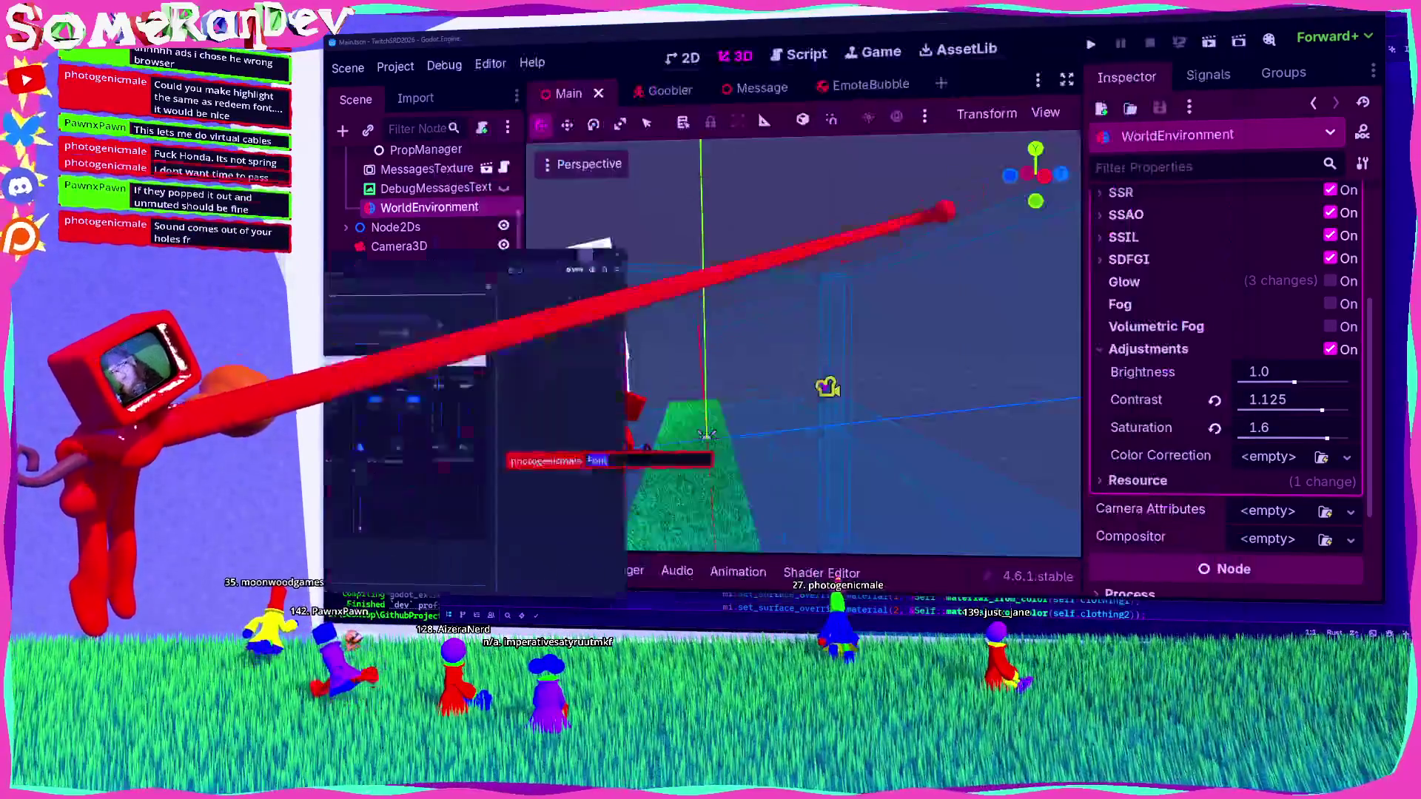
pyautogui.click(799, 53)
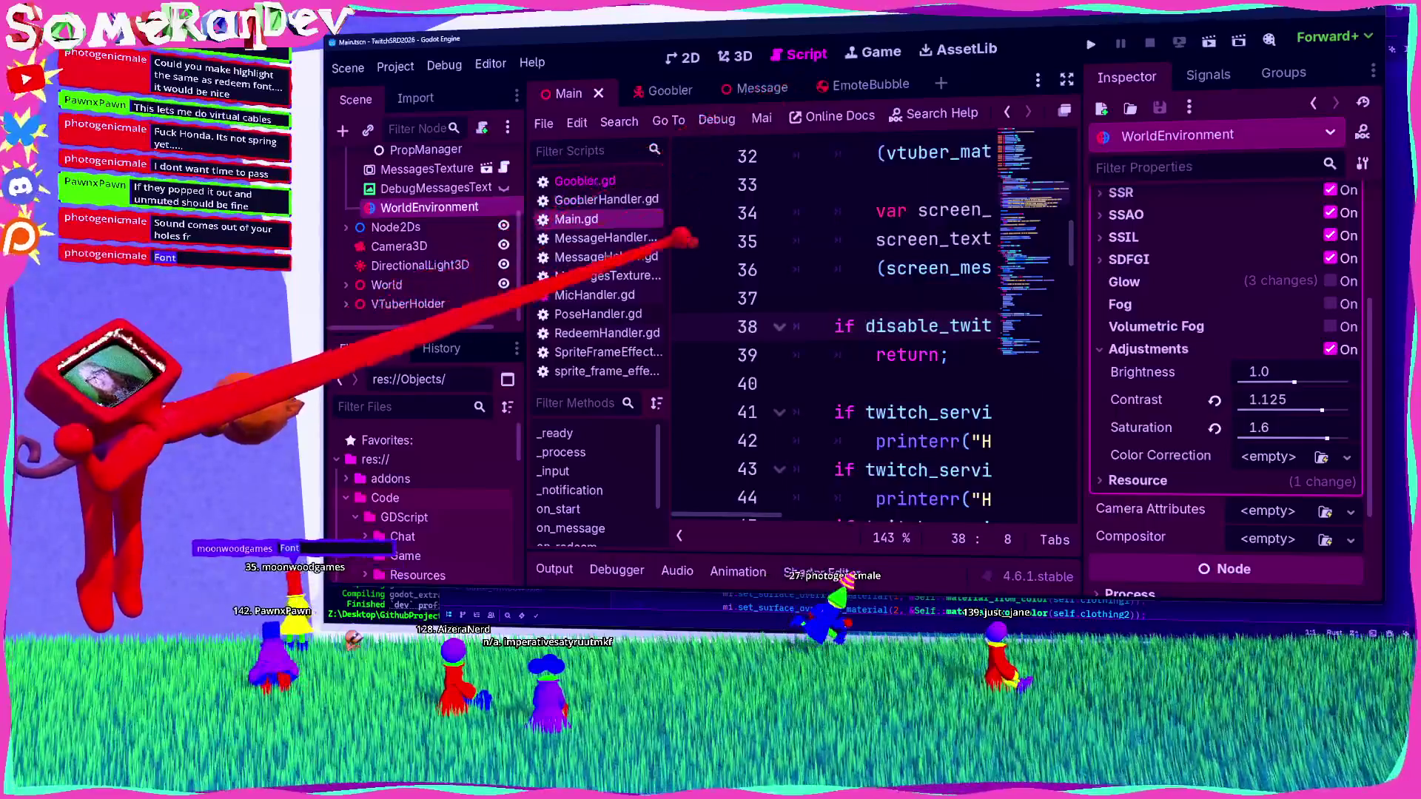
pyautogui.click(585, 275)
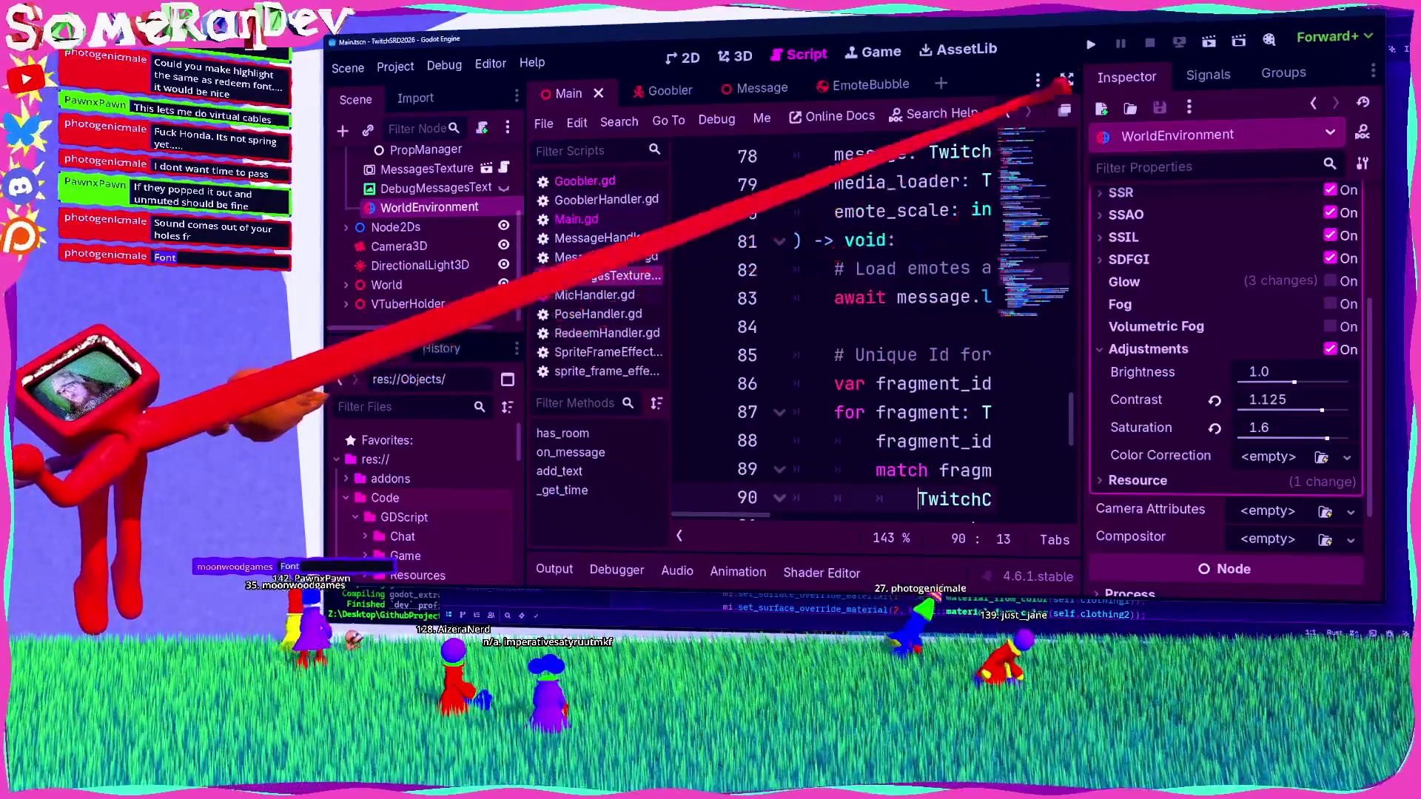
pyautogui.hotkey('ctrl', 'shift', 'F11')
pyautogui.scroll(-5, 814, 296)
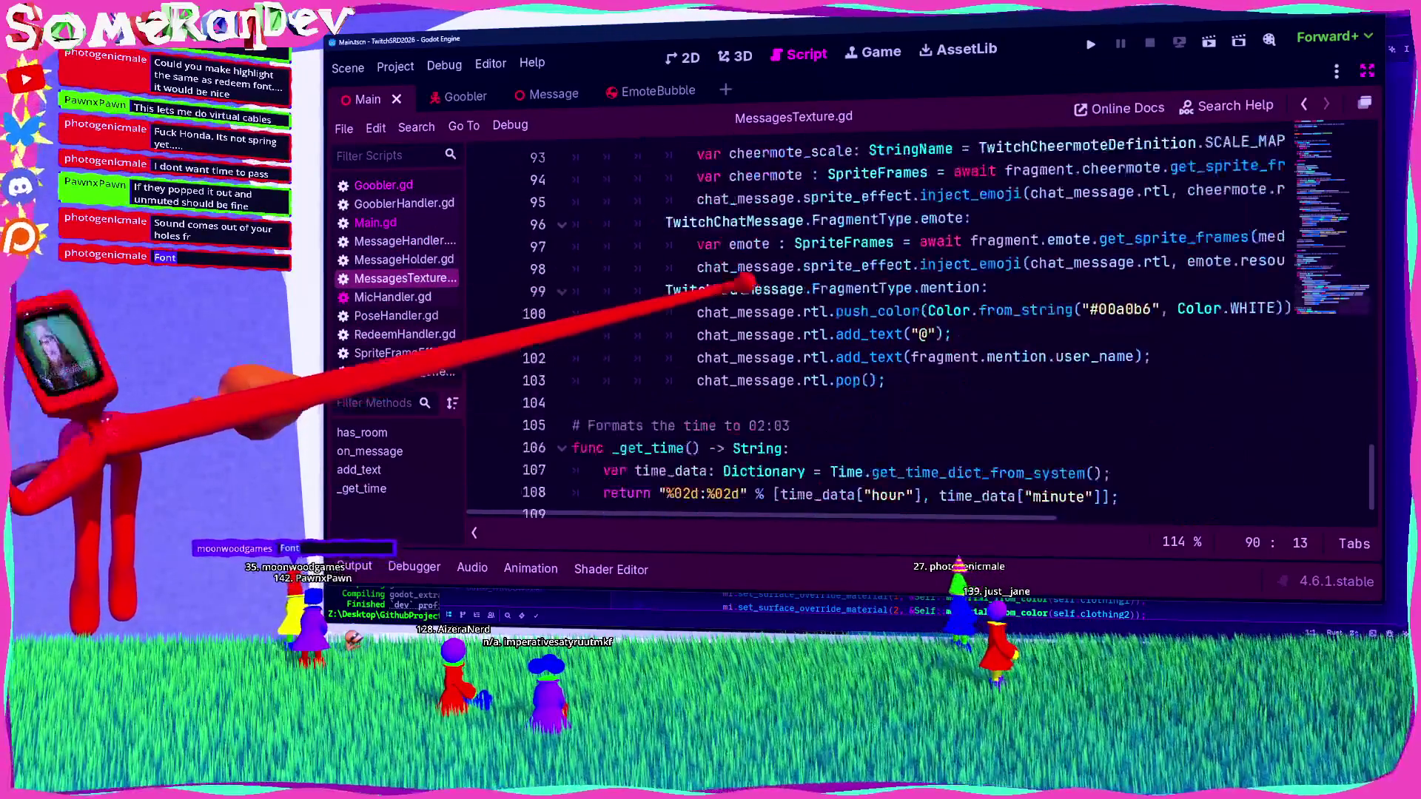
pyautogui.scroll(3, 699, 285)
pyautogui.scroll(-1, 723, 292)
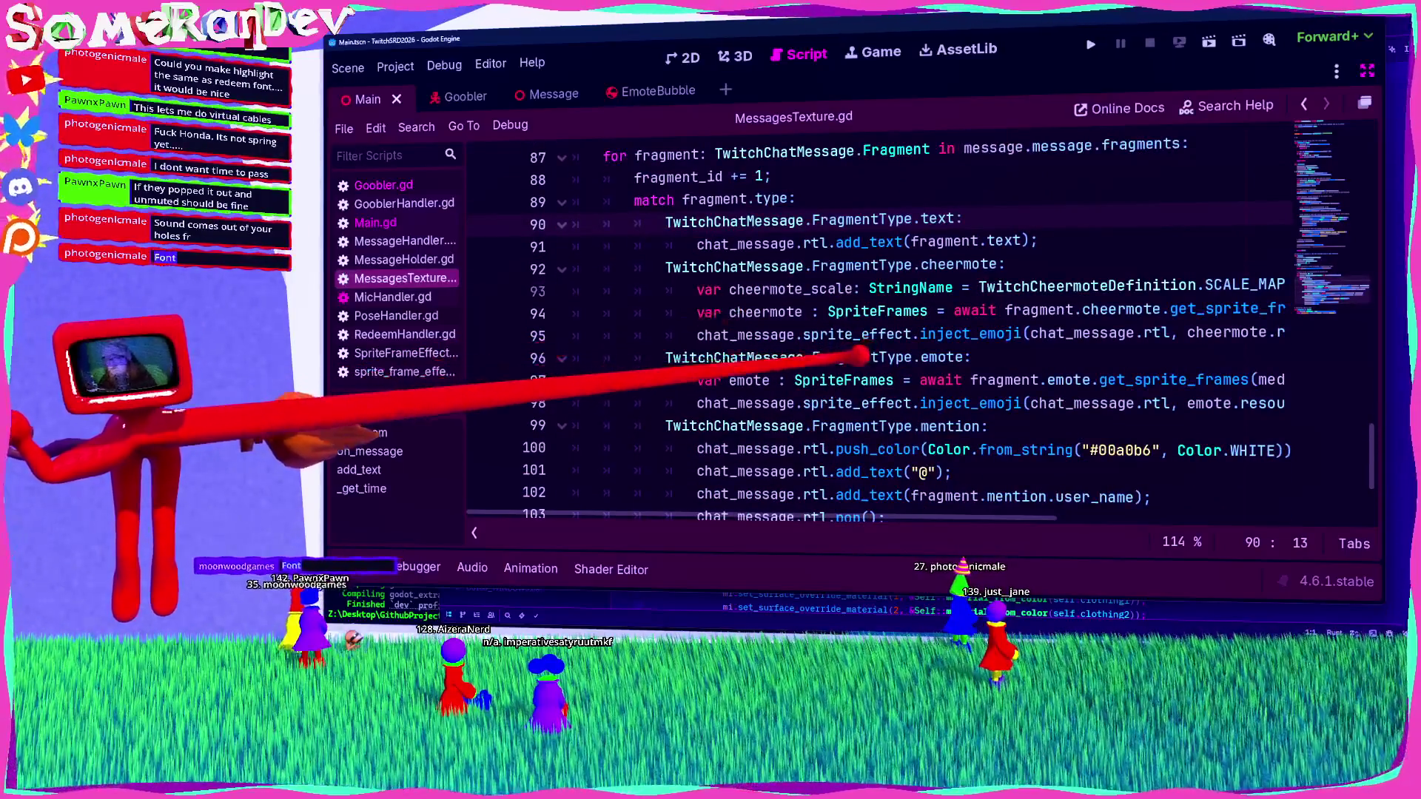
pyautogui.doubleClick(858, 356)
pyautogui.doubleClick(959, 264)
pyautogui.scroll(-2, 852, 368)
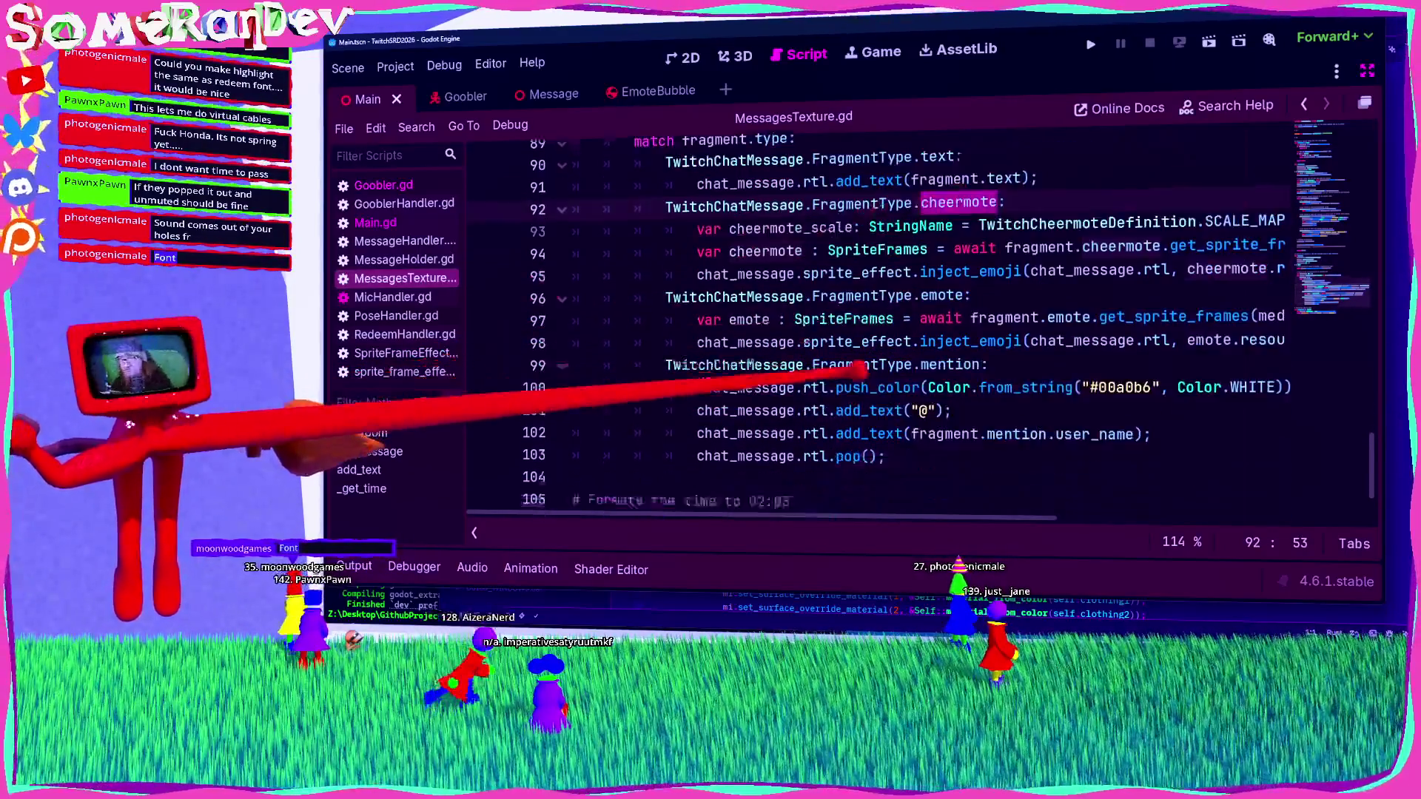
pyautogui.scroll(7, 851, 368)
pyautogui.scroll(-2, 836, 366)
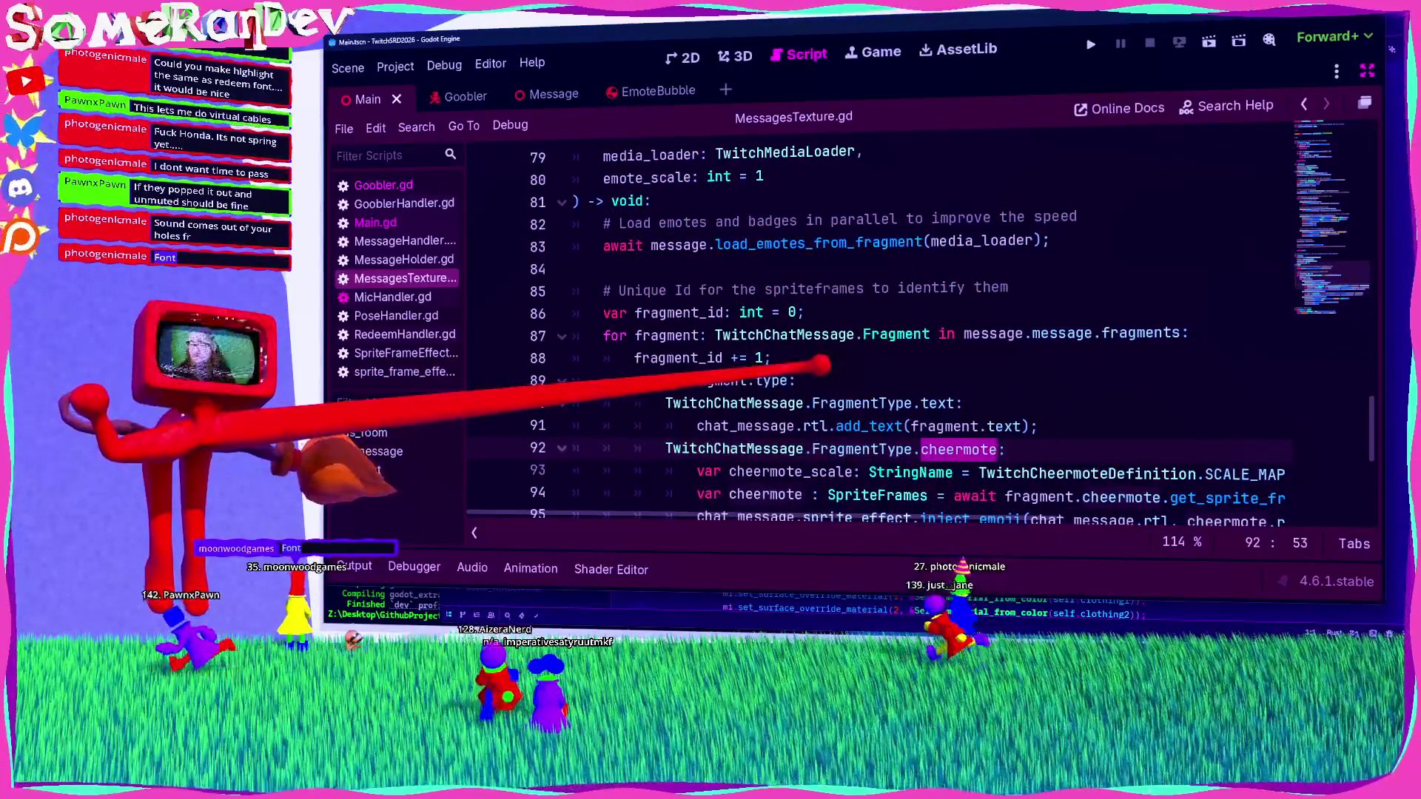
pyautogui.scroll(-1, 829, 365)
pyautogui.keyDown('ctrl'); pyautogui.click(851, 359); pyautogui.keyUp('ctrl')
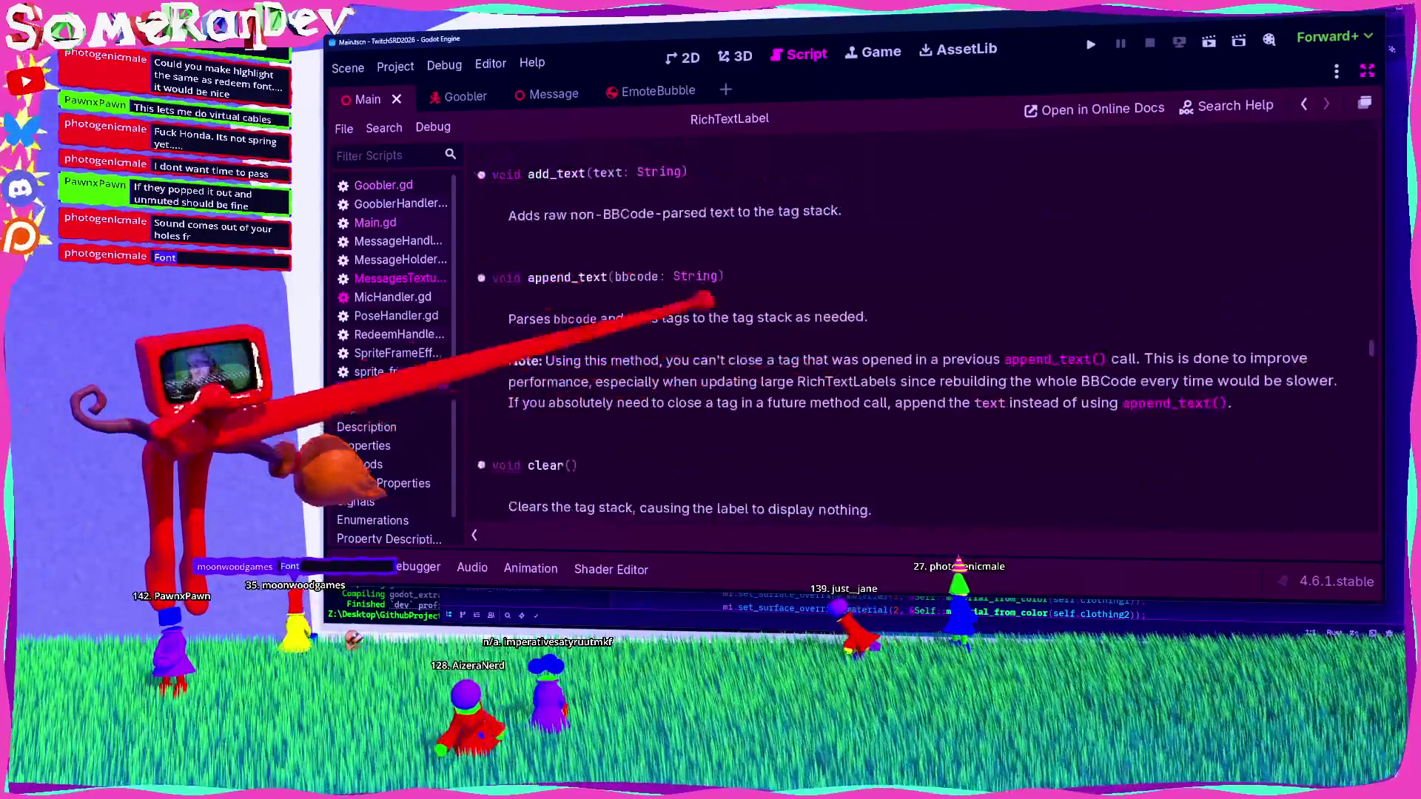
pyautogui.click(400, 279)
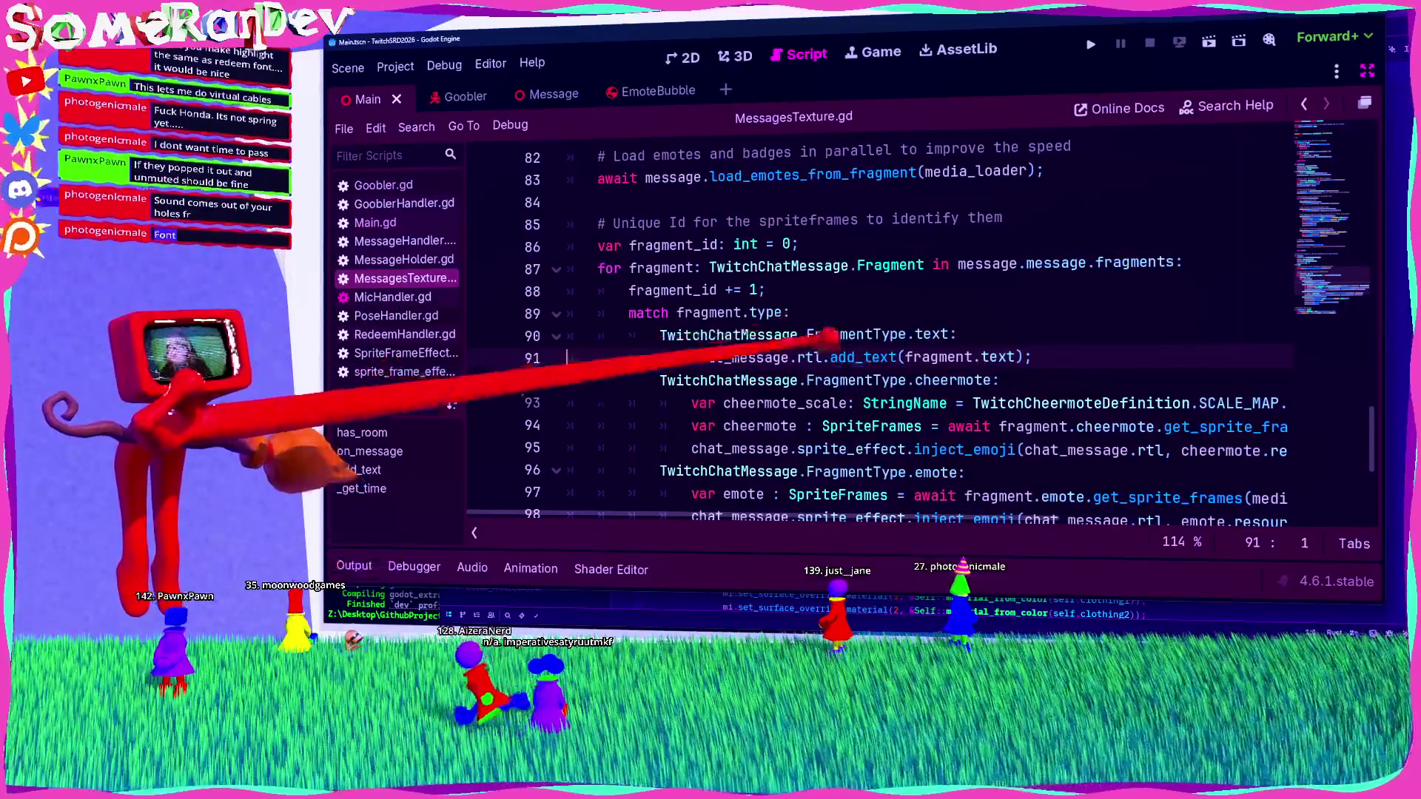
pyautogui.scroll(-3, 925, 341)
pyautogui.scroll(1, 962, 333)
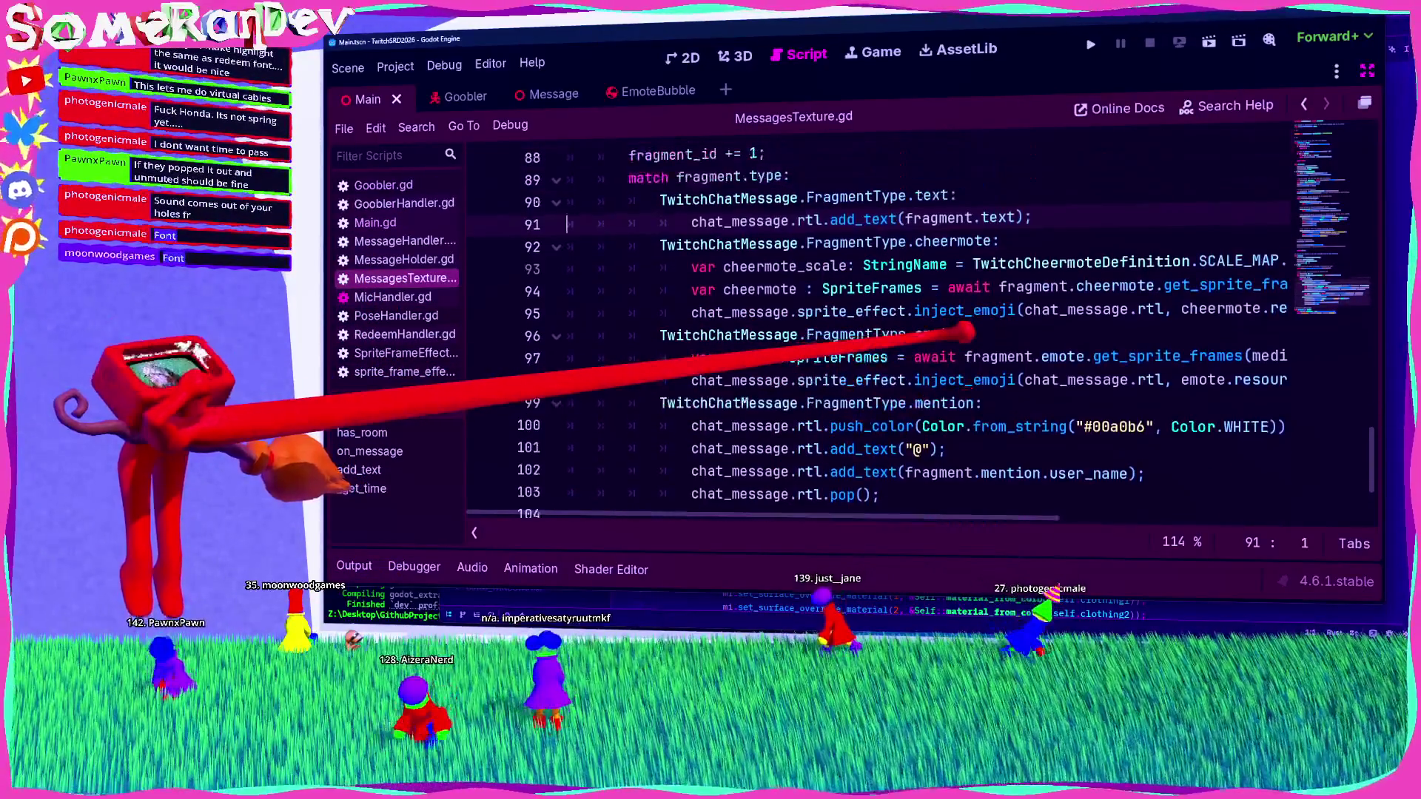
pyautogui.click(966, 335)
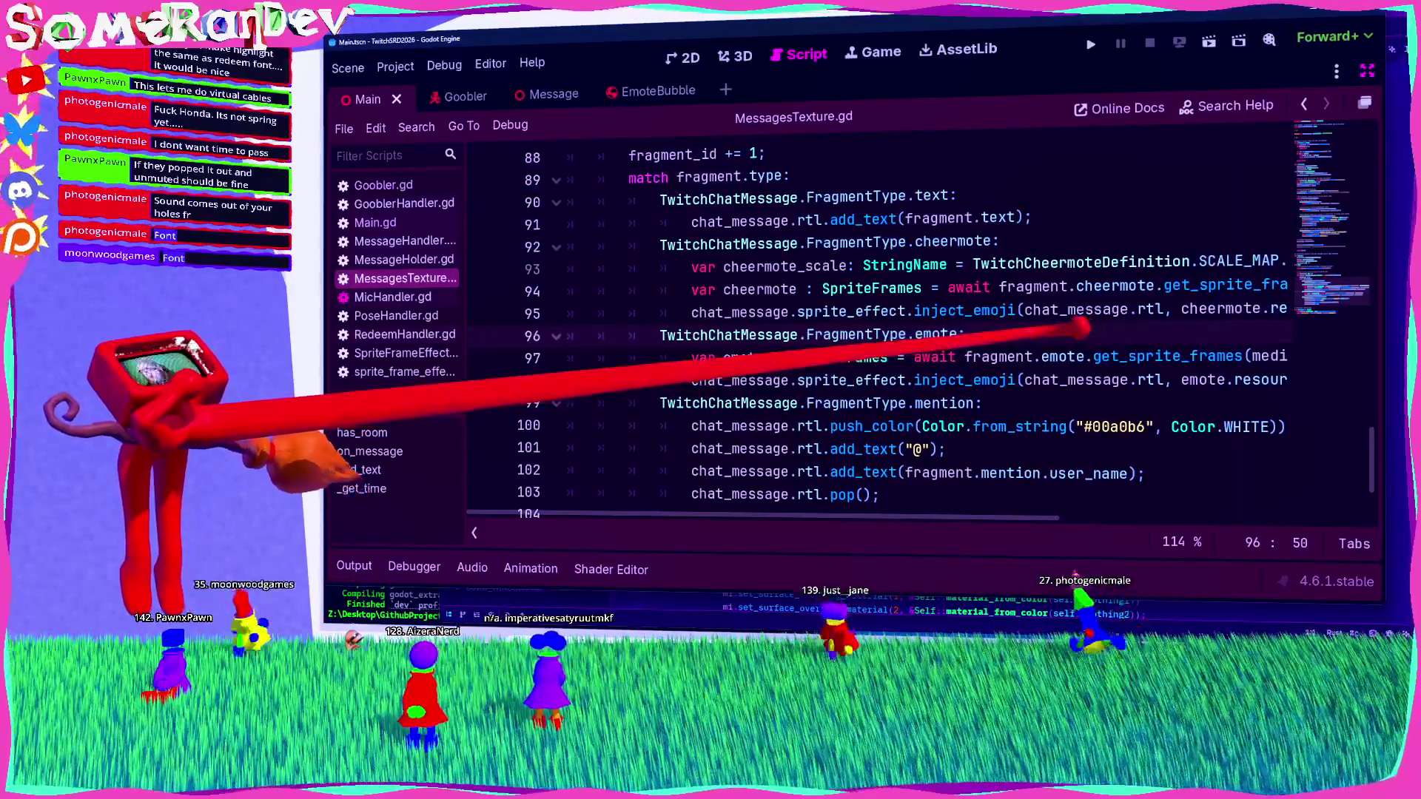
# Step: Search MessagesTexture.gd for 'background' and step through the background_color matches
pyautogui.hotkey('ctrl', 'f')
pyautogui.write('background')
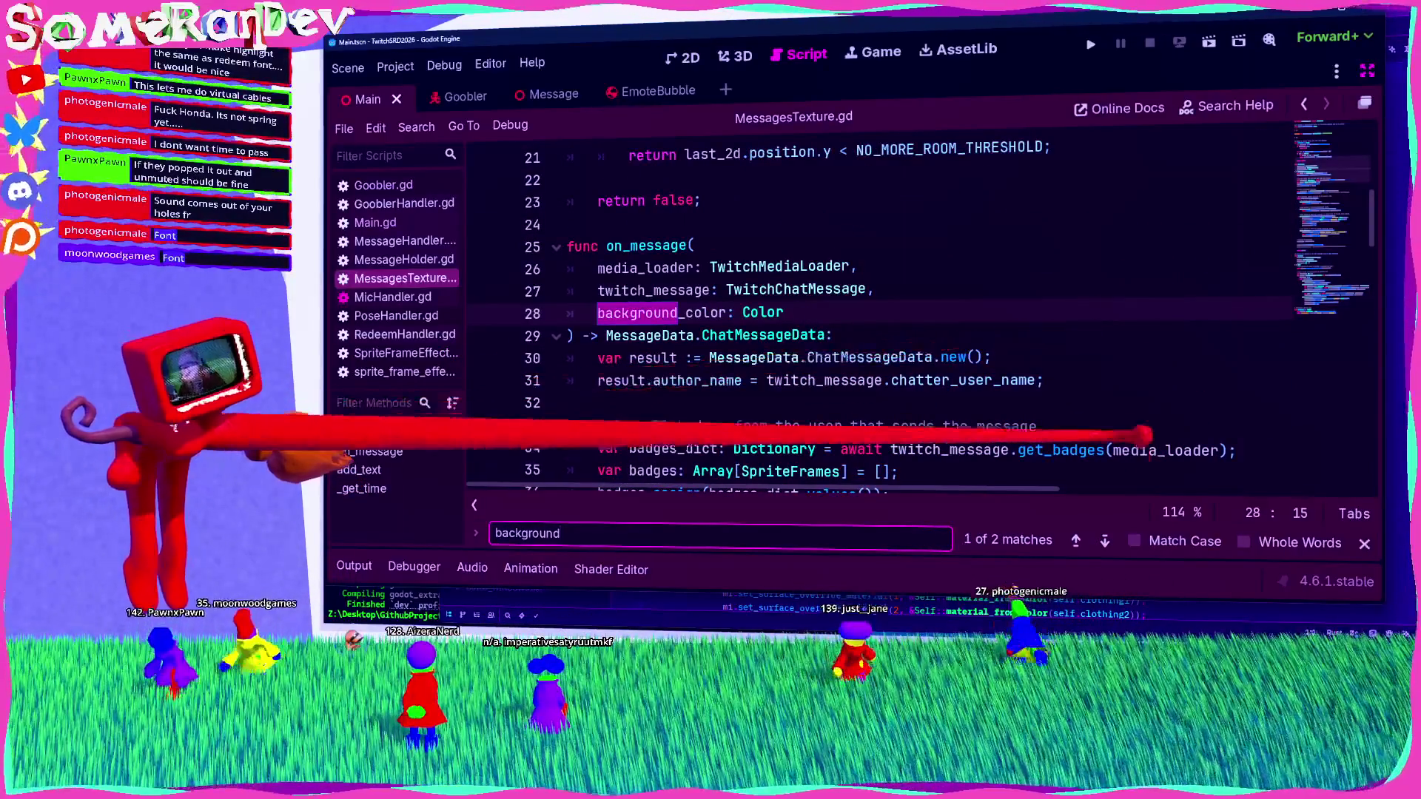
pyautogui.press('Return')
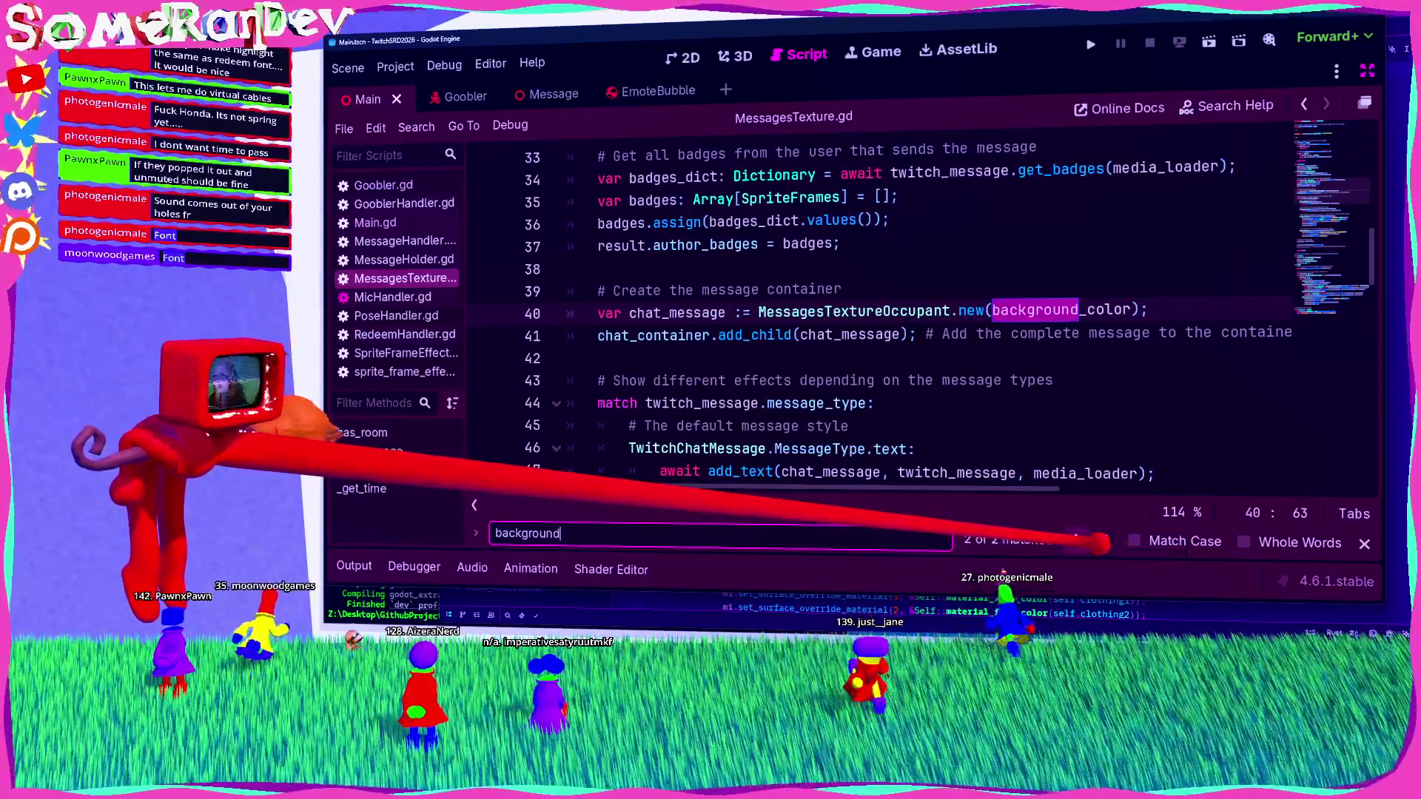
pyautogui.press('Return')
pyautogui.click(728, 312)
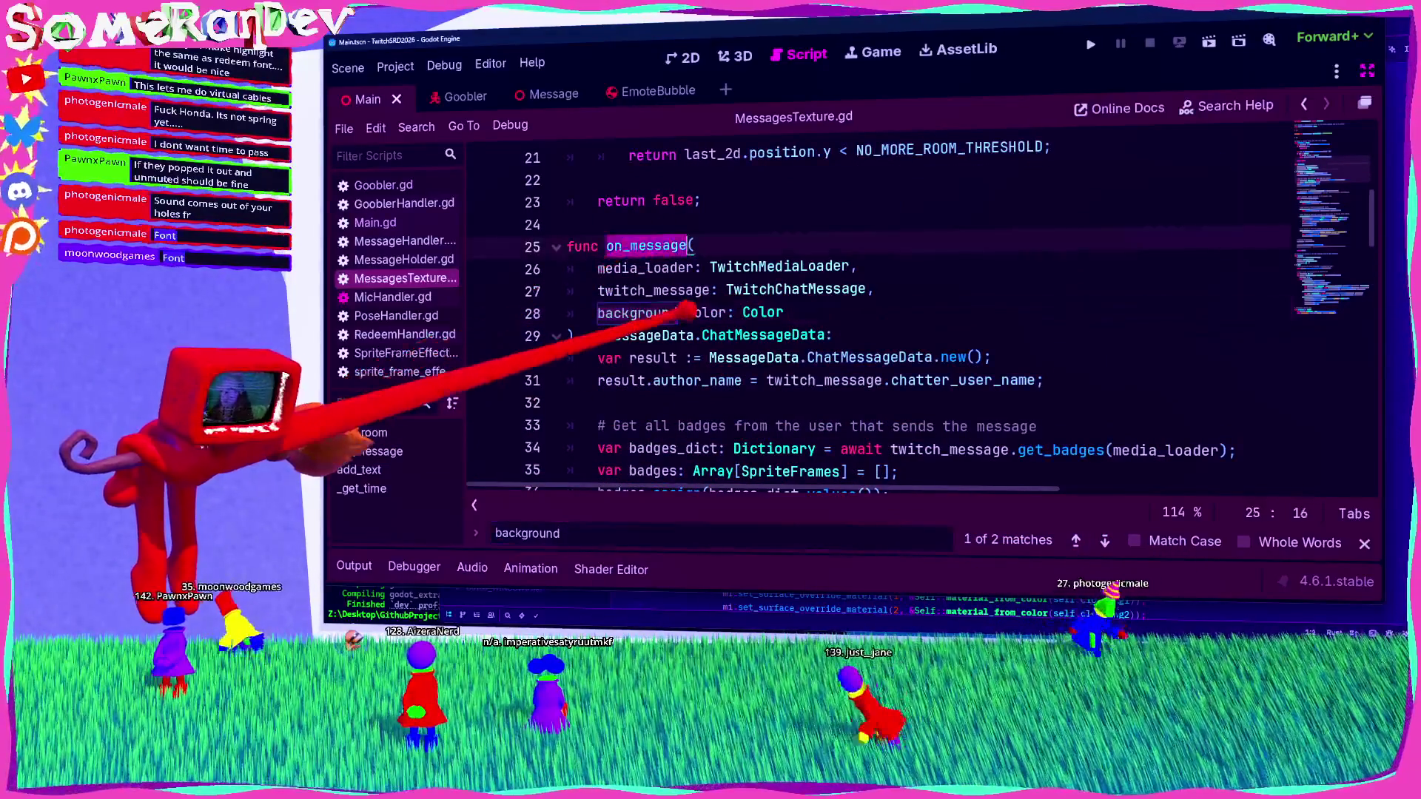
pyautogui.hotkey('ctrl', 'f')
pyautogui.click(1105, 541)
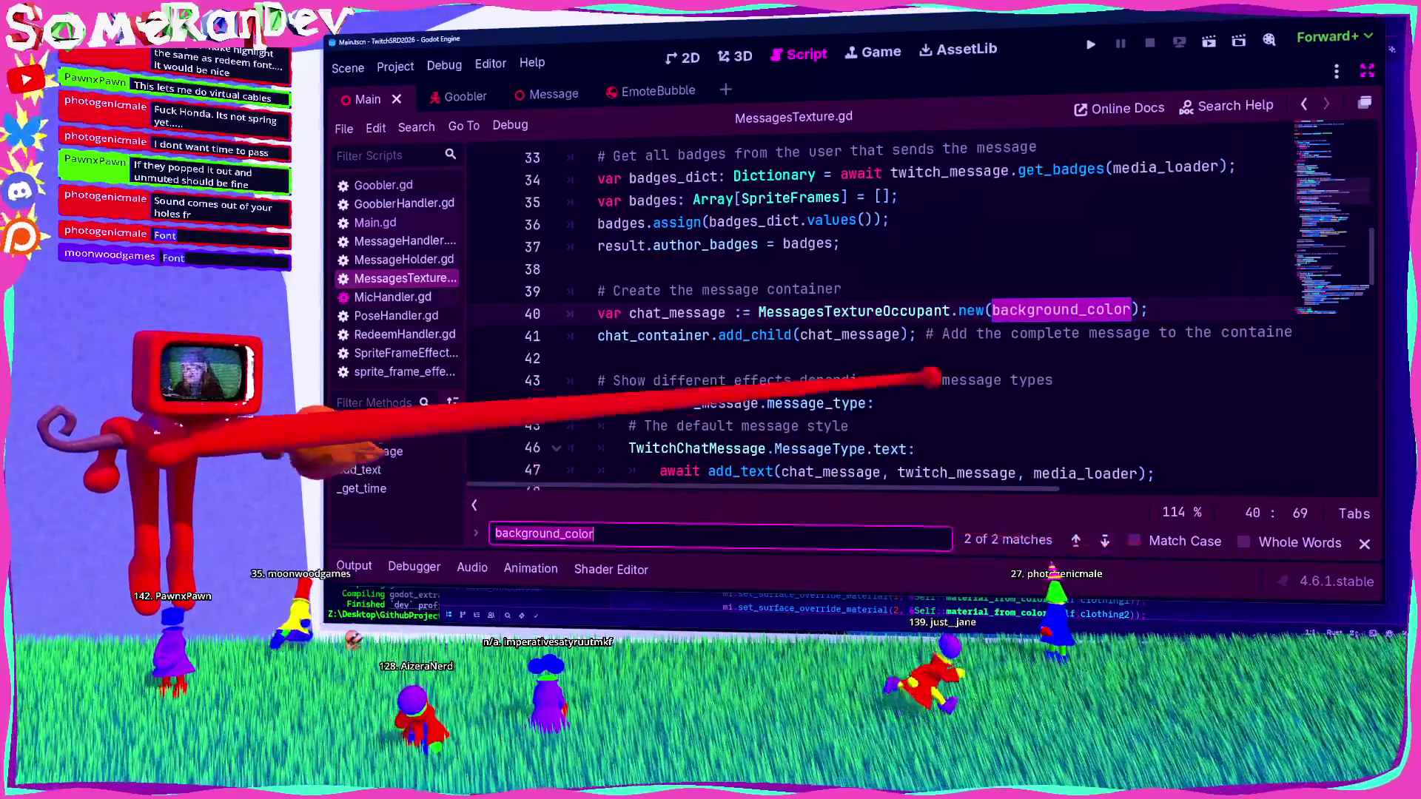
pyautogui.scroll(3, 814, 311)
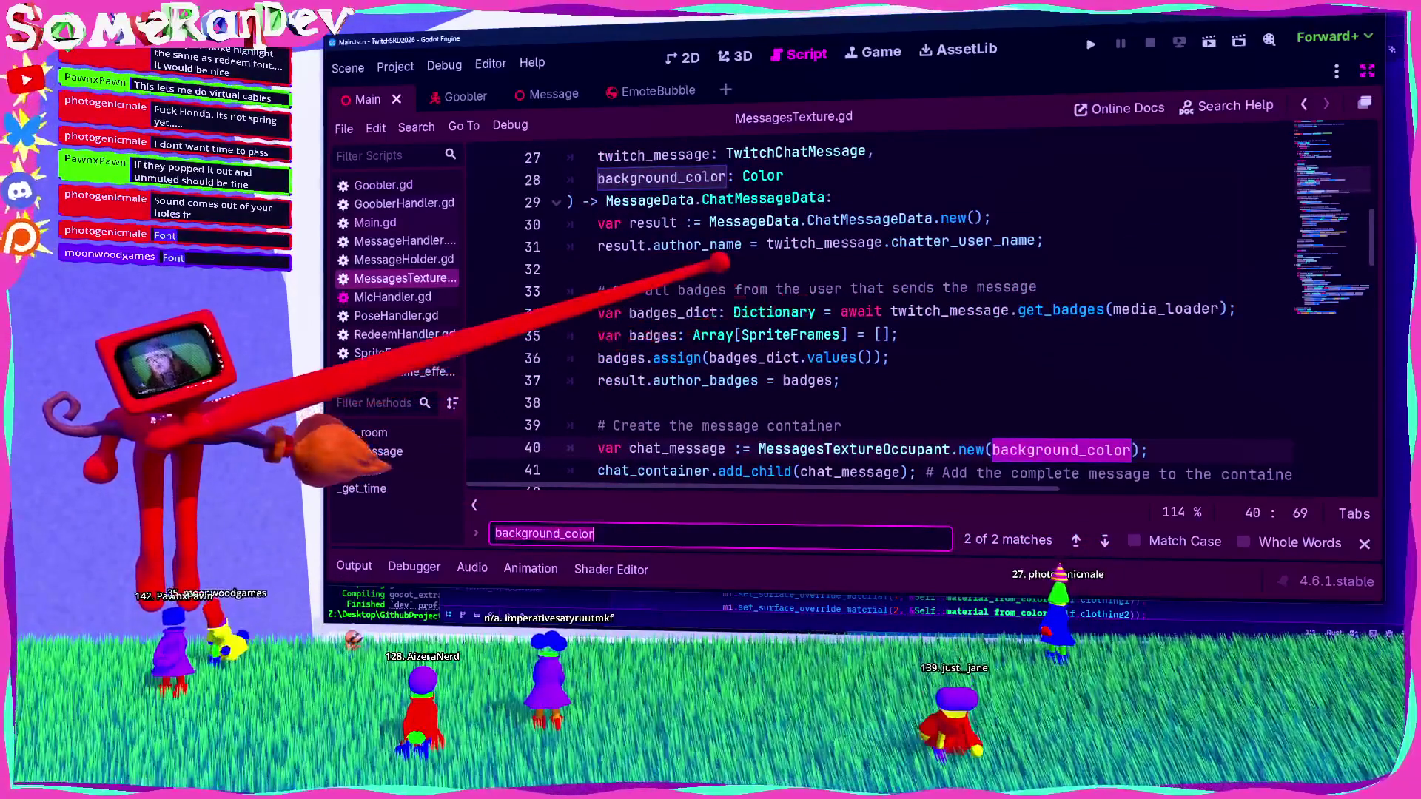
# Step: Search the script for the on_message function
pyautogui.doubleClick(648, 178)
pyautogui.hotkey('ctrl', 'f')
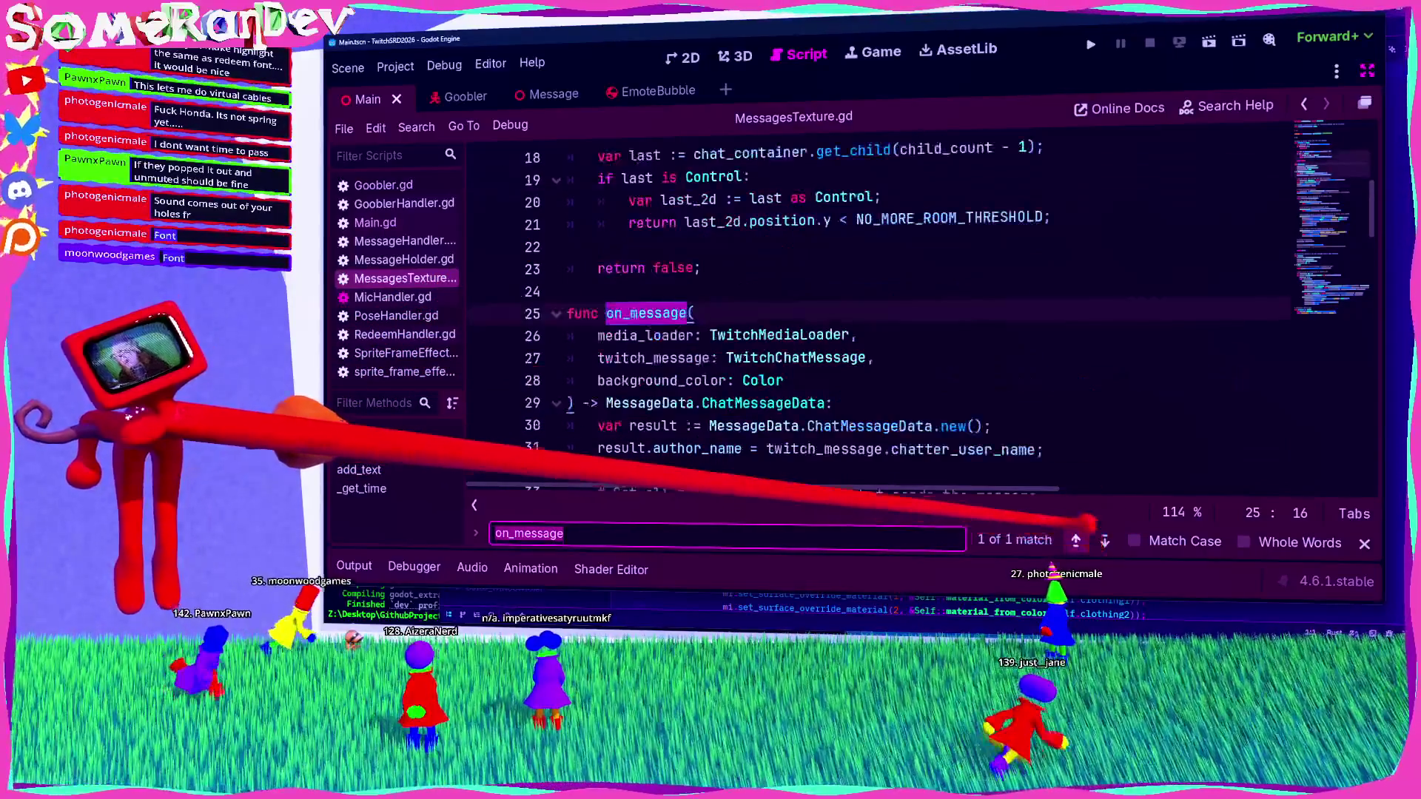
pyautogui.press('Escape')
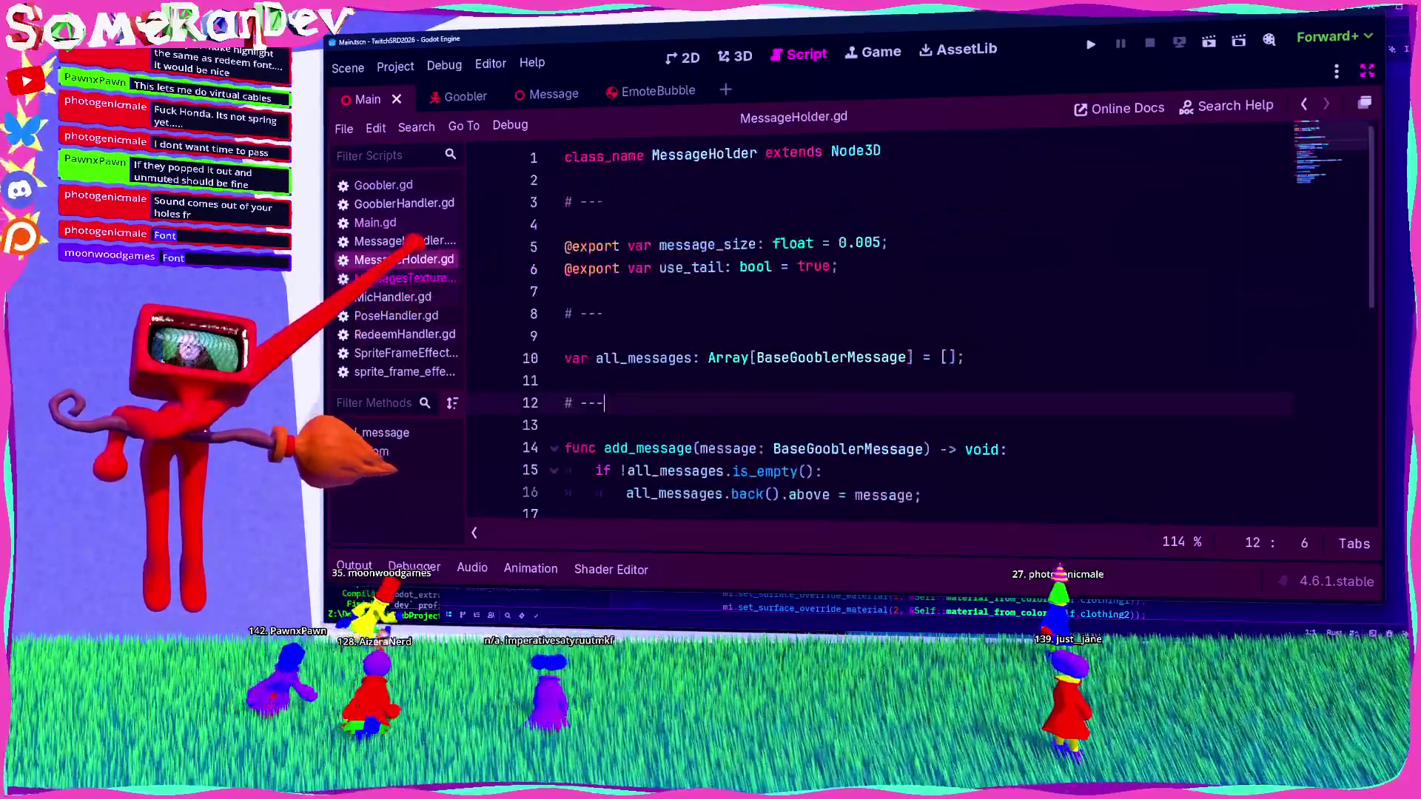
pyautogui.scroll(6, 815, 333)
# Step: Search 'highlight' to reach the channel_points_highlighted branch, caret before add_text
pyautogui.hotkey('ctrl', 'f')
pyautogui.write('hig')
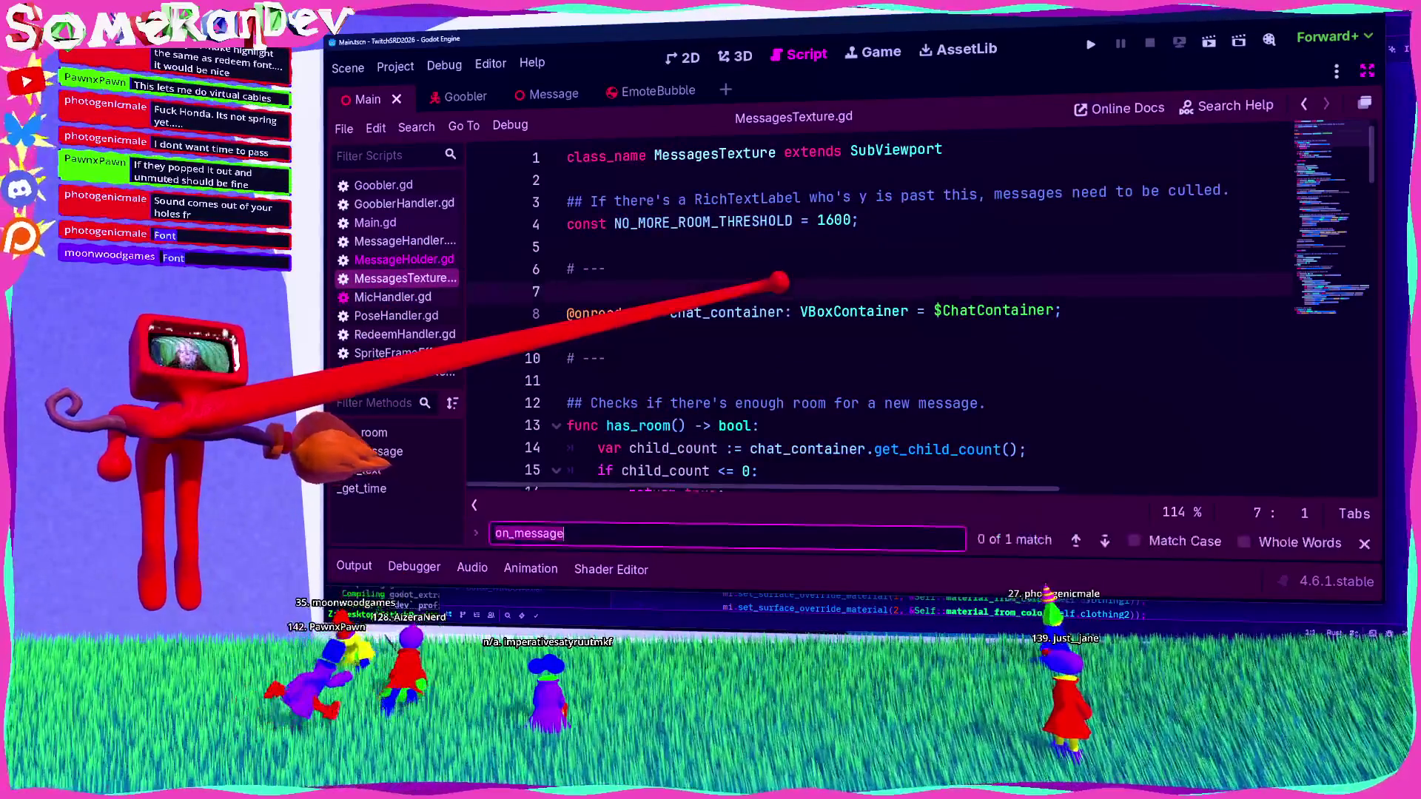
pyautogui.write('hlight')
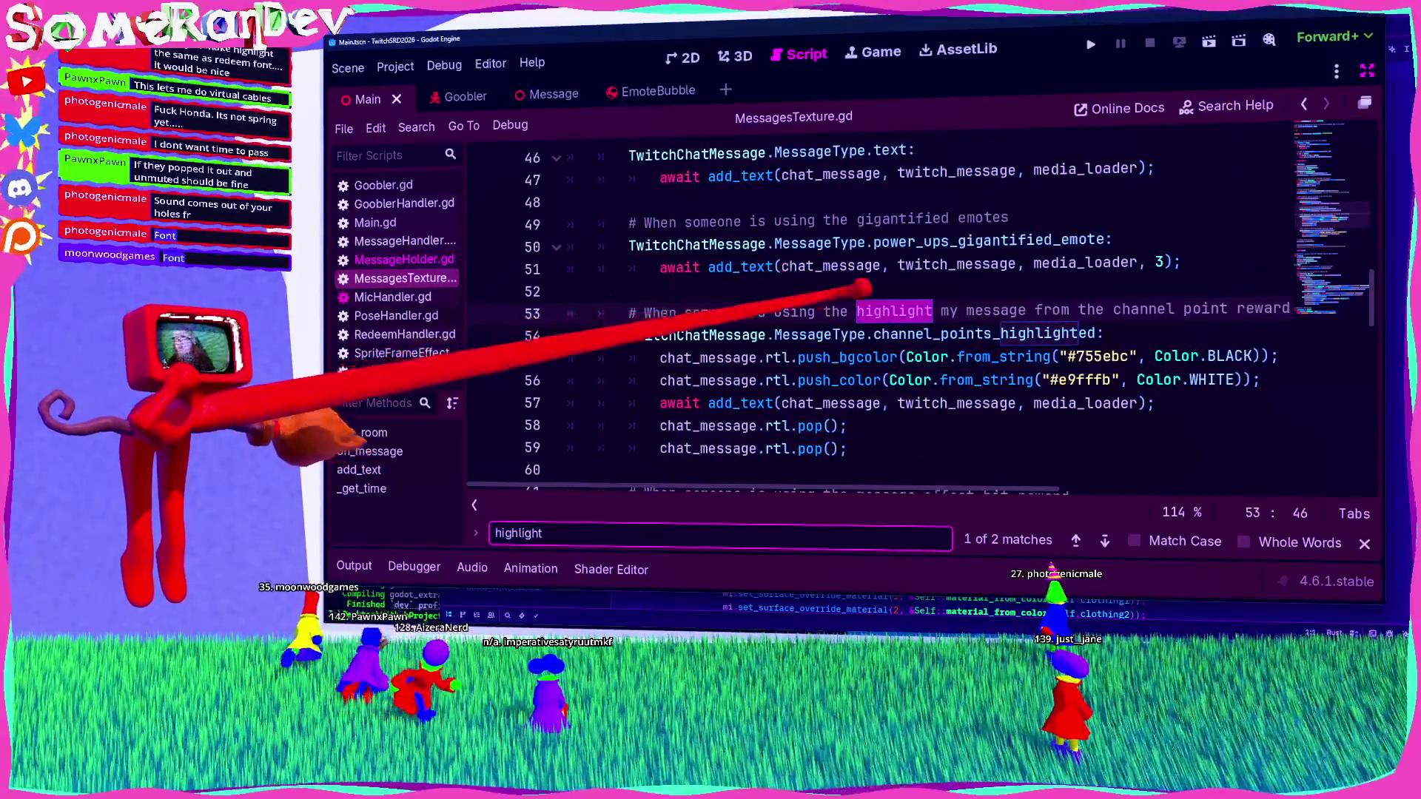
pyautogui.scroll(-2, 911, 302)
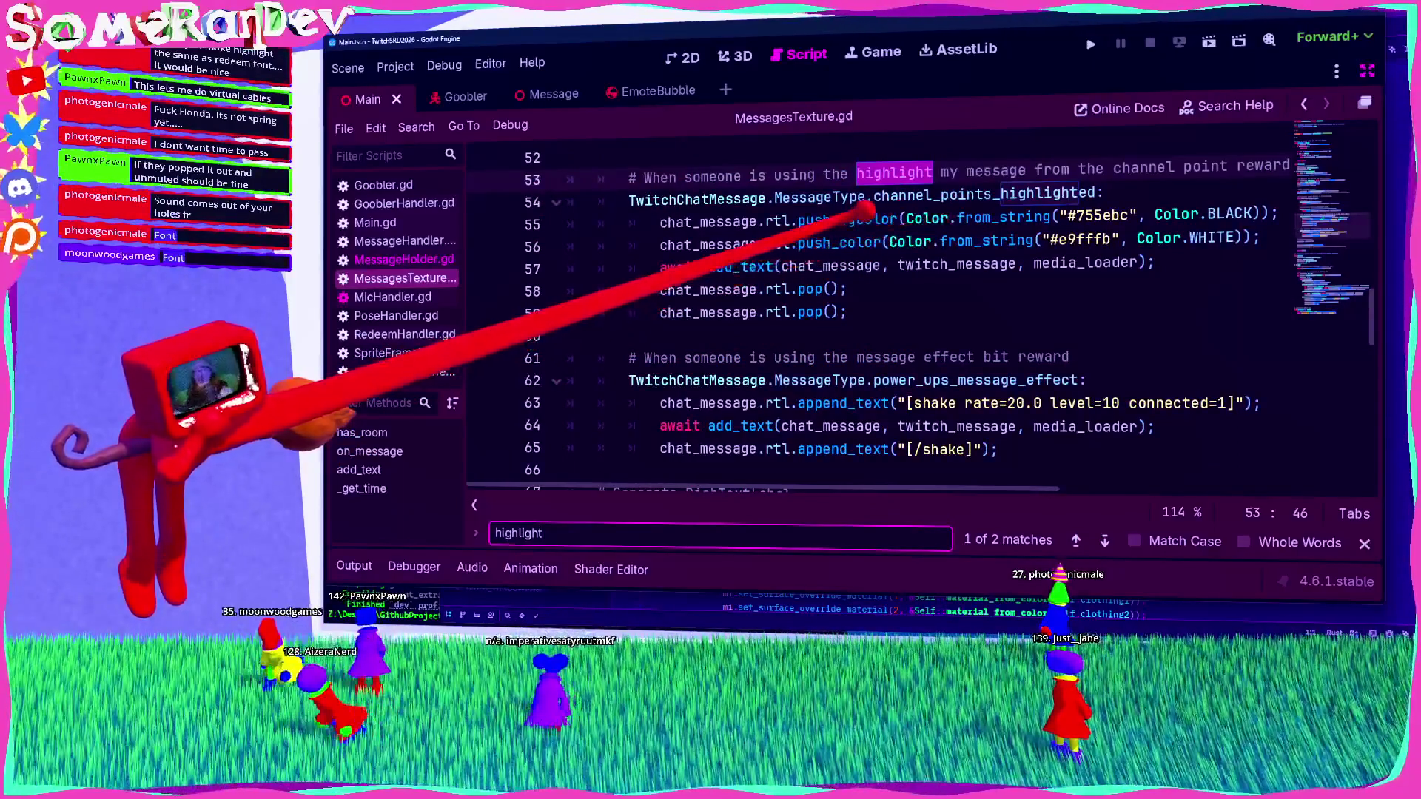
pyautogui.doubleClick(848, 219)
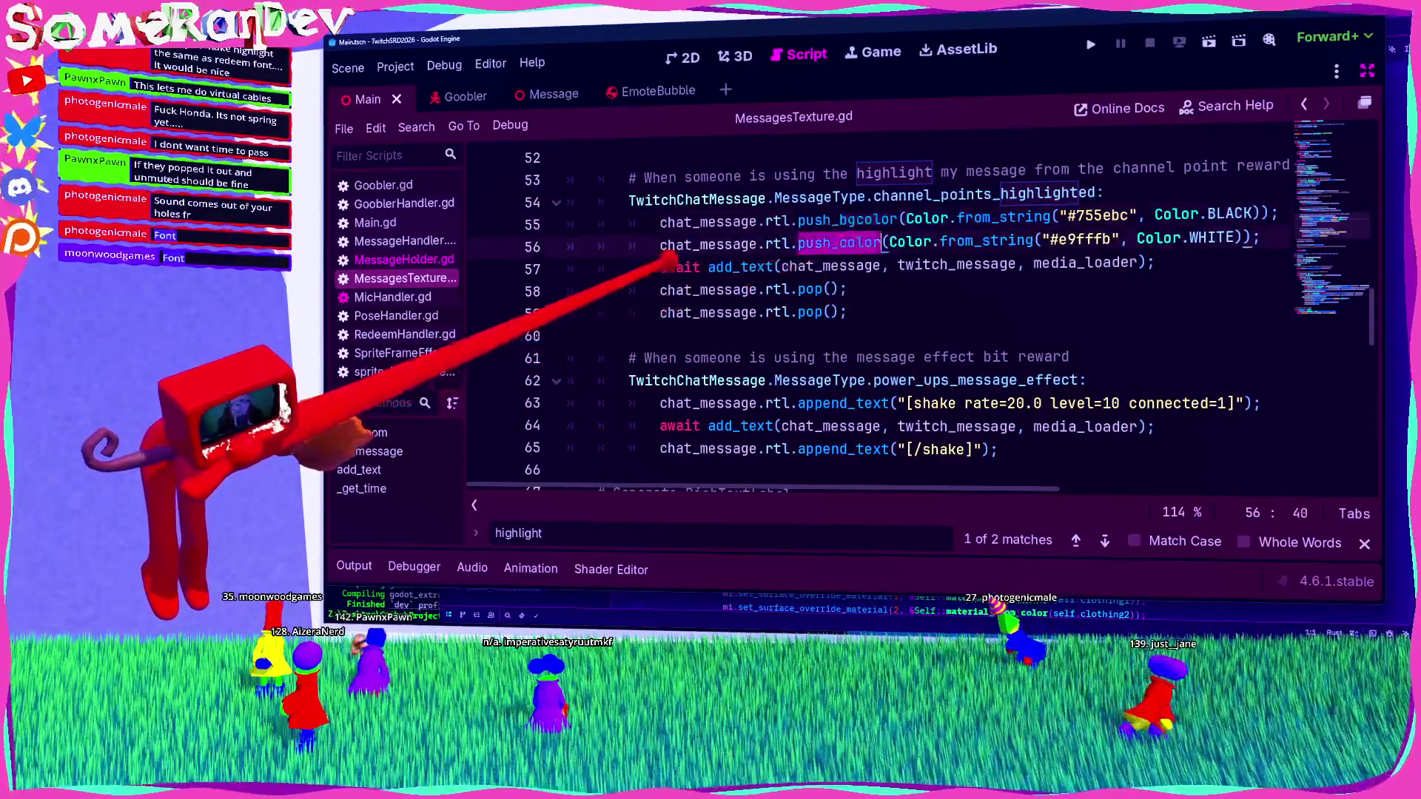
pyautogui.click(661, 265)
# Step: Insert a chat_message.rtl.push_font_size call above the add_text line
pyautogui.hotkey('ctrl', 'shift', 'Return')
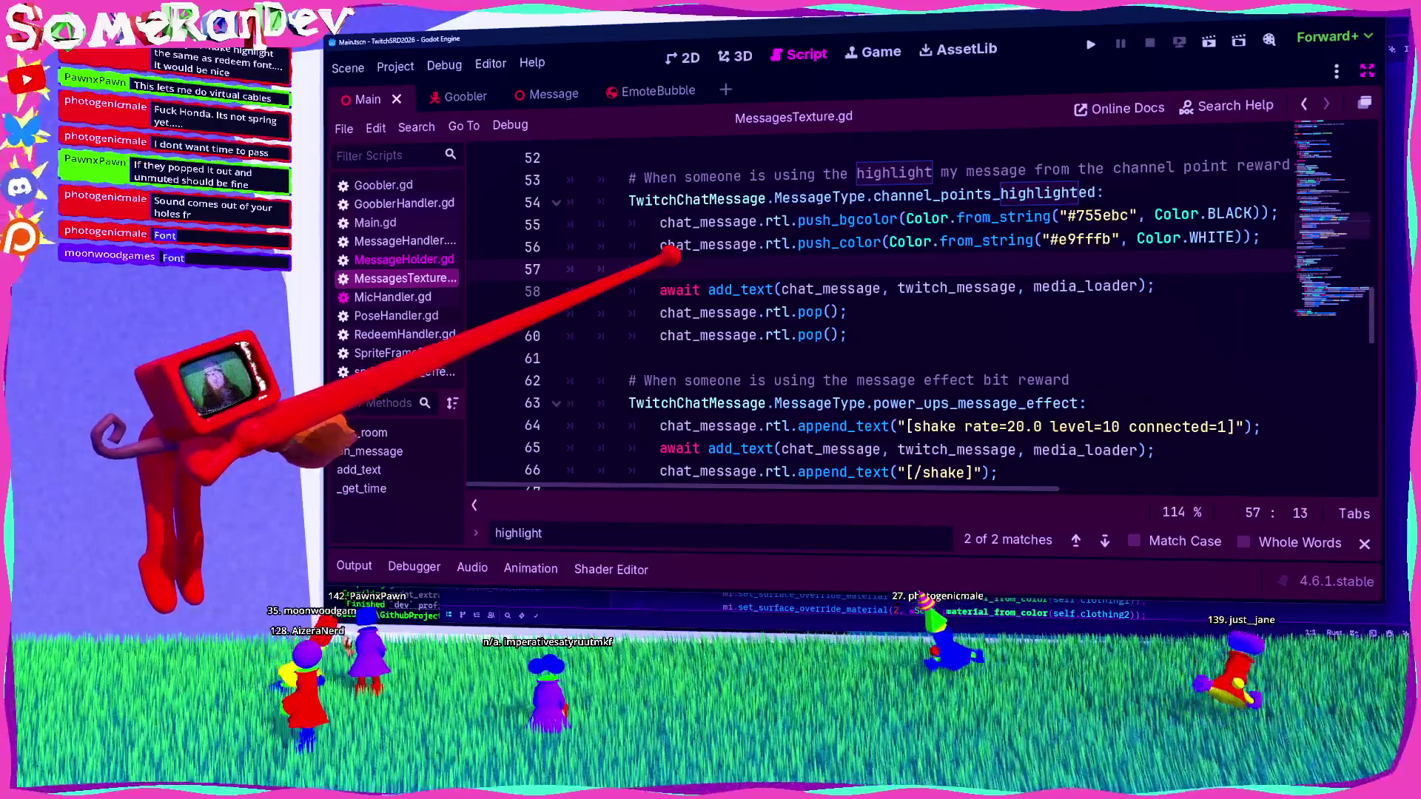
pyautogui.scroll(-3, 814, 297)
pyautogui.scroll(6, 844, 310)
pyautogui.scroll(-3, 836, 318)
pyautogui.write('chat_message')
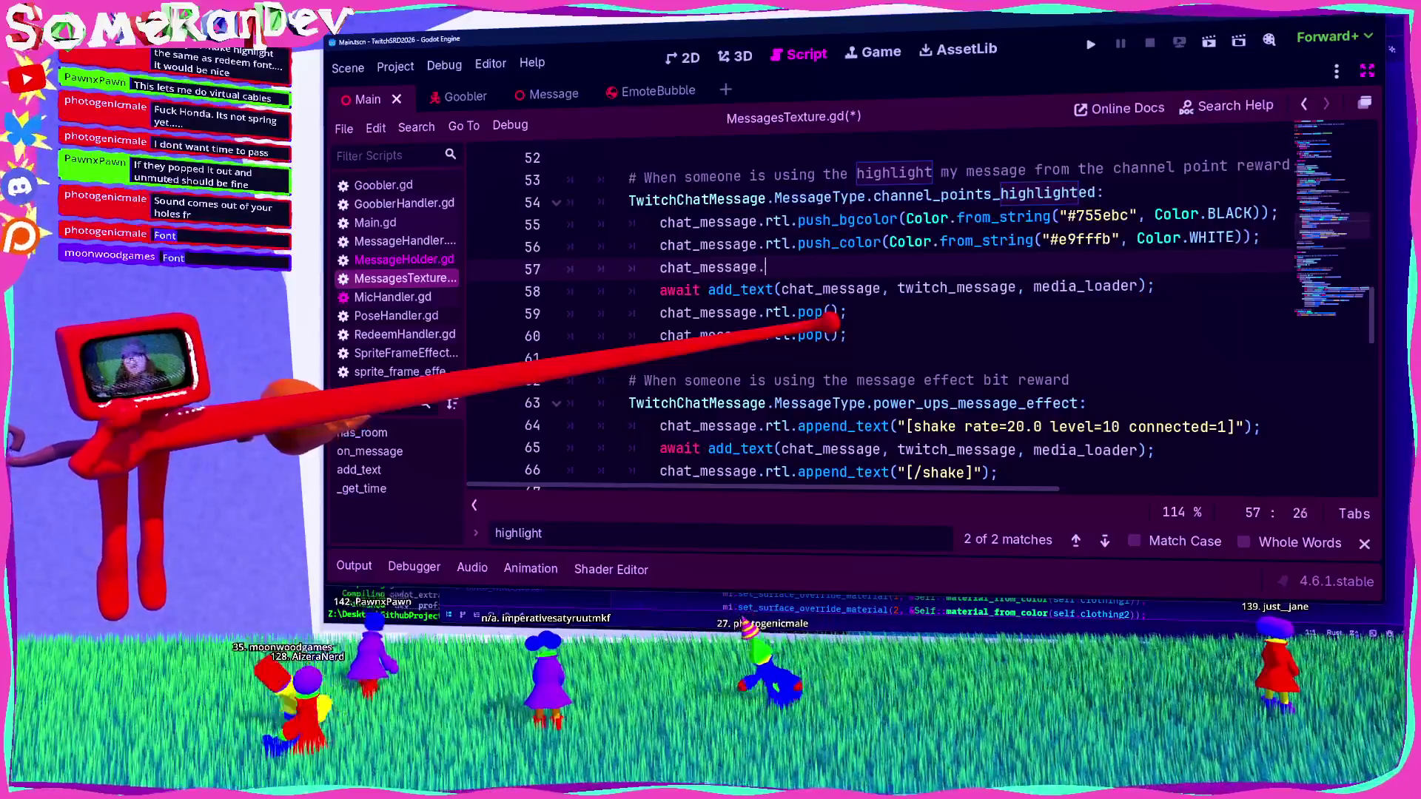
pyautogui.write('.rtl.push_')
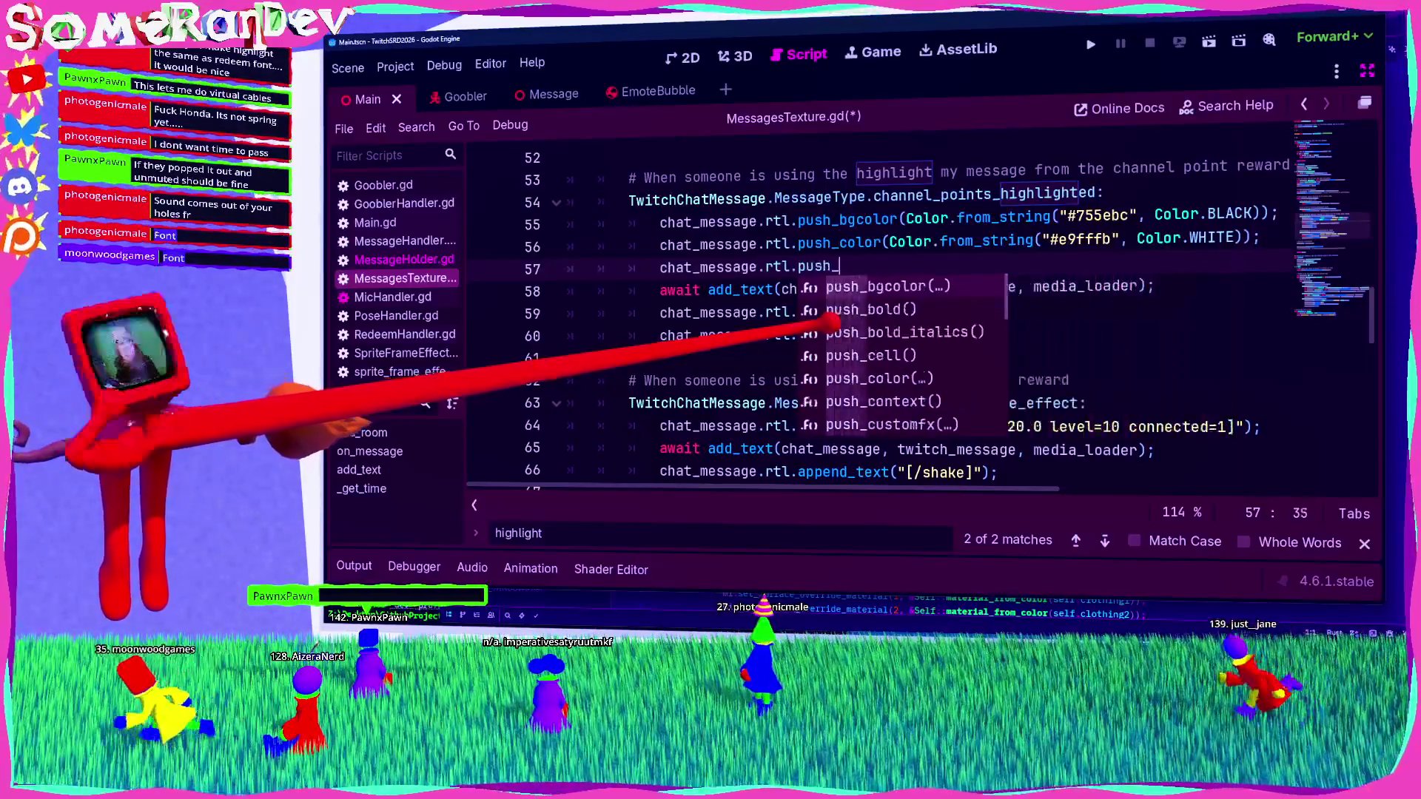
pyautogui.write('font')
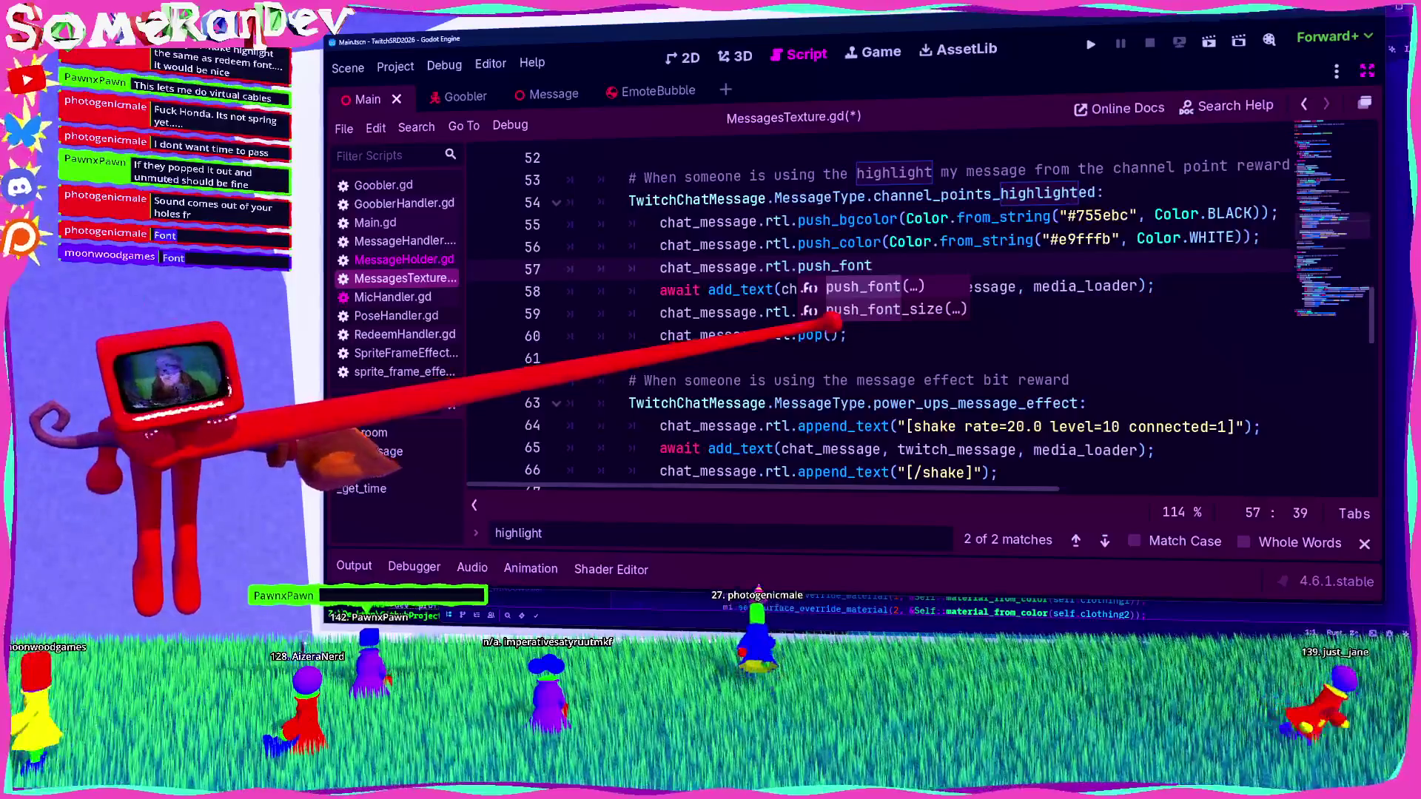
pyautogui.press('Down')
pyautogui.press('Return')
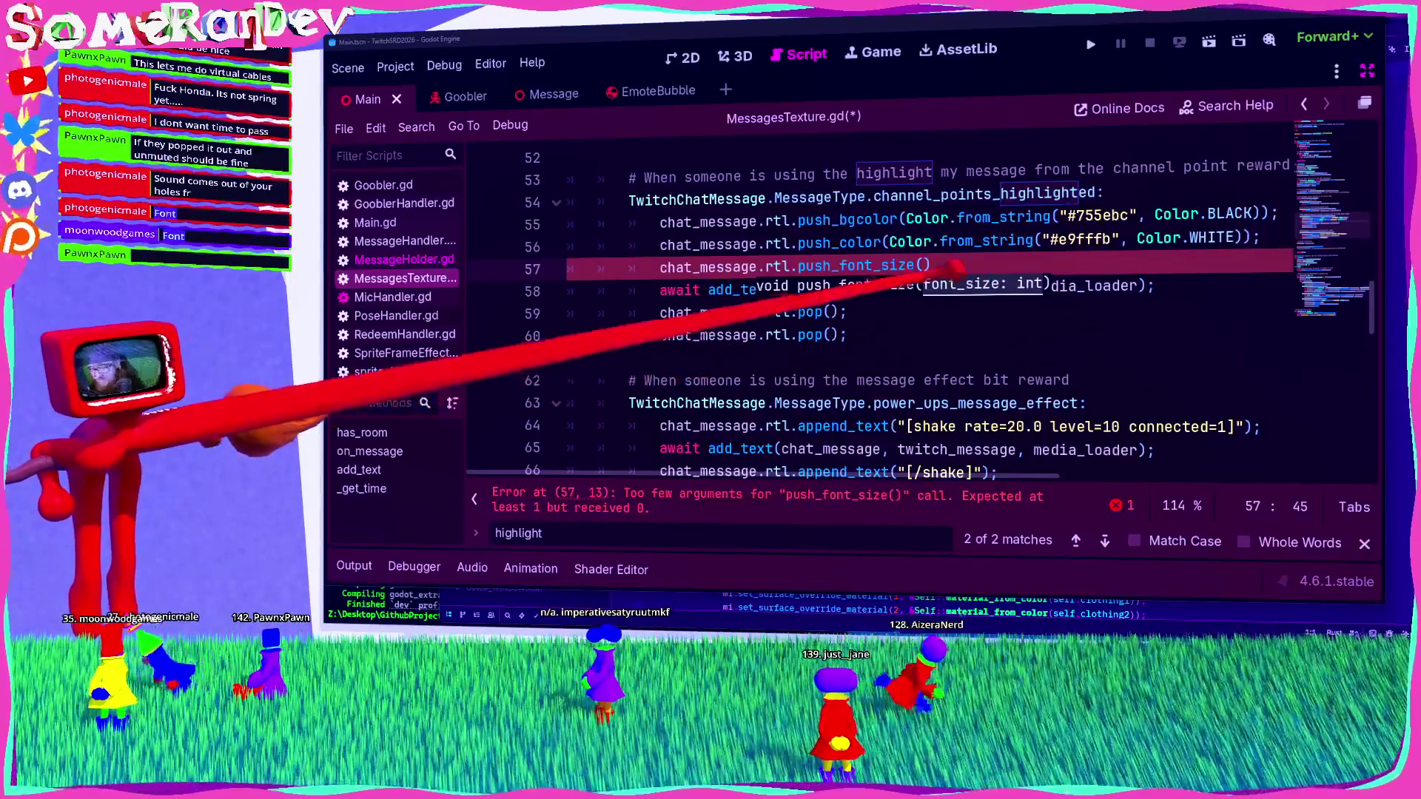
pyautogui.press('Escape')
# Step: Add a matching chat_message.rtl.pop(); line after add_text and save the script
pyautogui.press('Up')
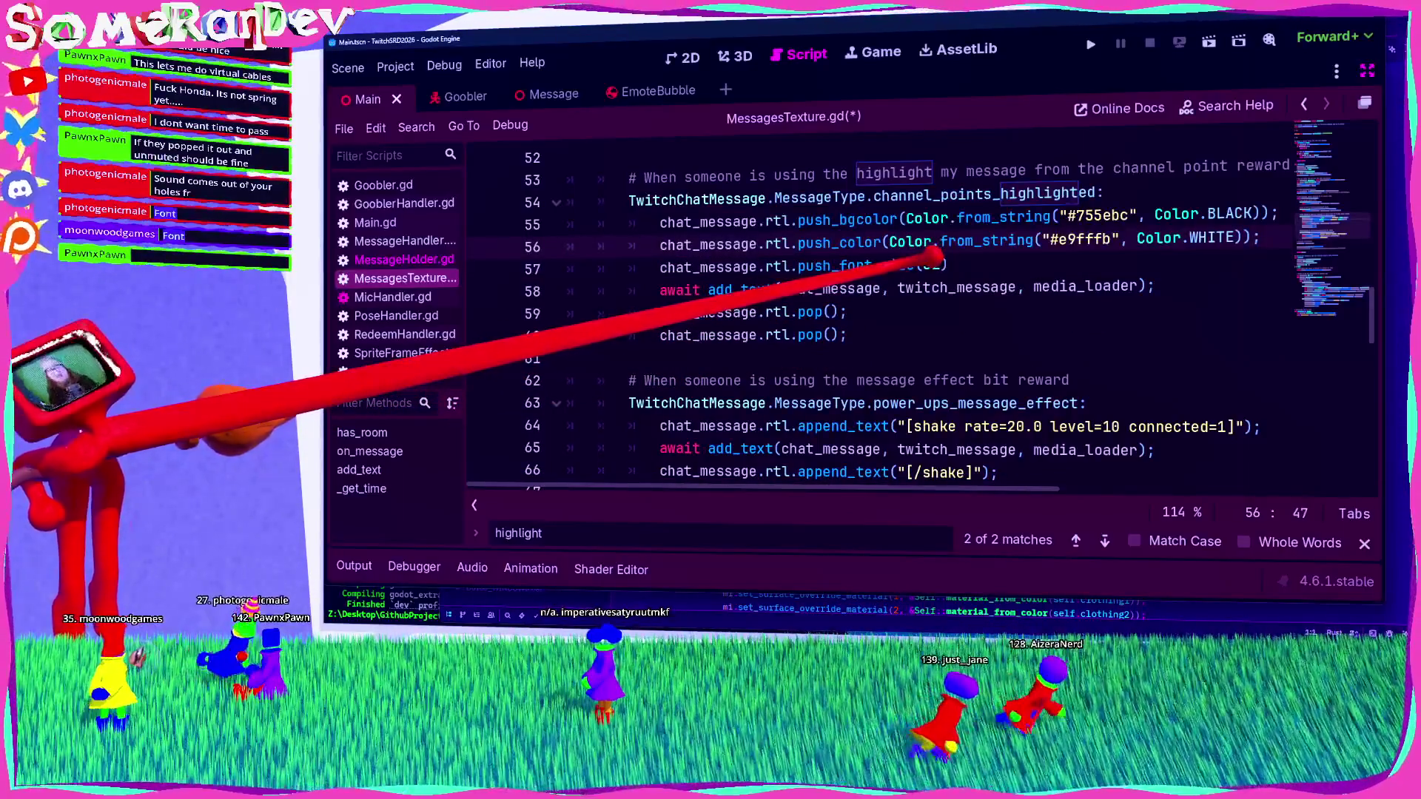
pyautogui.press('Down')
pyautogui.press('End')
pyautogui.press('Home')
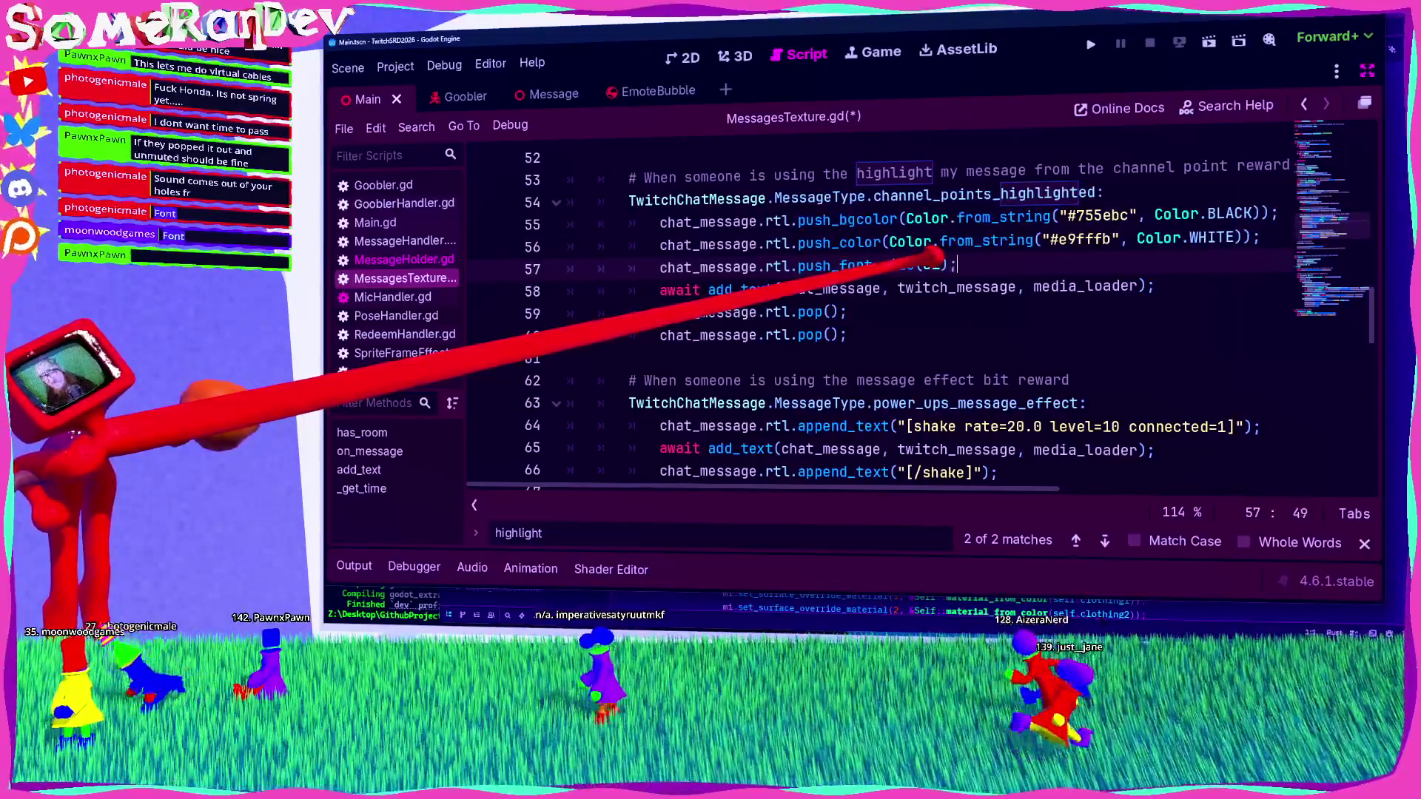
pyautogui.hotkey('ctrl', 'c')
pyautogui.press('Down')
pyautogui.press('End')
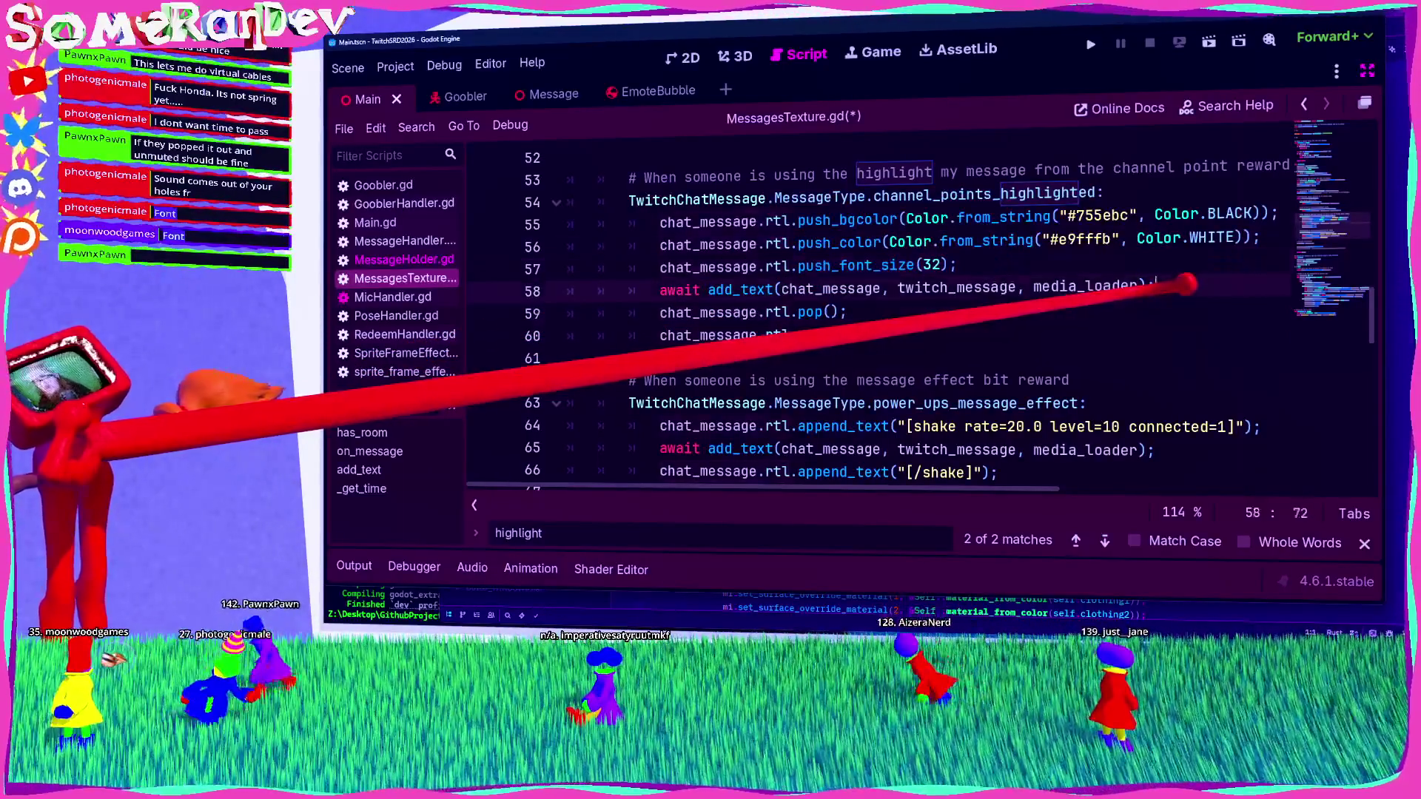
pyautogui.press('Return')
pyautogui.hotkey('ctrl', 'v')
pyautogui.write('.pop();')
pyautogui.hotkey('ctrl', 's')
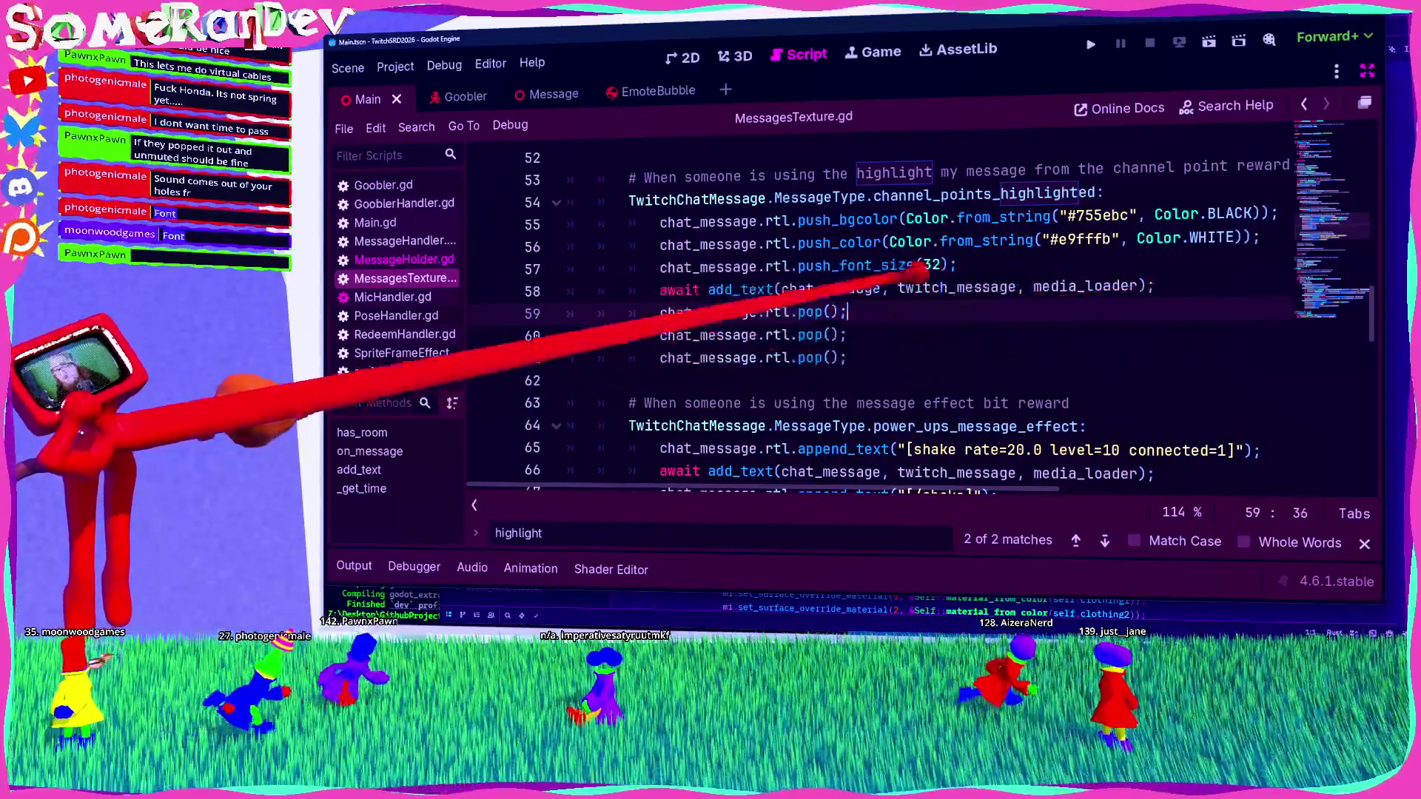
# Step: Set the push_font_size argument to 48
pyautogui.click(938, 265)
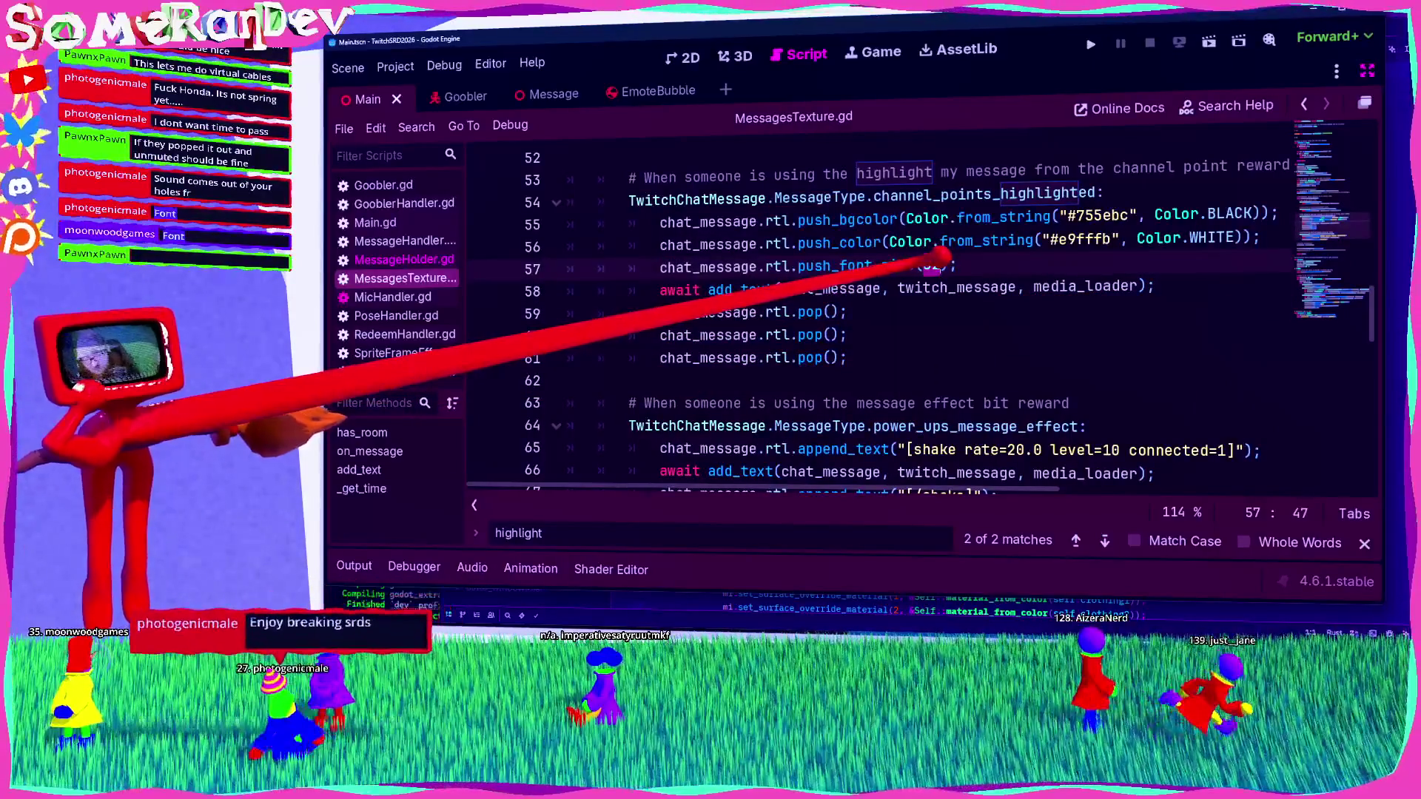
pyautogui.press('BackSpace')
pyautogui.press('BackSpace')
pyautogui.write('48')
pyautogui.press('End')
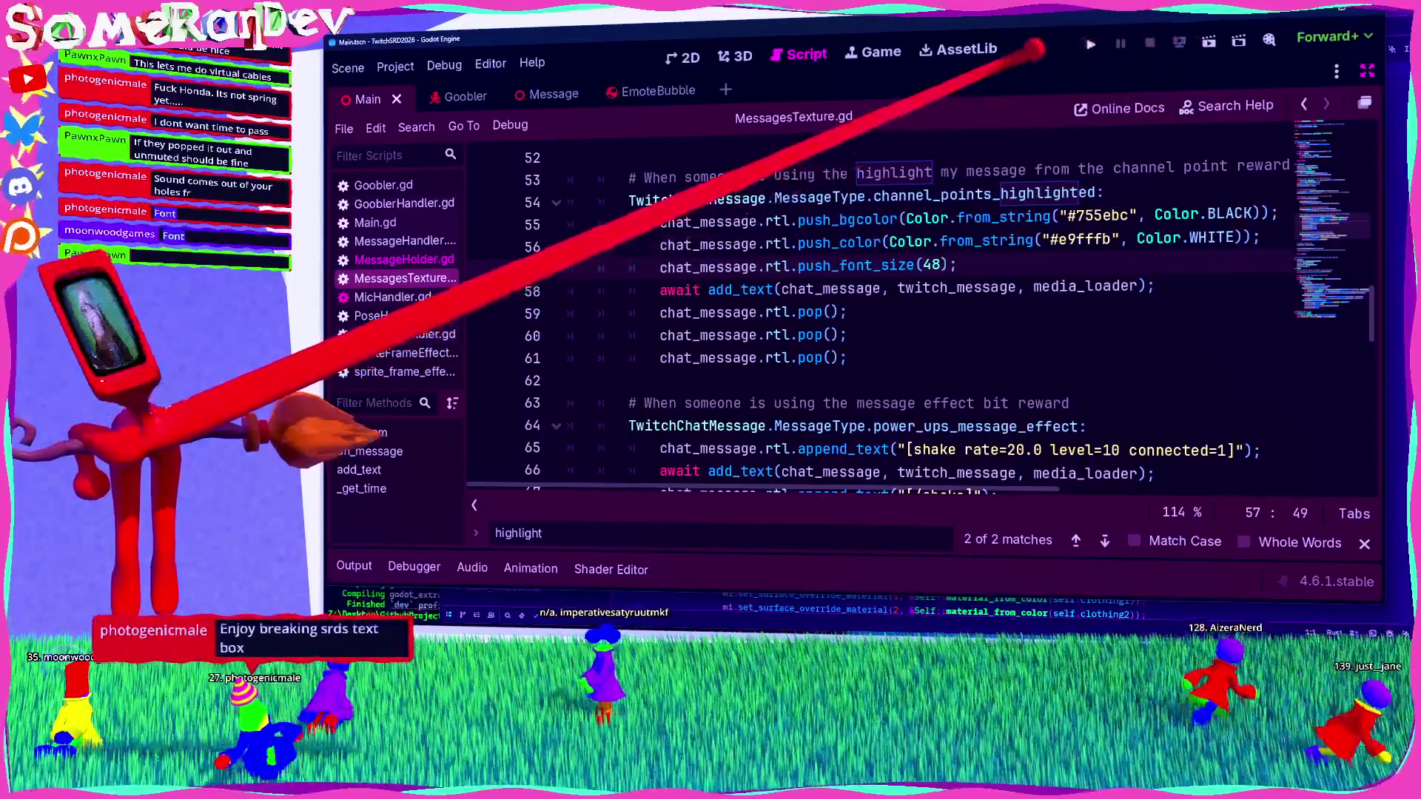
pyautogui.click(1091, 44)
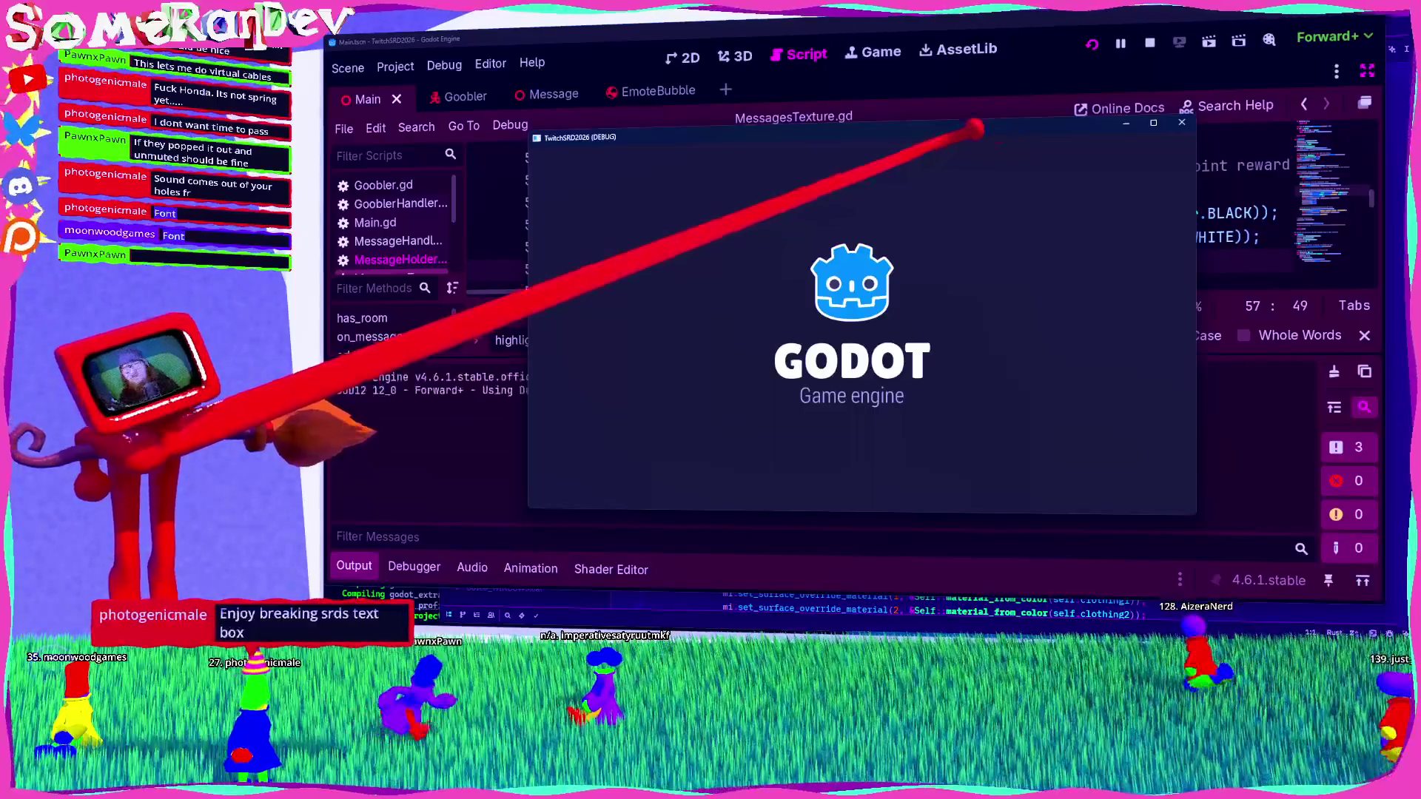
# Step: Move the running game window to the top of the screen
pyautogui.moveTo(963, 127); pyautogui.dragTo(807, 21)
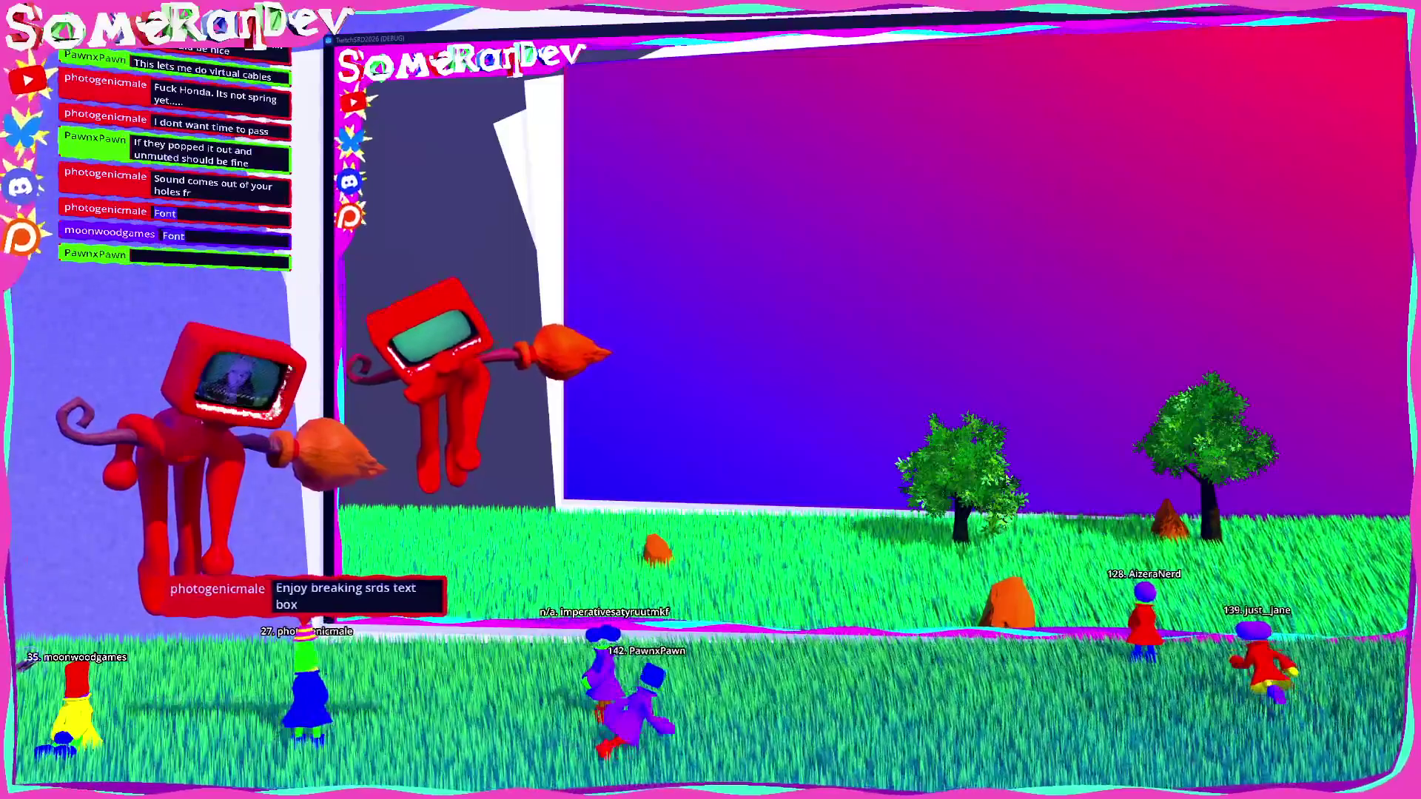
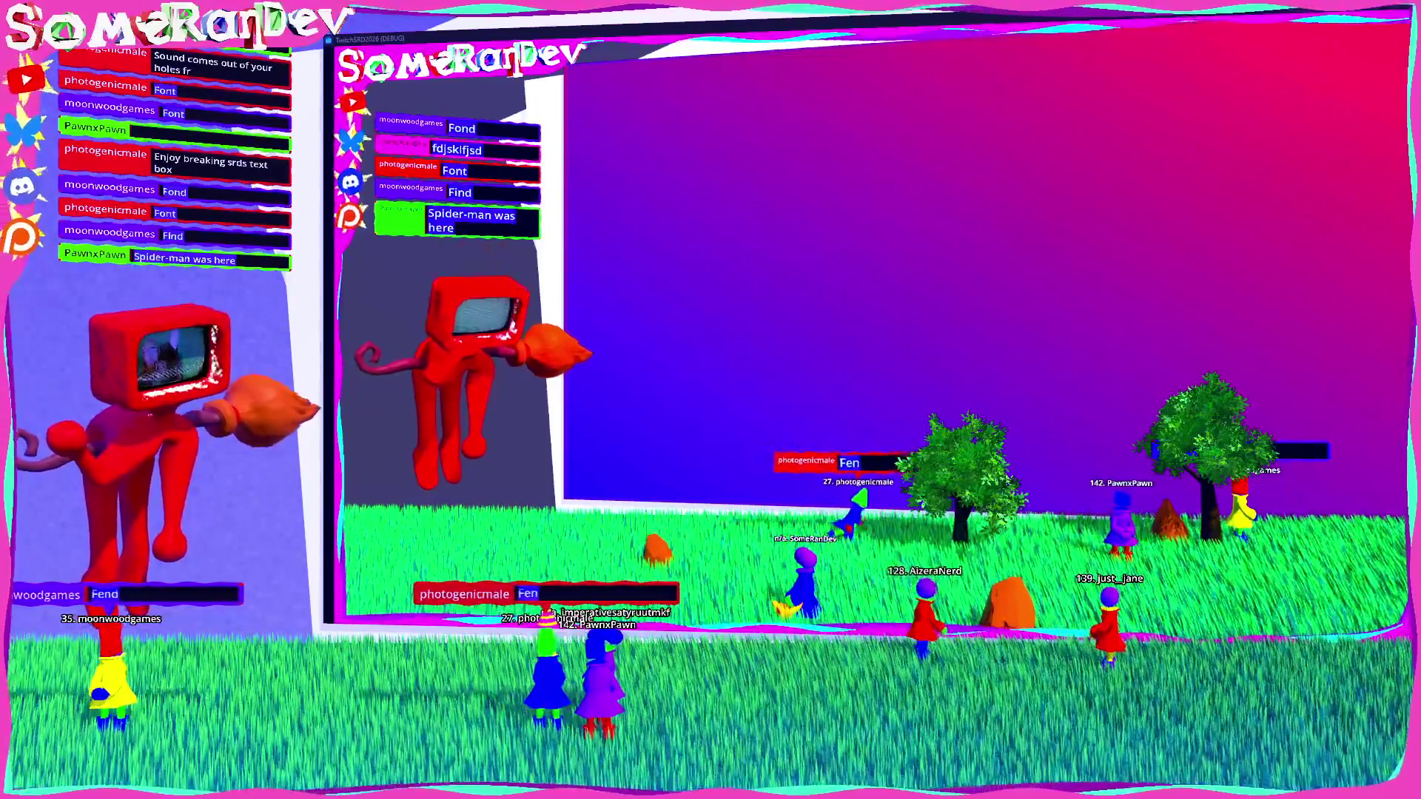
# Step: Take the game out of fullscreen, stop it, and return to line 55 of MessagesTexture.gd
pyautogui.press('super+Down')
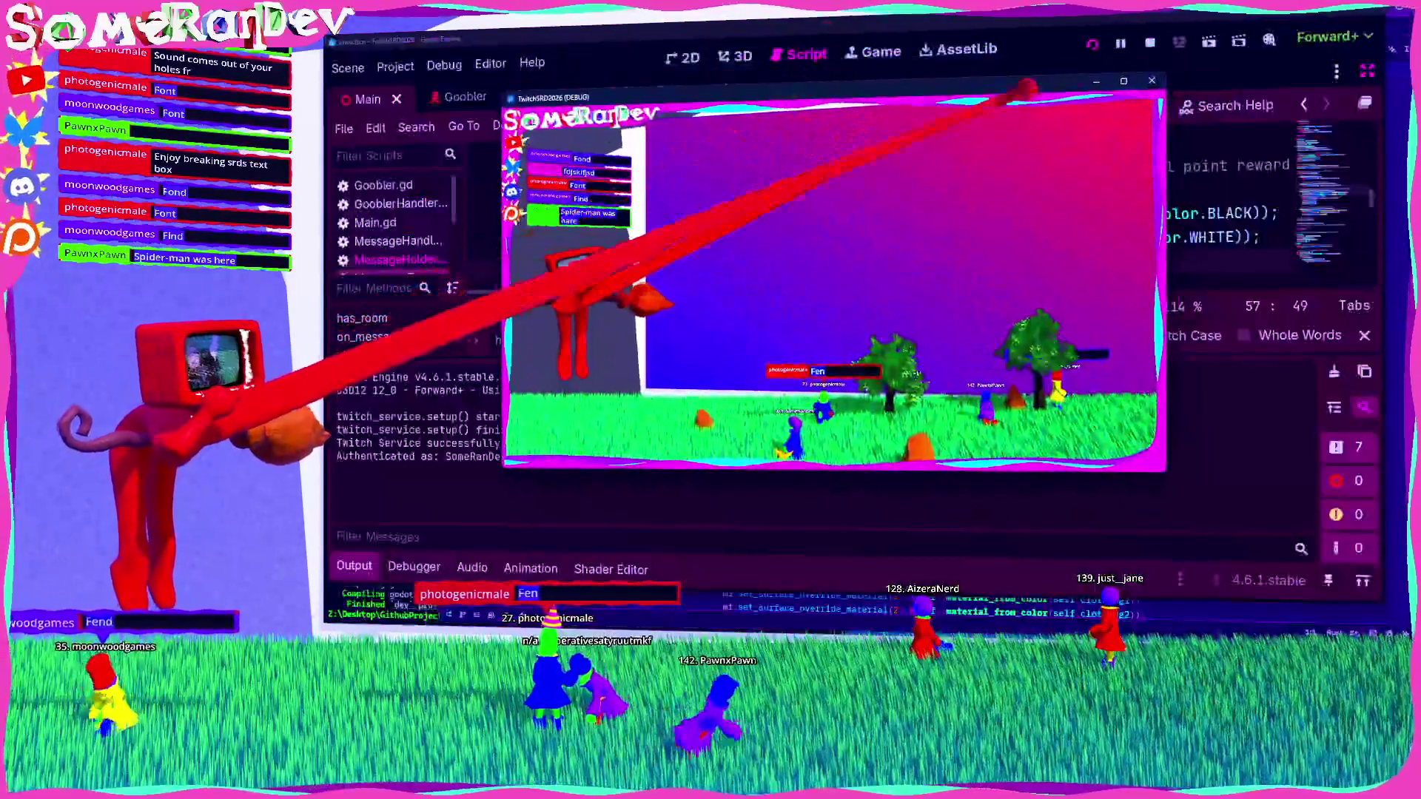
pyautogui.click(1149, 43)
pyautogui.click(895, 219)
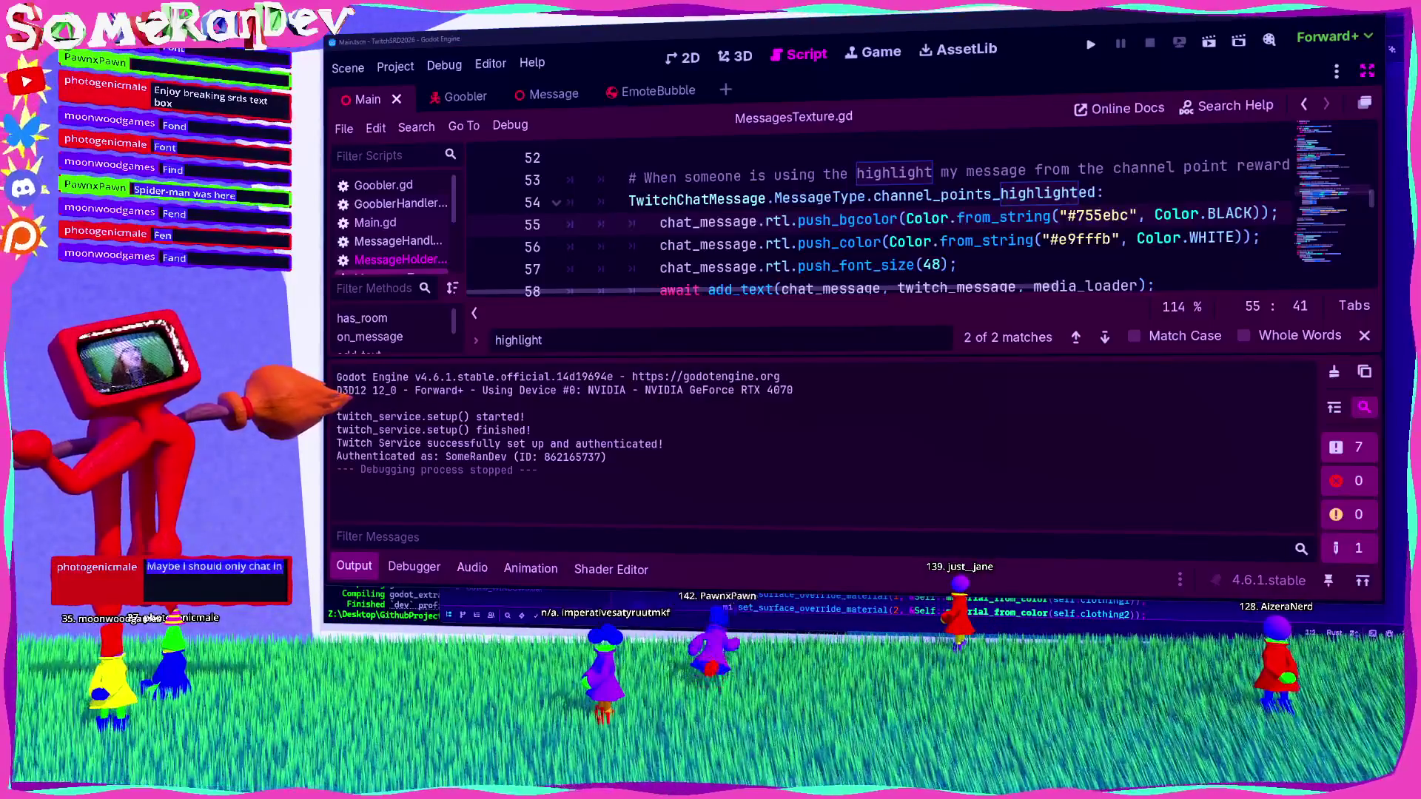
pyautogui.click(790, 222)
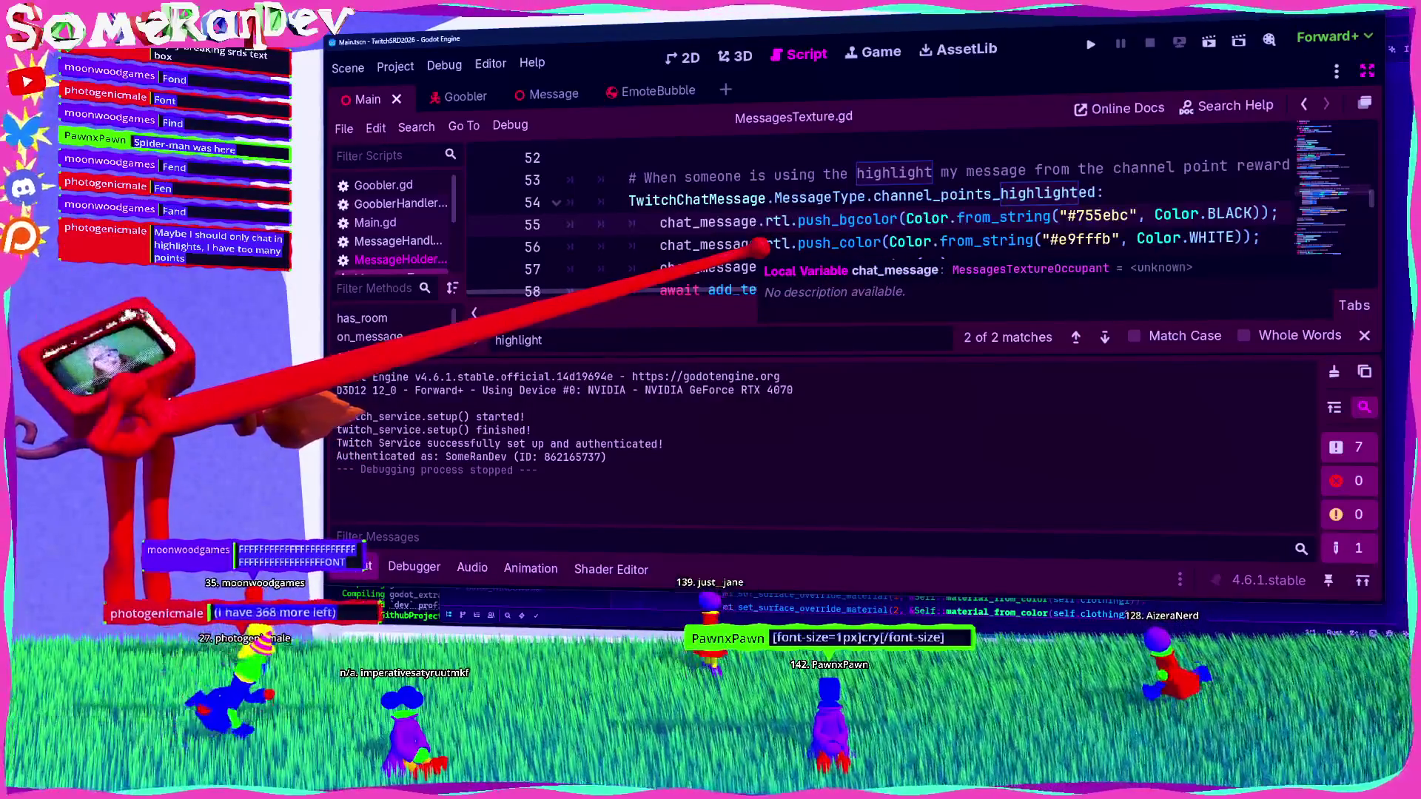
pyautogui.scroll(-1, 489, 296)
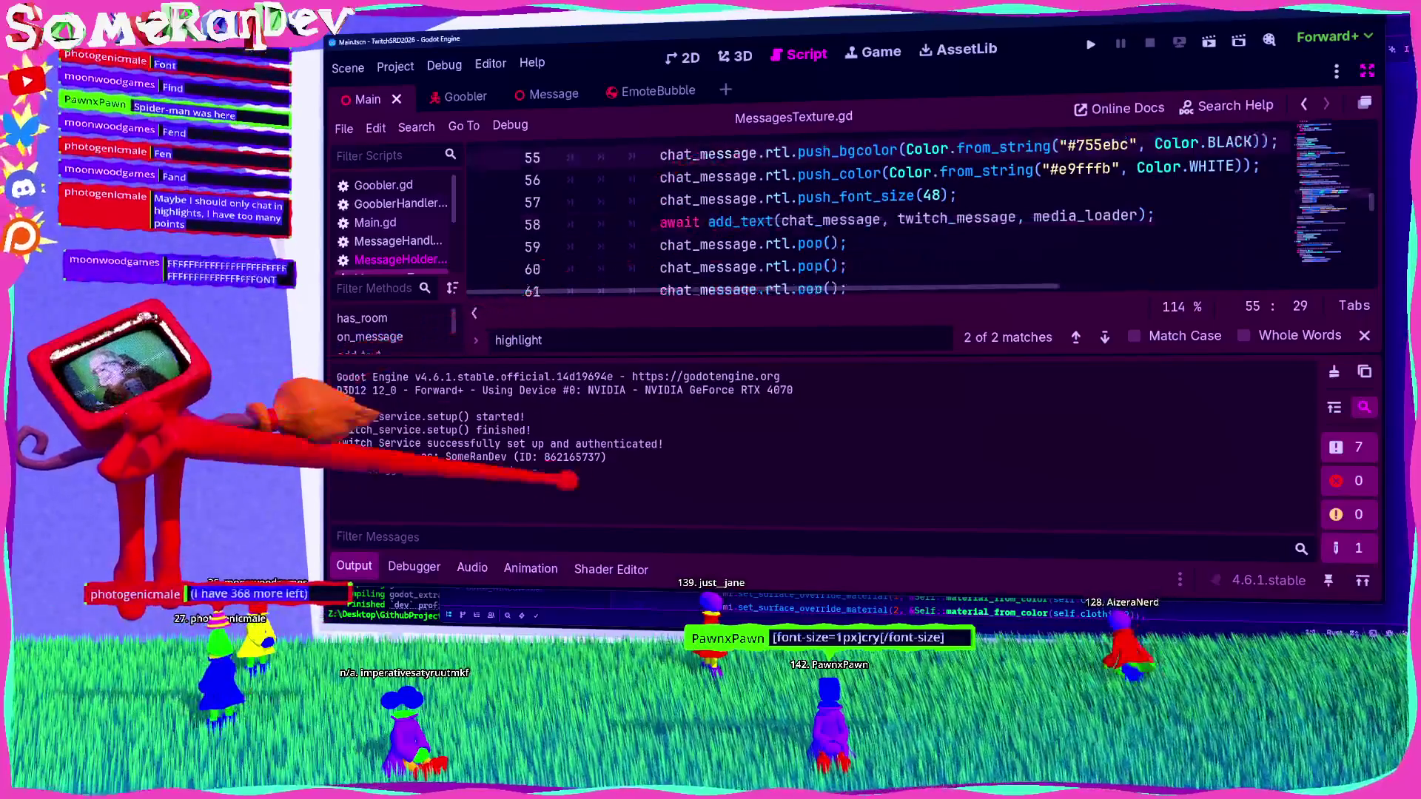
# Step: Hide the Output panel and highlight the push calls on lines 55–57 of MessagesTexture.gd
pyautogui.click(356, 566)
pyautogui.scroll(1, 829, 281)
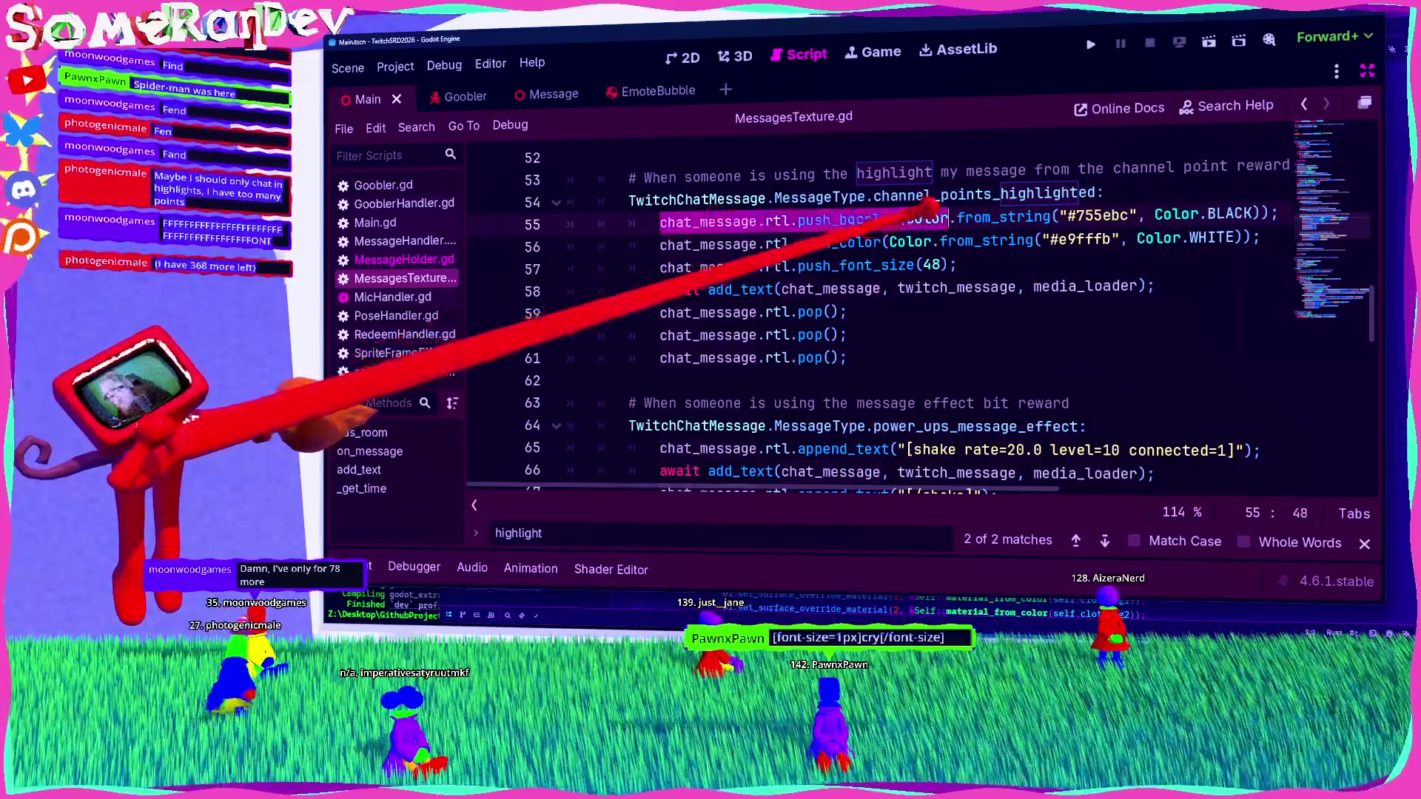
pyautogui.moveTo(709, 215); pyautogui.dragTo(748, 296)
pyautogui.click(940, 330)
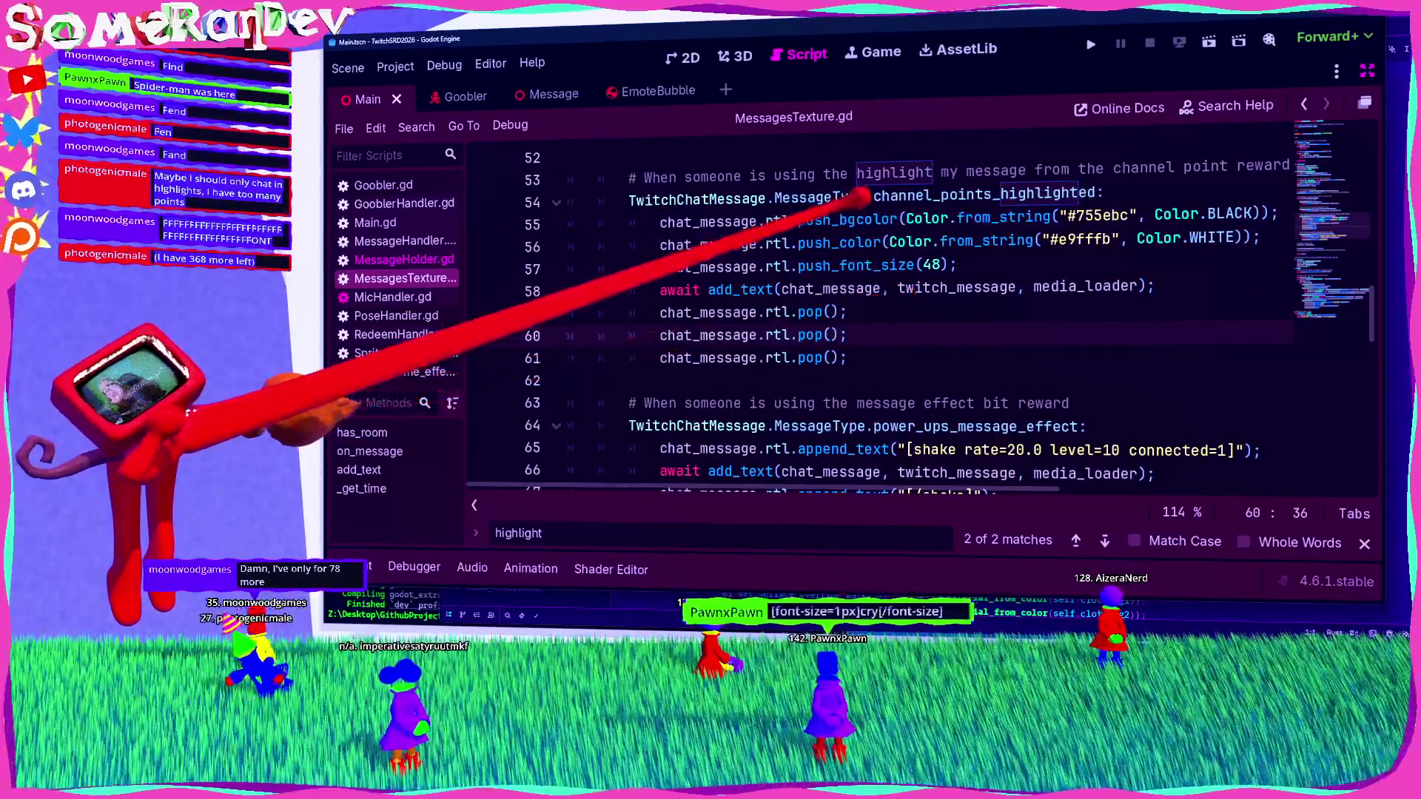
pyautogui.moveTo(798, 216)
pyautogui.mouseDown()
pyautogui.moveTo(859, 216)
pyautogui.moveTo(917, 265)
pyautogui.mouseUp()
pyautogui.doubleClick(852, 216)
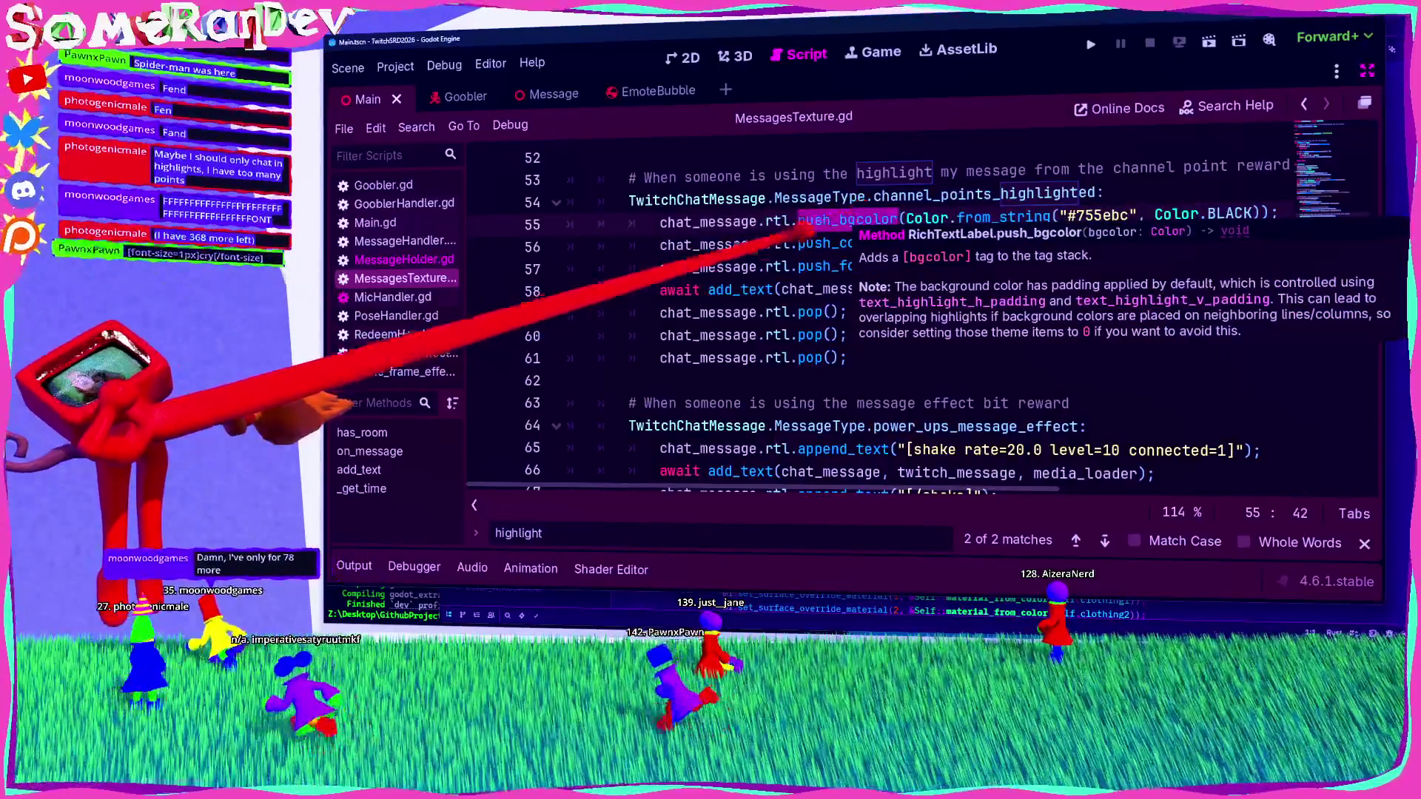
# Step: Point out push_color, push_font_size and append_text in the channel-points highlight branch
pyautogui.moveTo(846, 358)
pyautogui.mouseDown()
pyautogui.moveTo(792, 245)
pyautogui.moveTo(659, 245)
pyautogui.mouseUp()
pyautogui.click(851, 335)
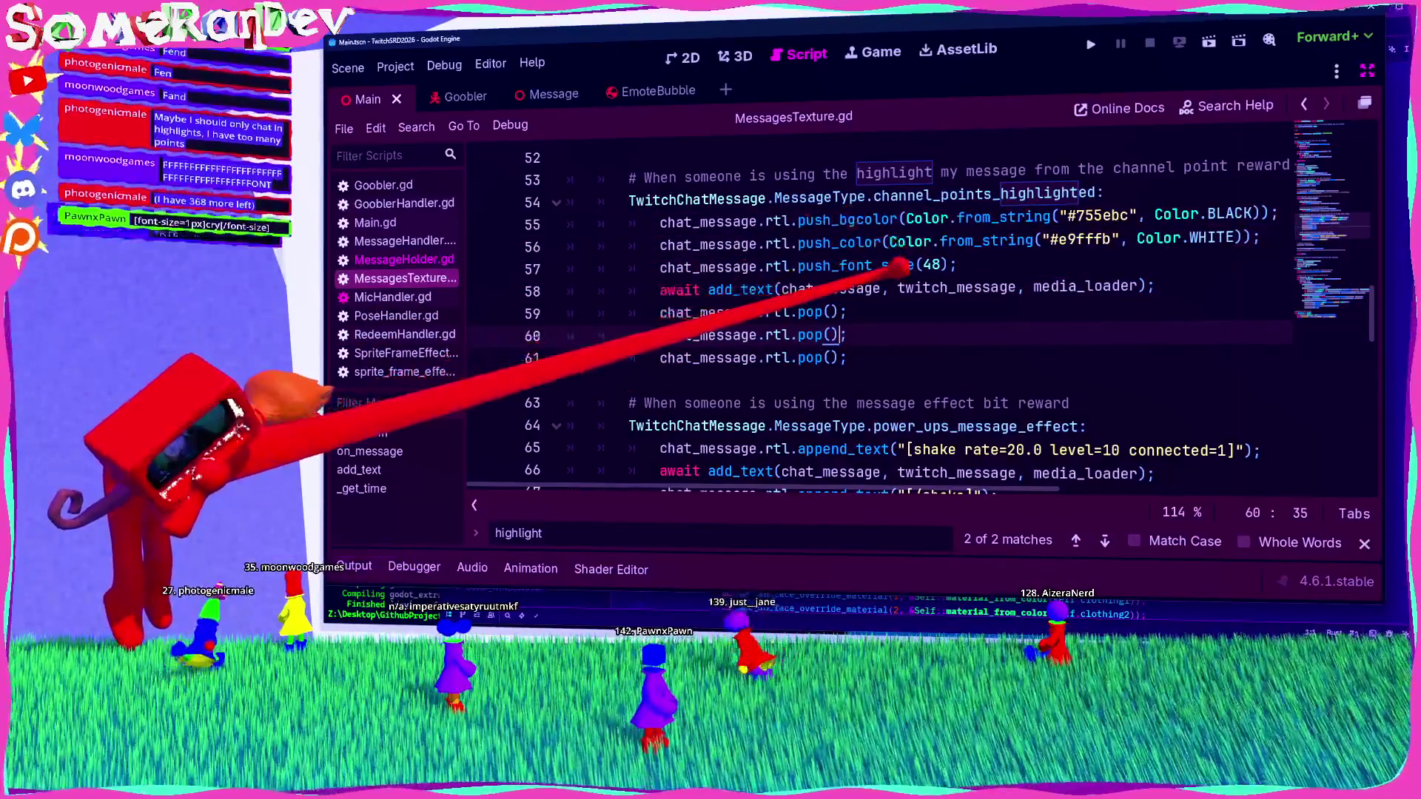
pyautogui.doubleClick(839, 243)
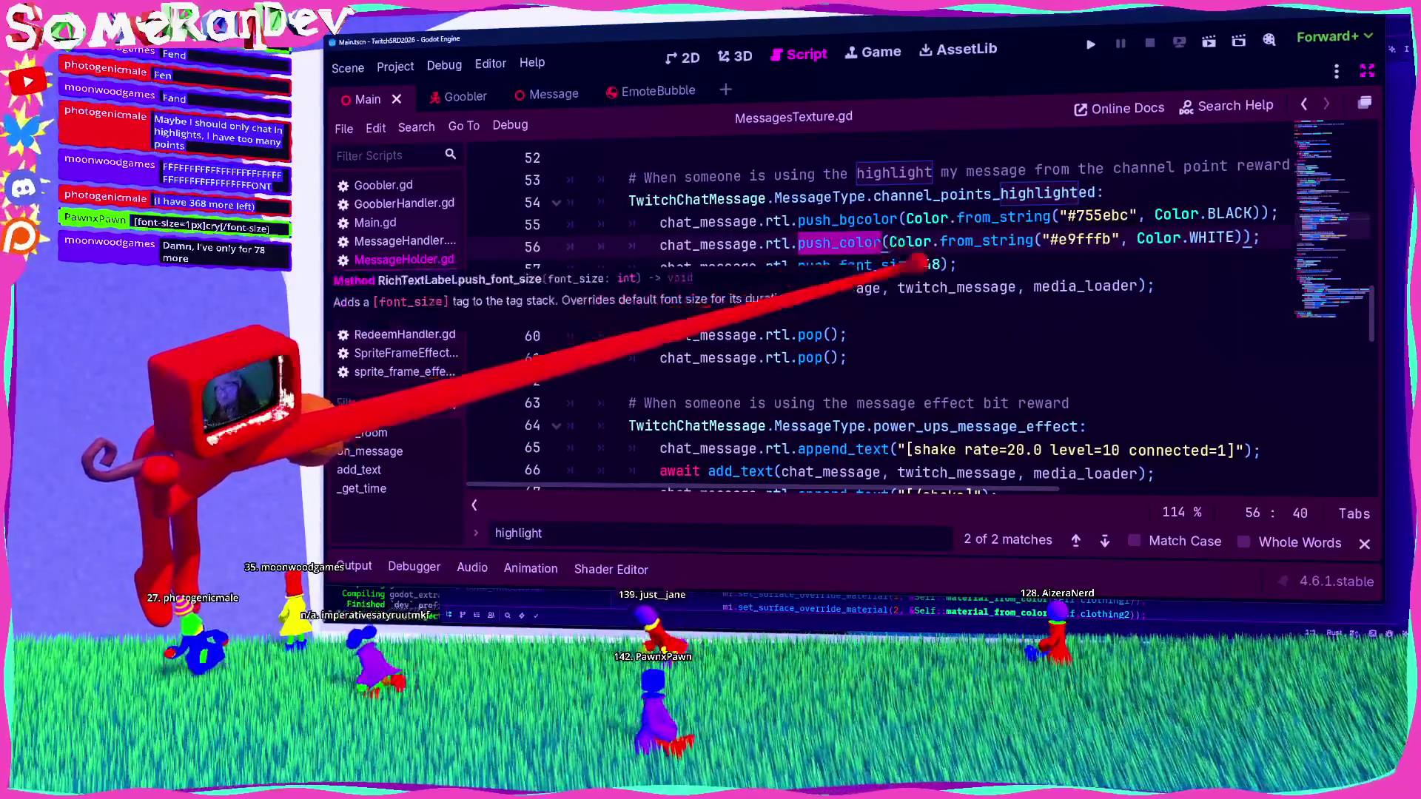
pyautogui.click(847, 358)
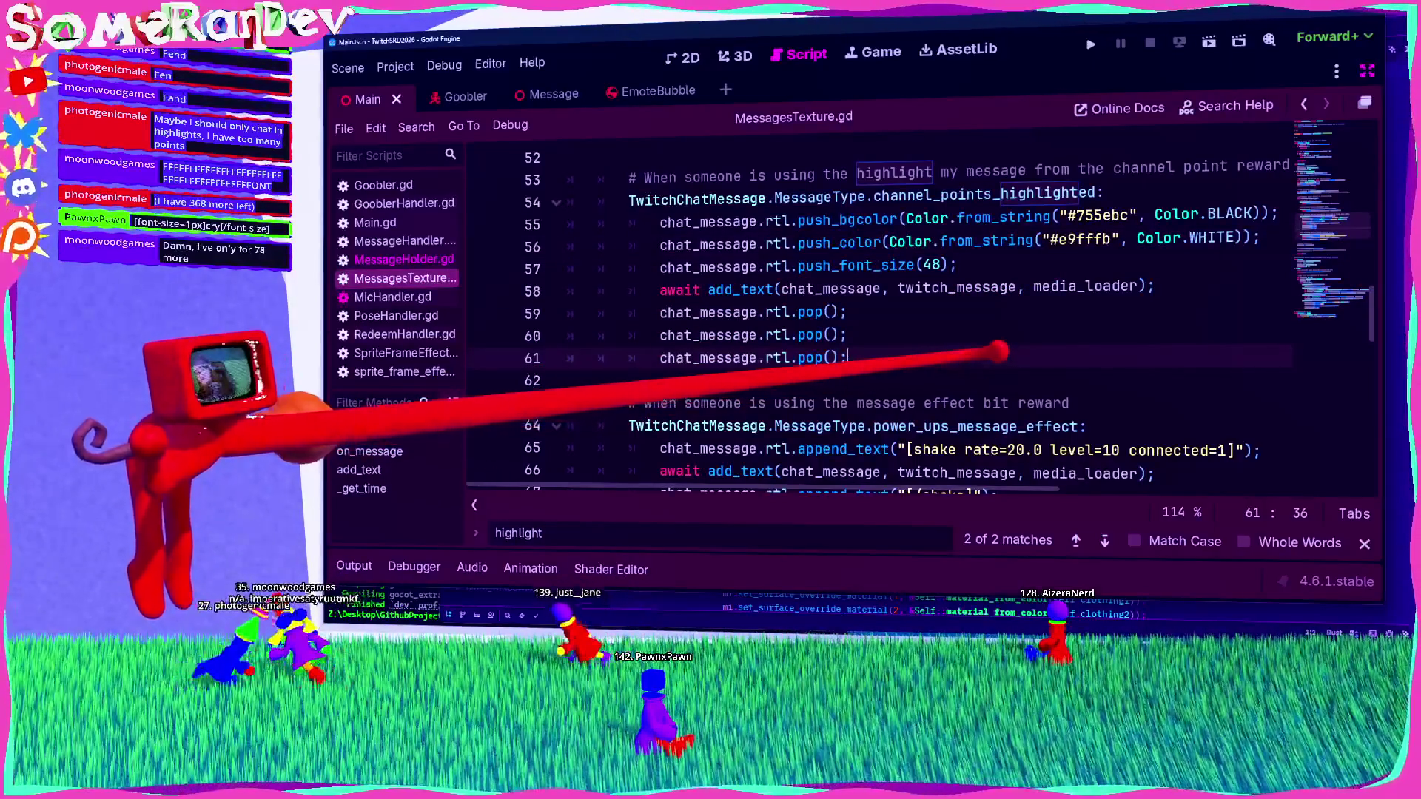
pyautogui.scroll(-2, 848, 358)
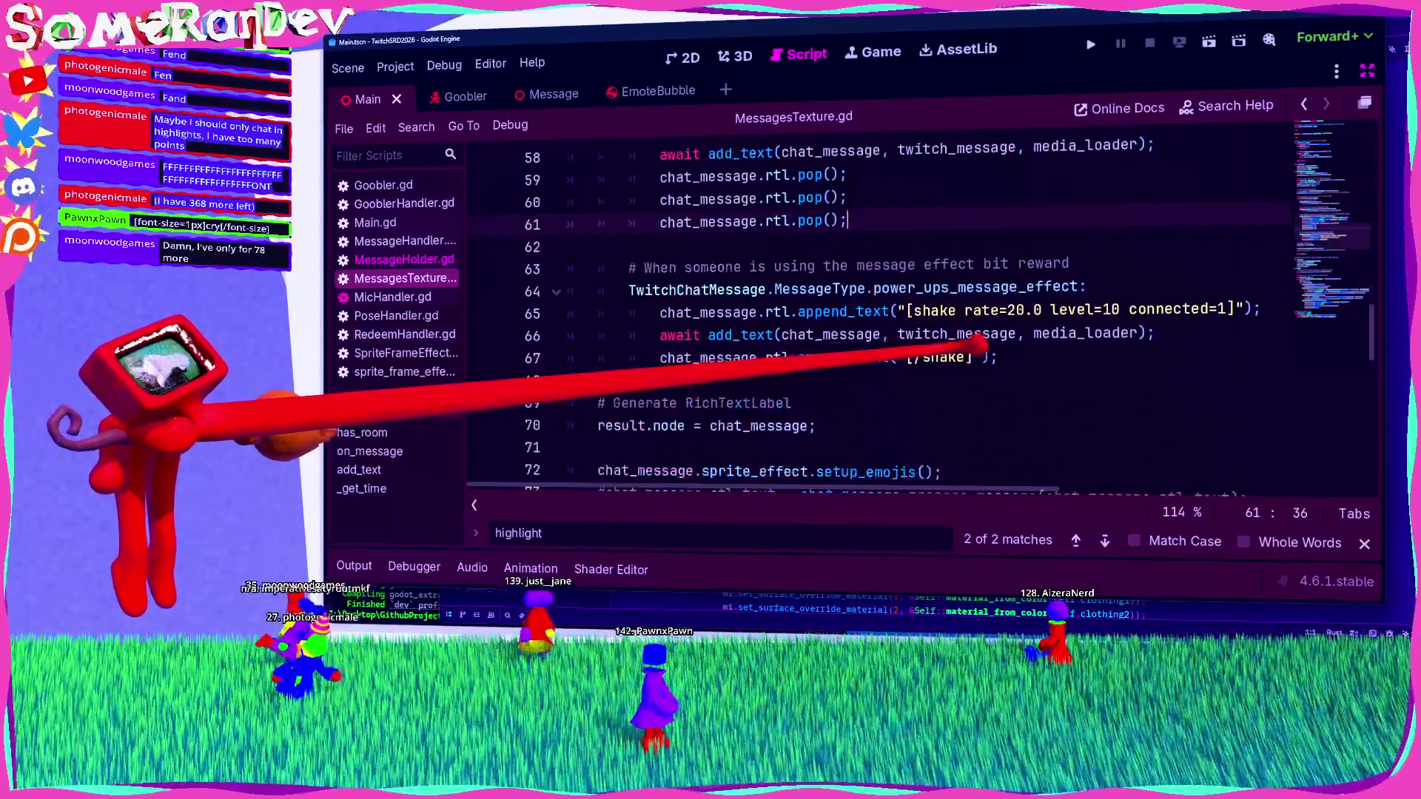
pyautogui.scroll(2, 925, 319)
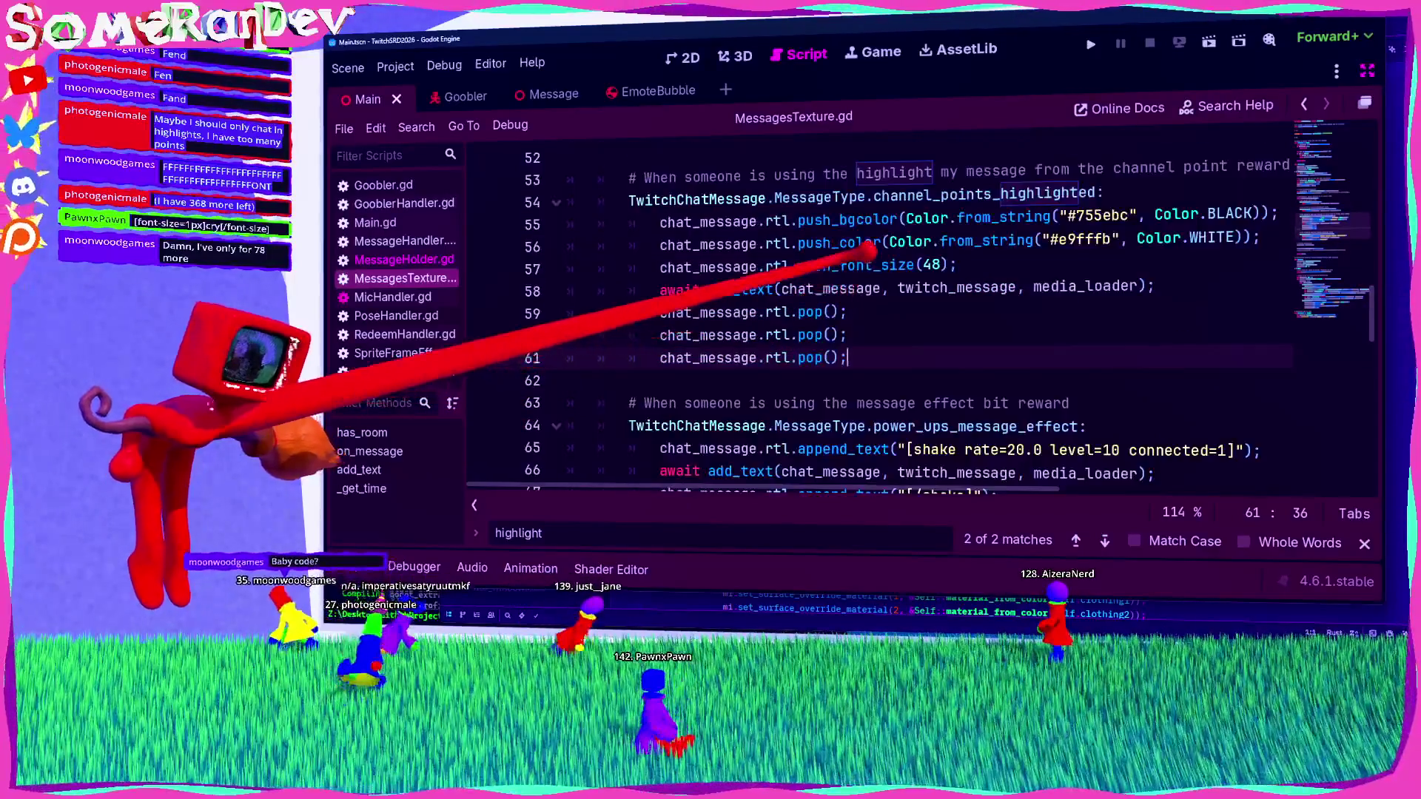
pyautogui.doubleClick(858, 265)
pyautogui.scroll(-1, 889, 267)
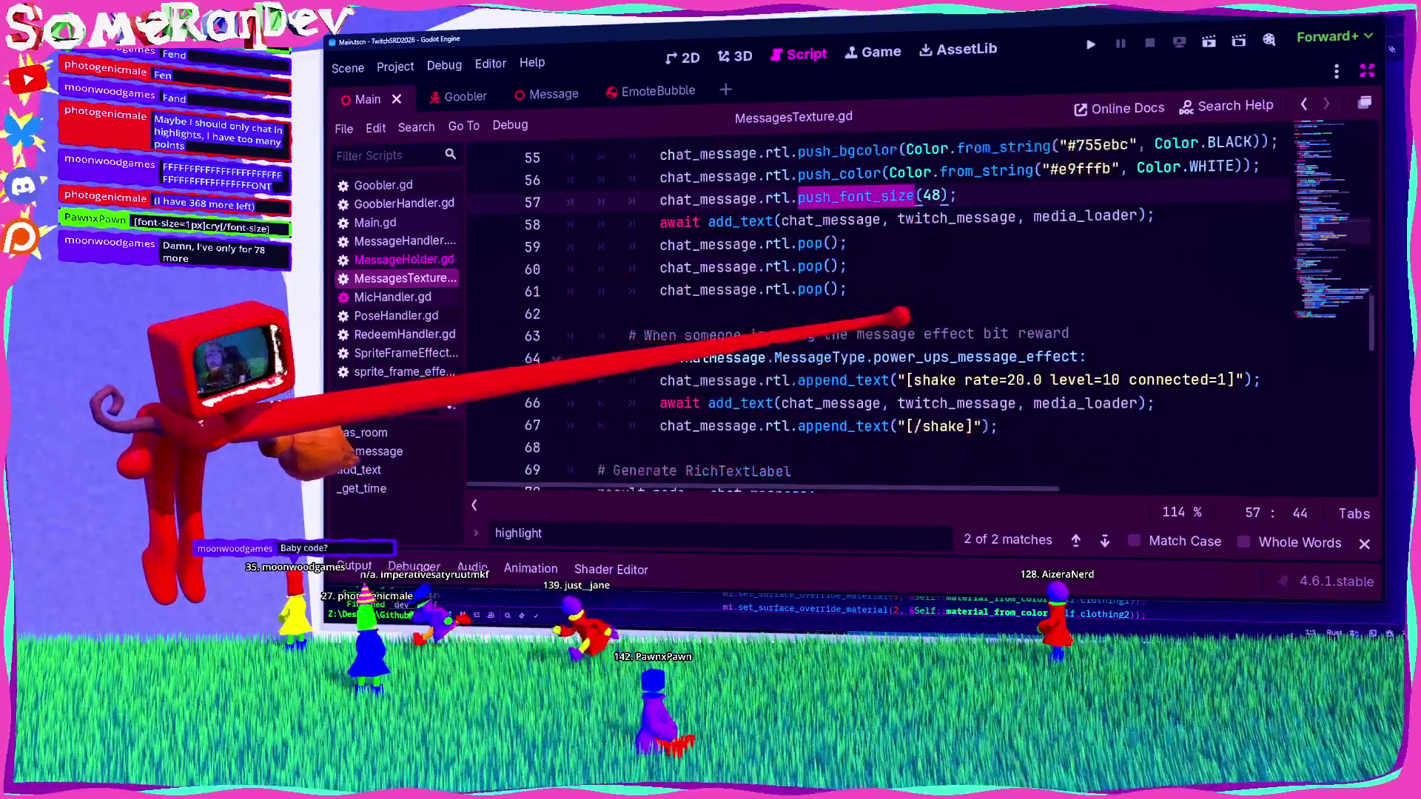
pyautogui.doubleClick(844, 380)
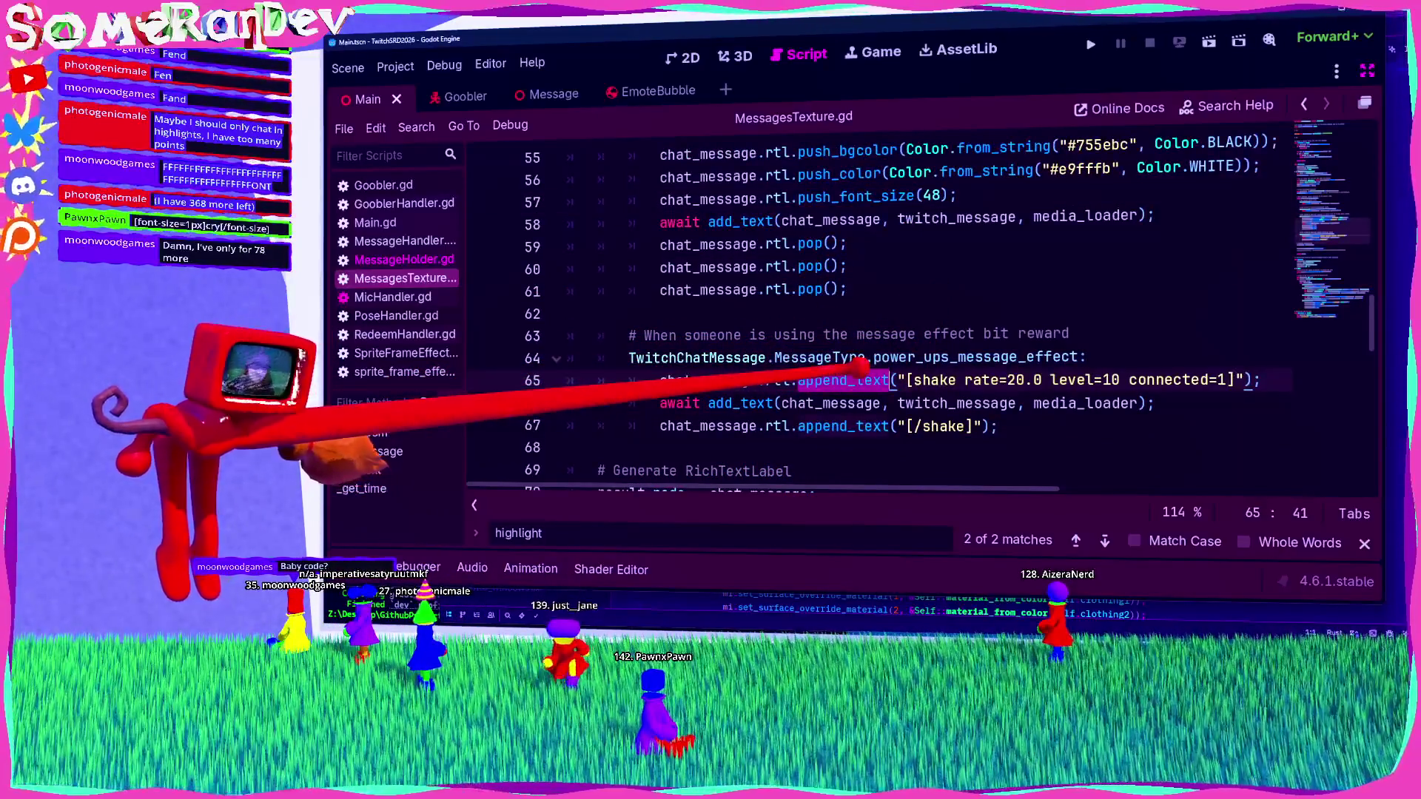
pyautogui.moveTo(844, 380)
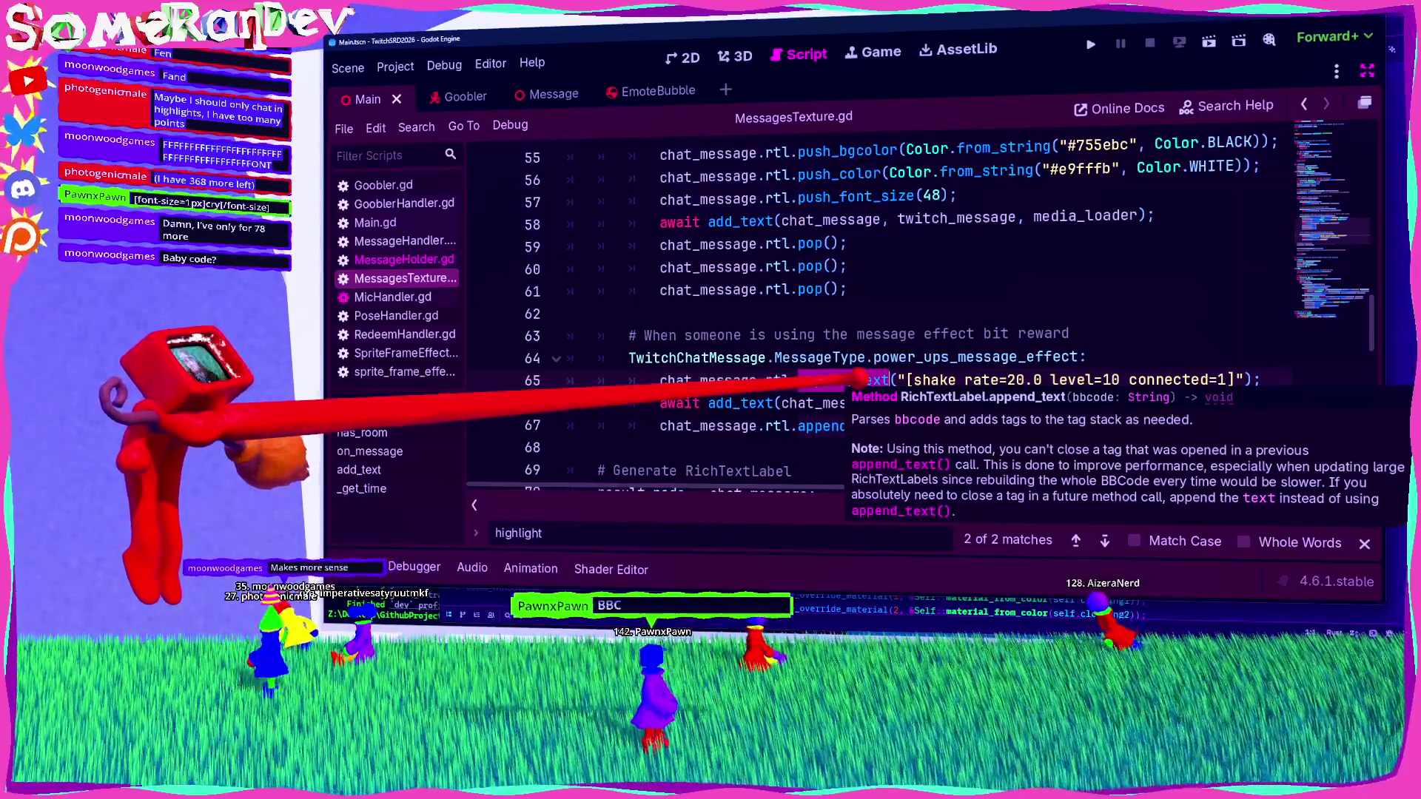
pyautogui.click(733, 311)
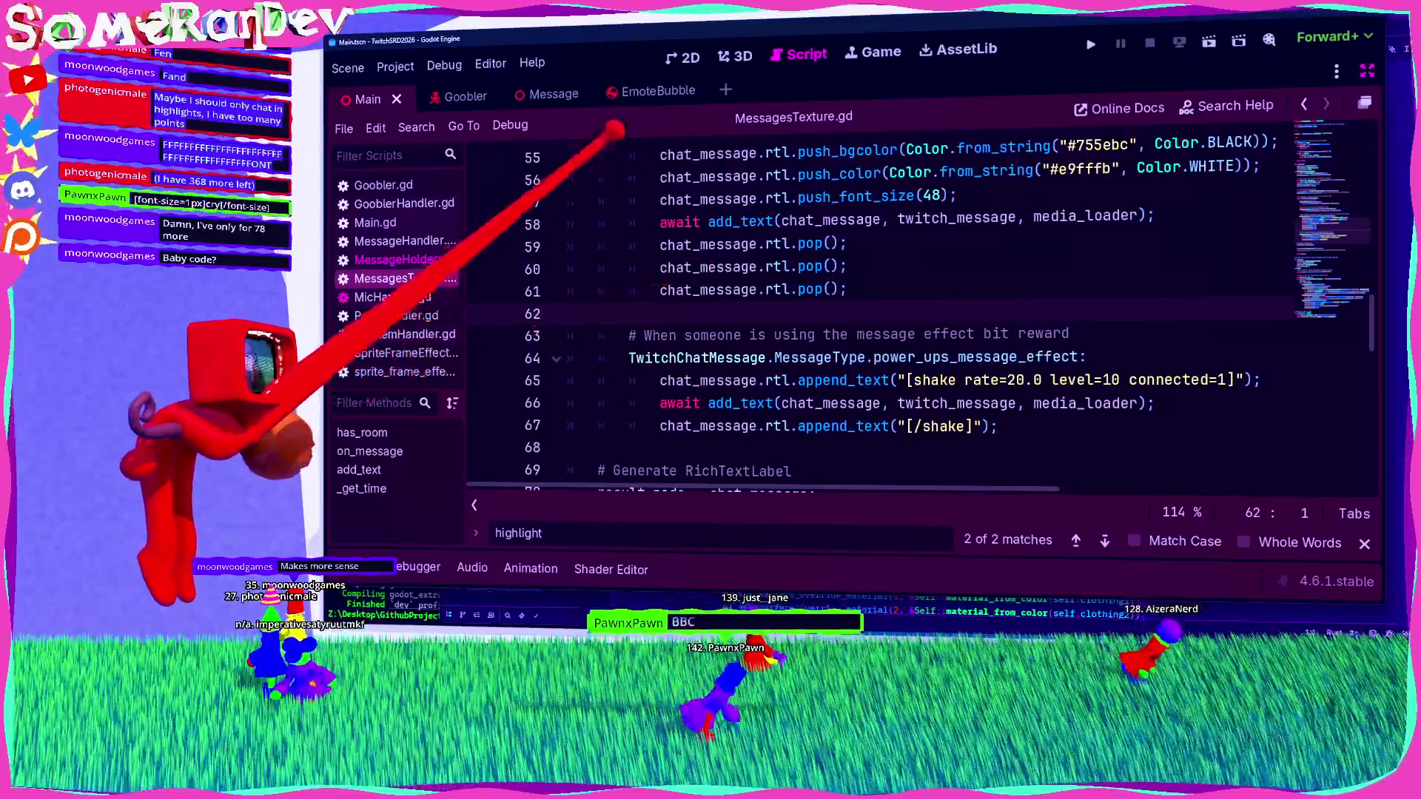
# Step: Switch through the EmoteBubble scene to the Main scene and bring up the TODO list
pyautogui.click(652, 91)
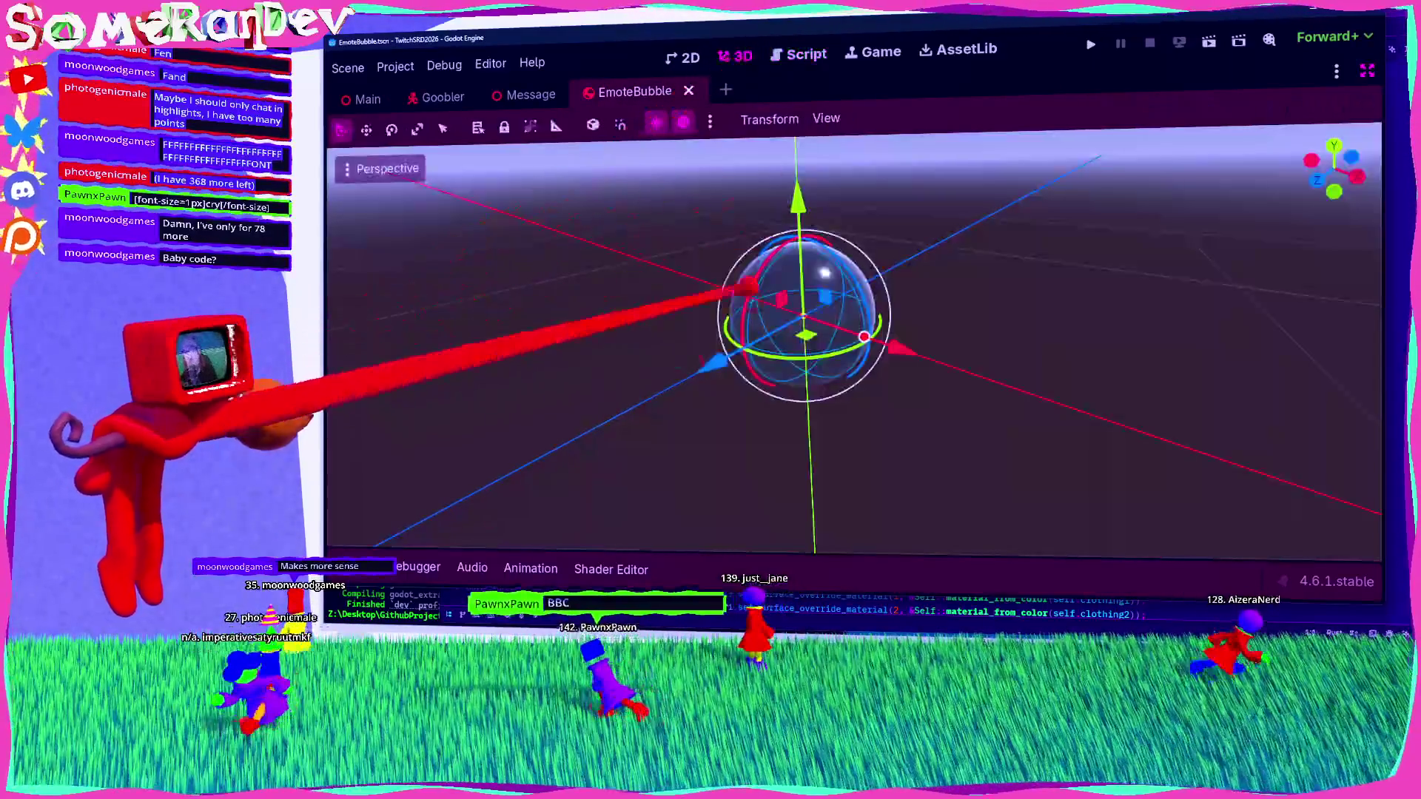
pyautogui.click(362, 98)
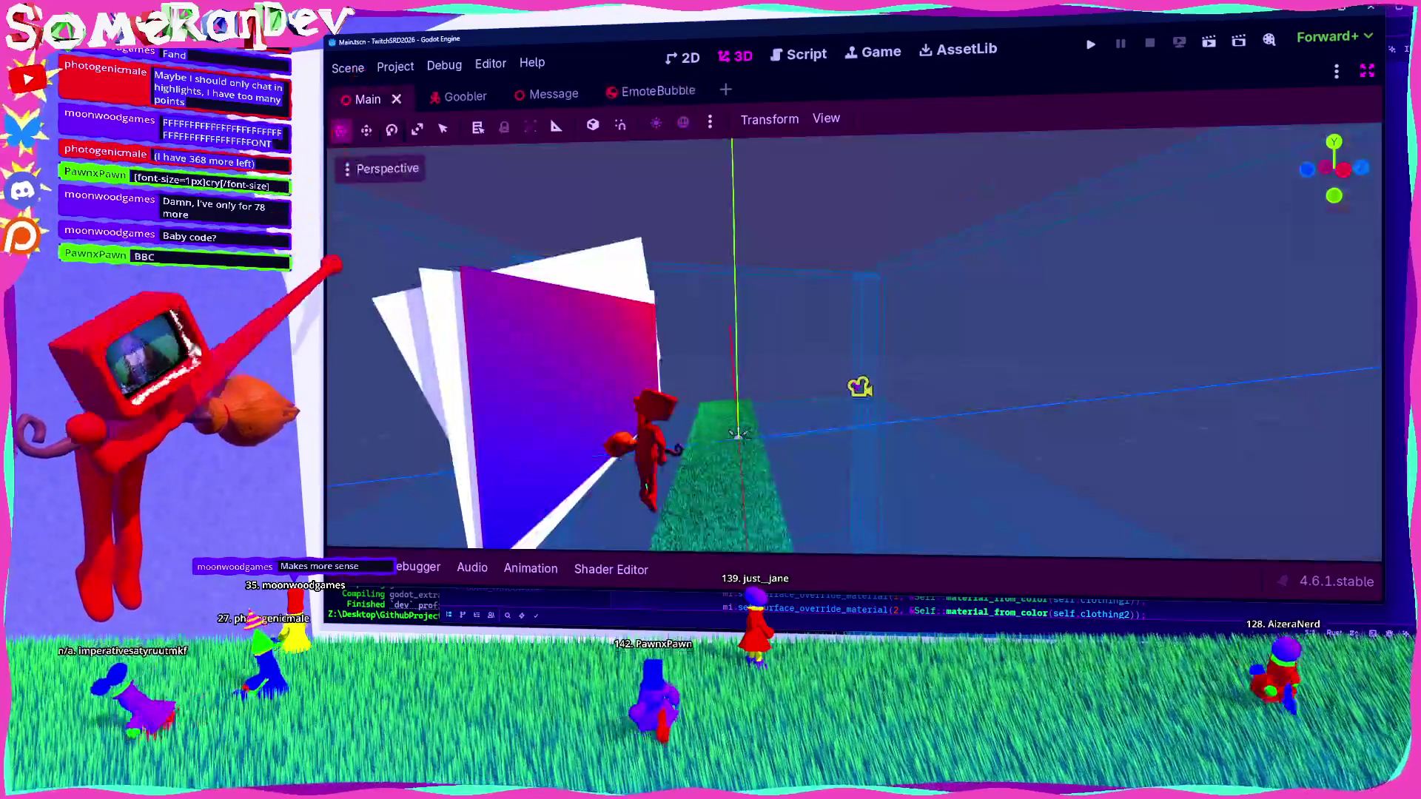
pyautogui.hotkey('alt', 'Tab')
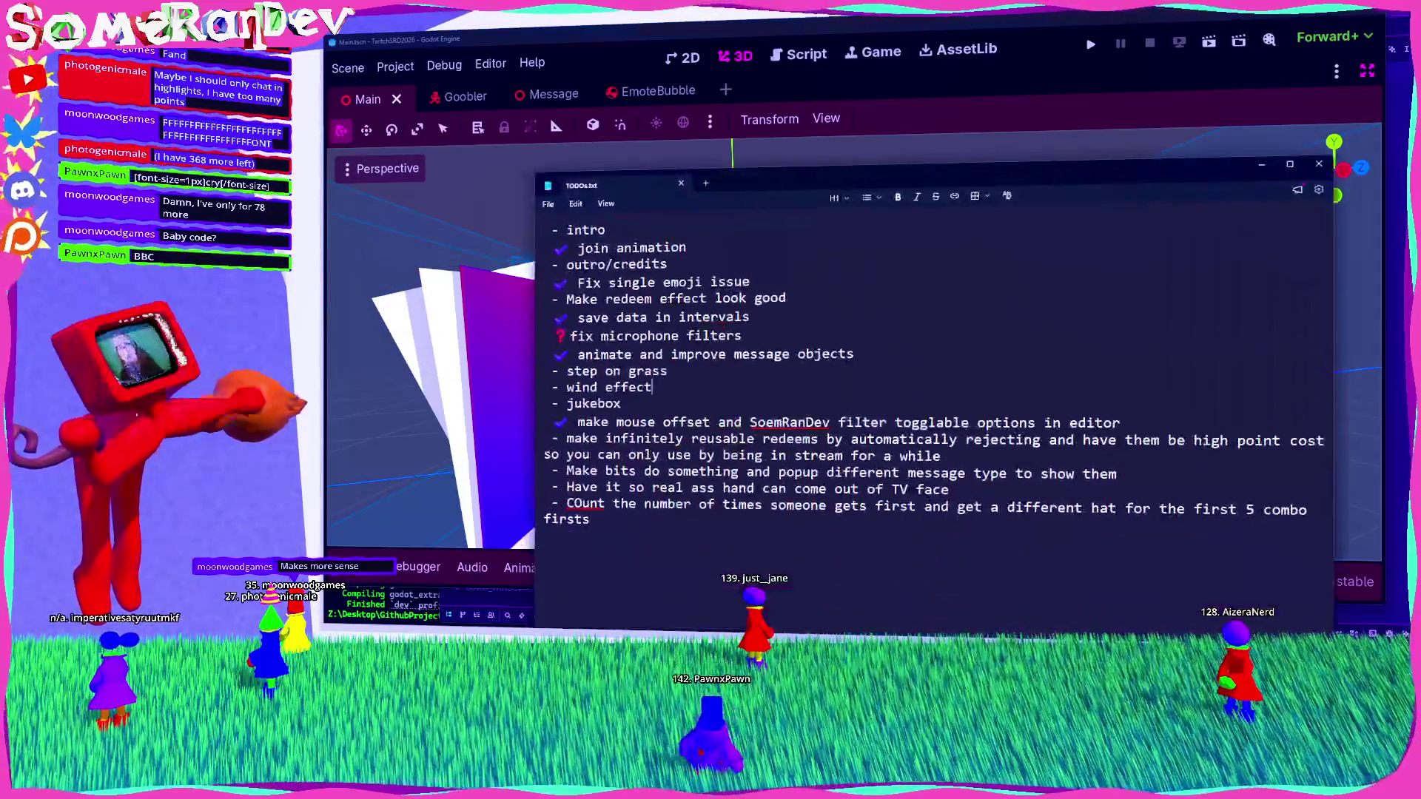
# Step: Select the '- intro' to-do item and snap the Notepad window aside
pyautogui.tripleClick(598, 230)
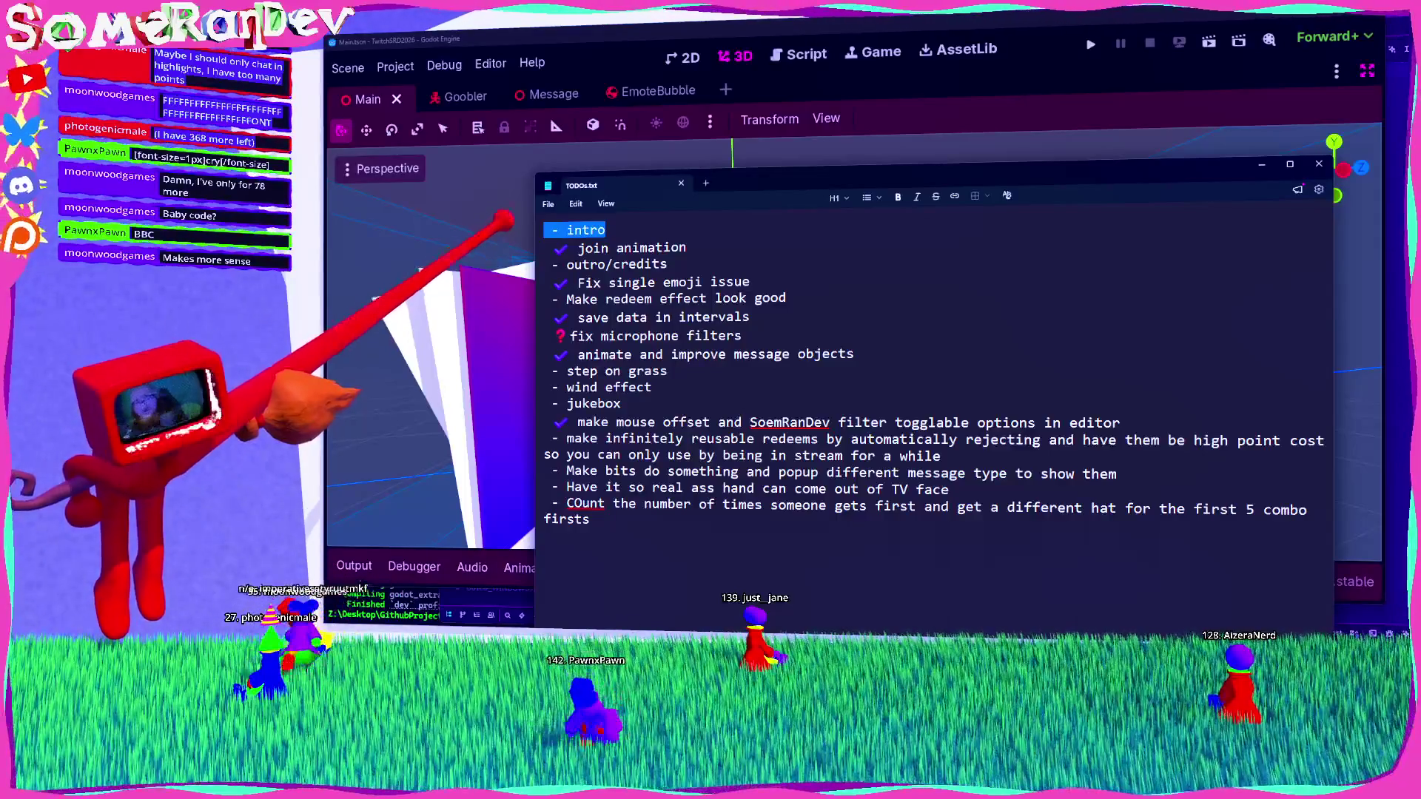
pyautogui.press('super+Left')
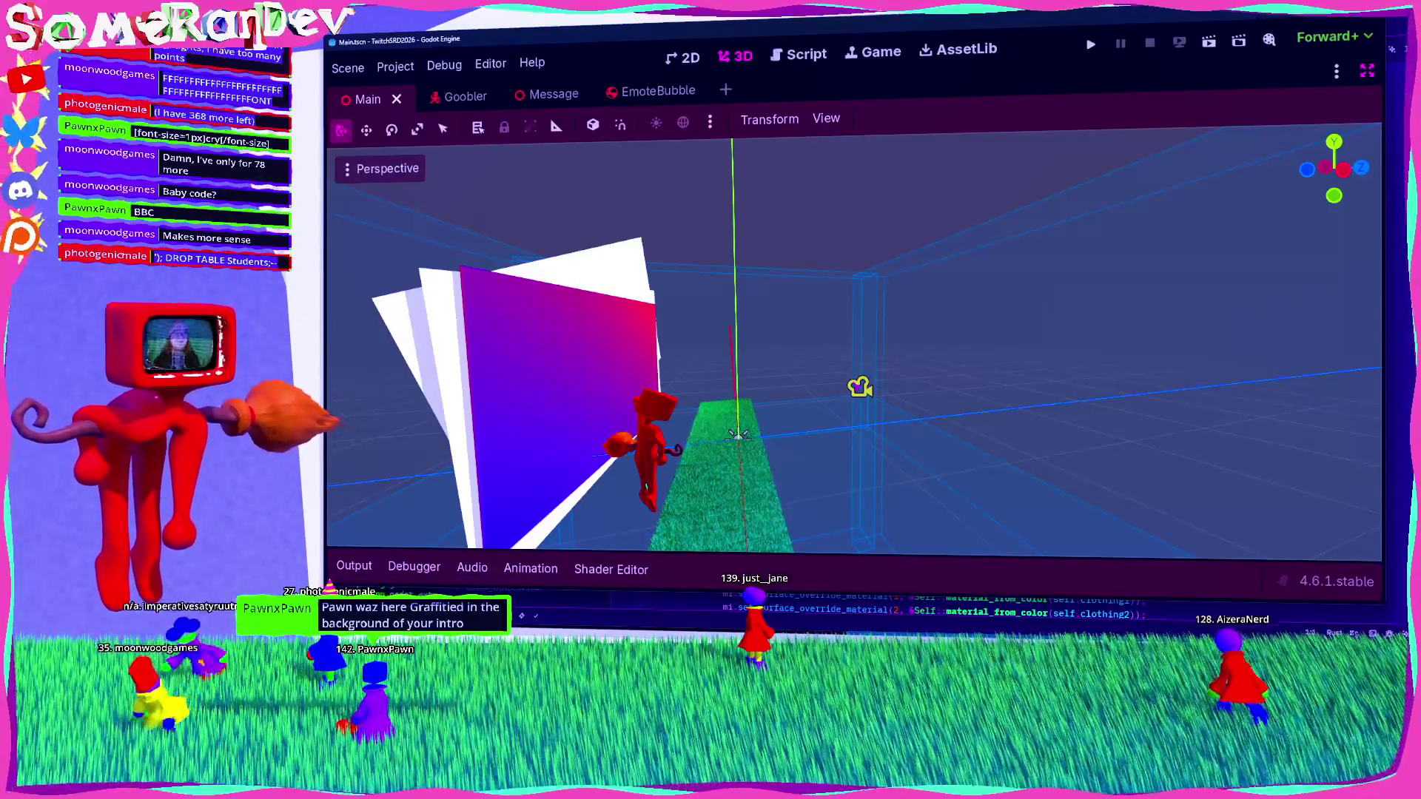
# Step: Fly the 3D view toward the pink wall, leave distraction-free mode, and save the scene
pyautogui.scroll(5, 852, 341)
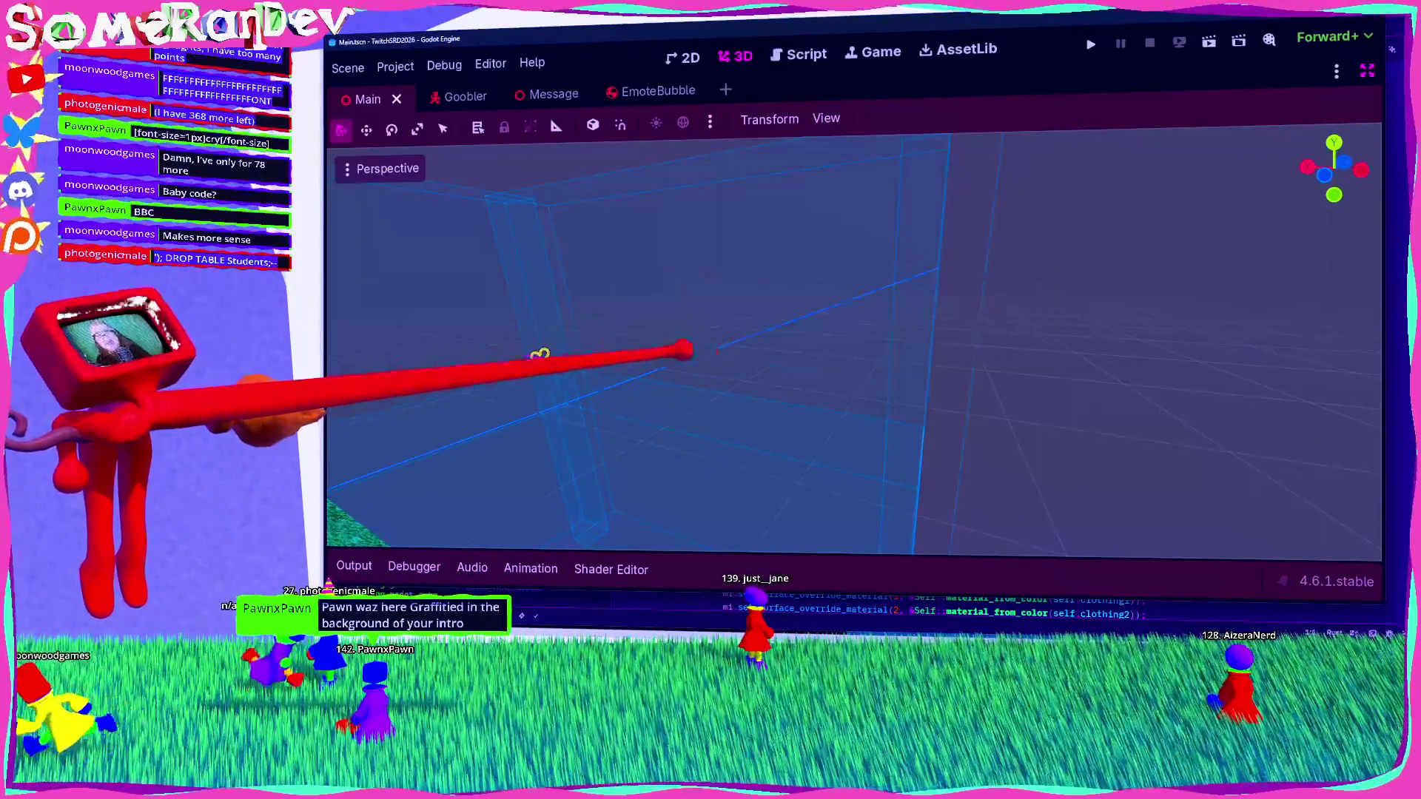
pyautogui.scroll(2, 851, 341)
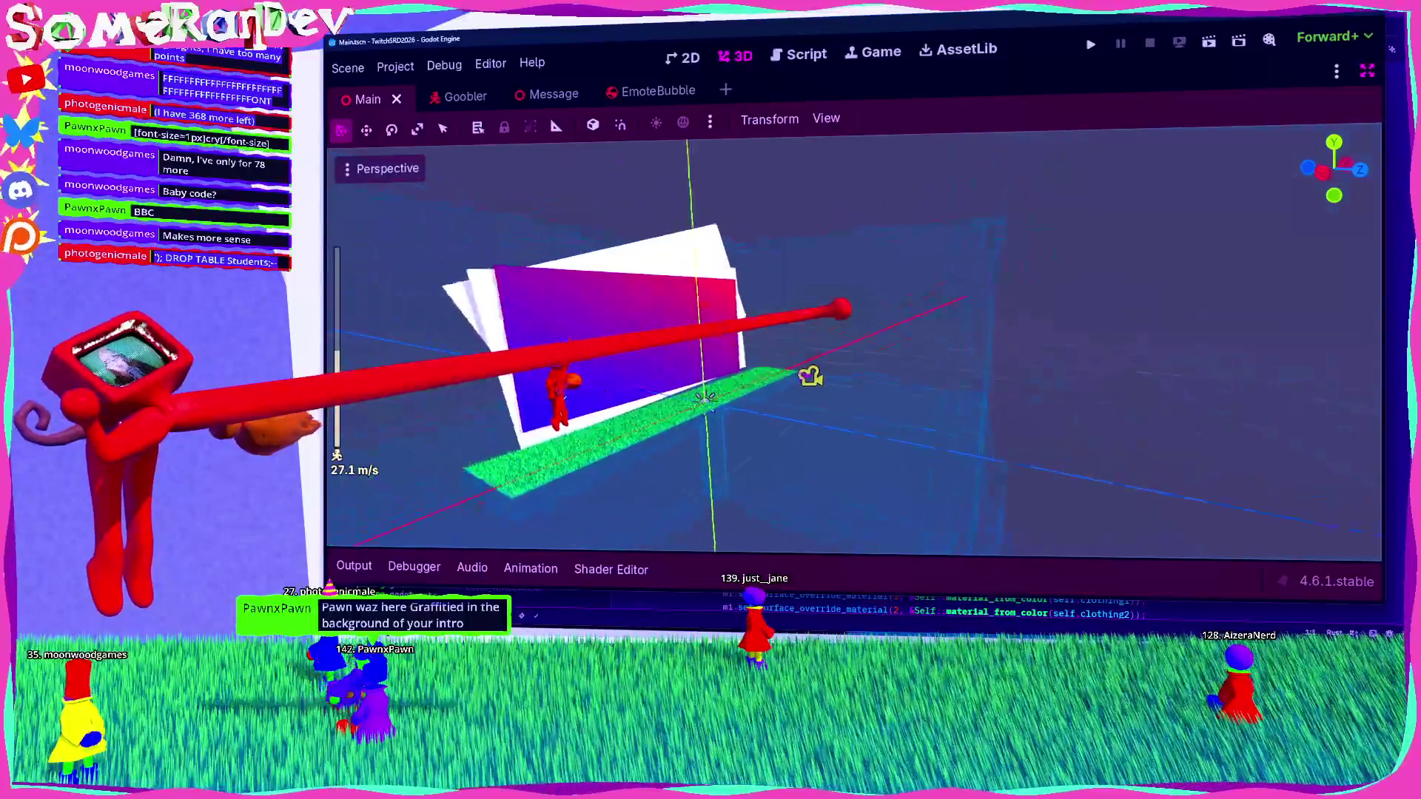
pyautogui.press('s')
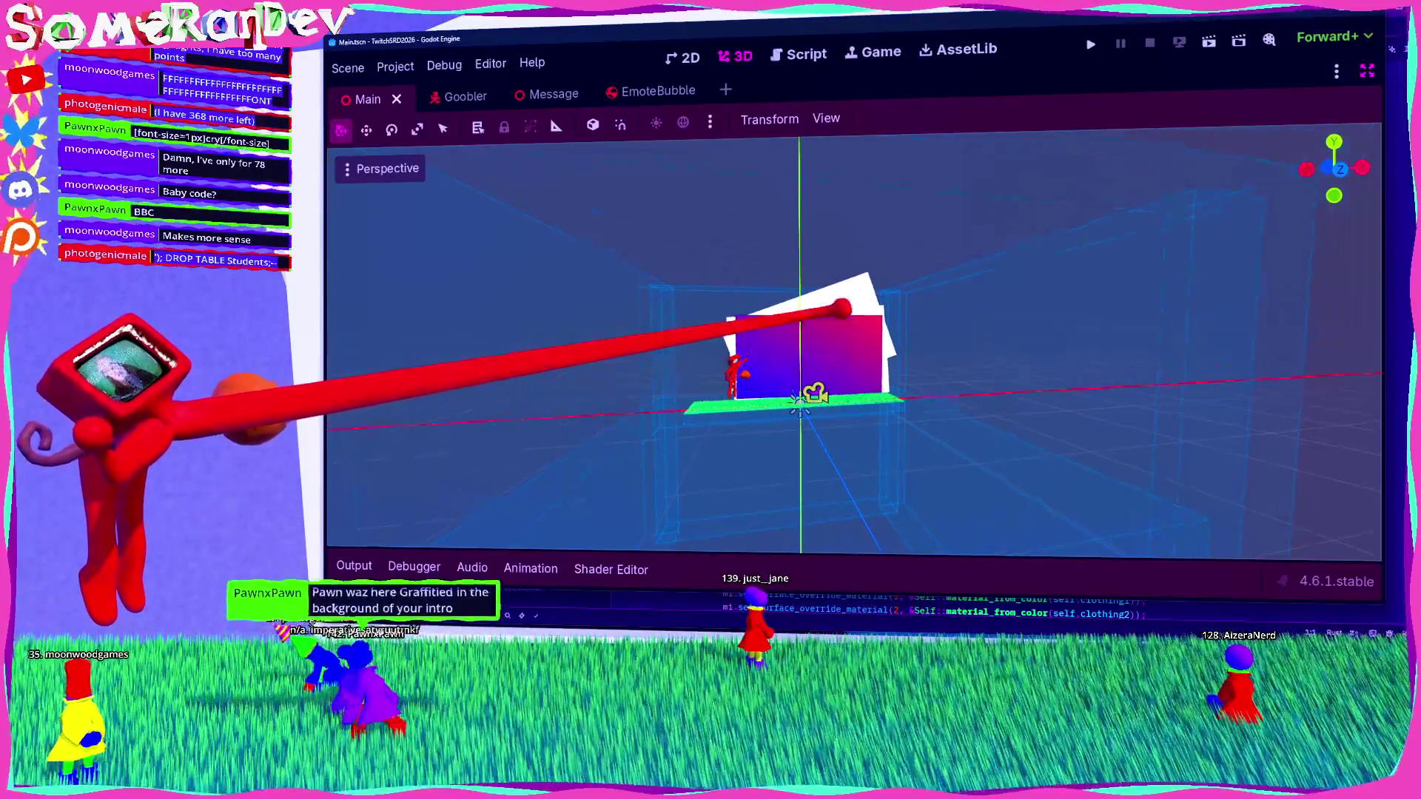
pyautogui.press('w')
pyautogui.press('s')
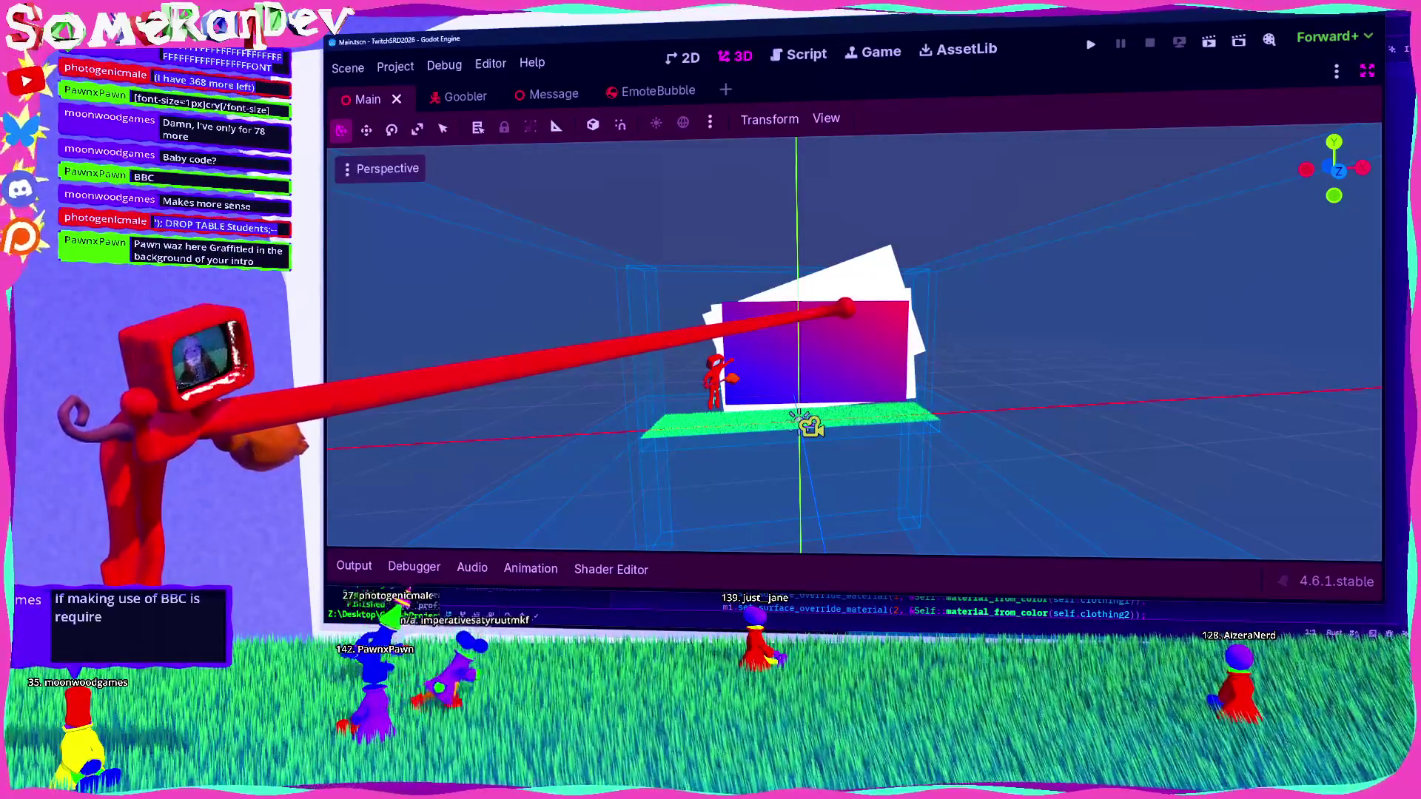
pyautogui.press('w')
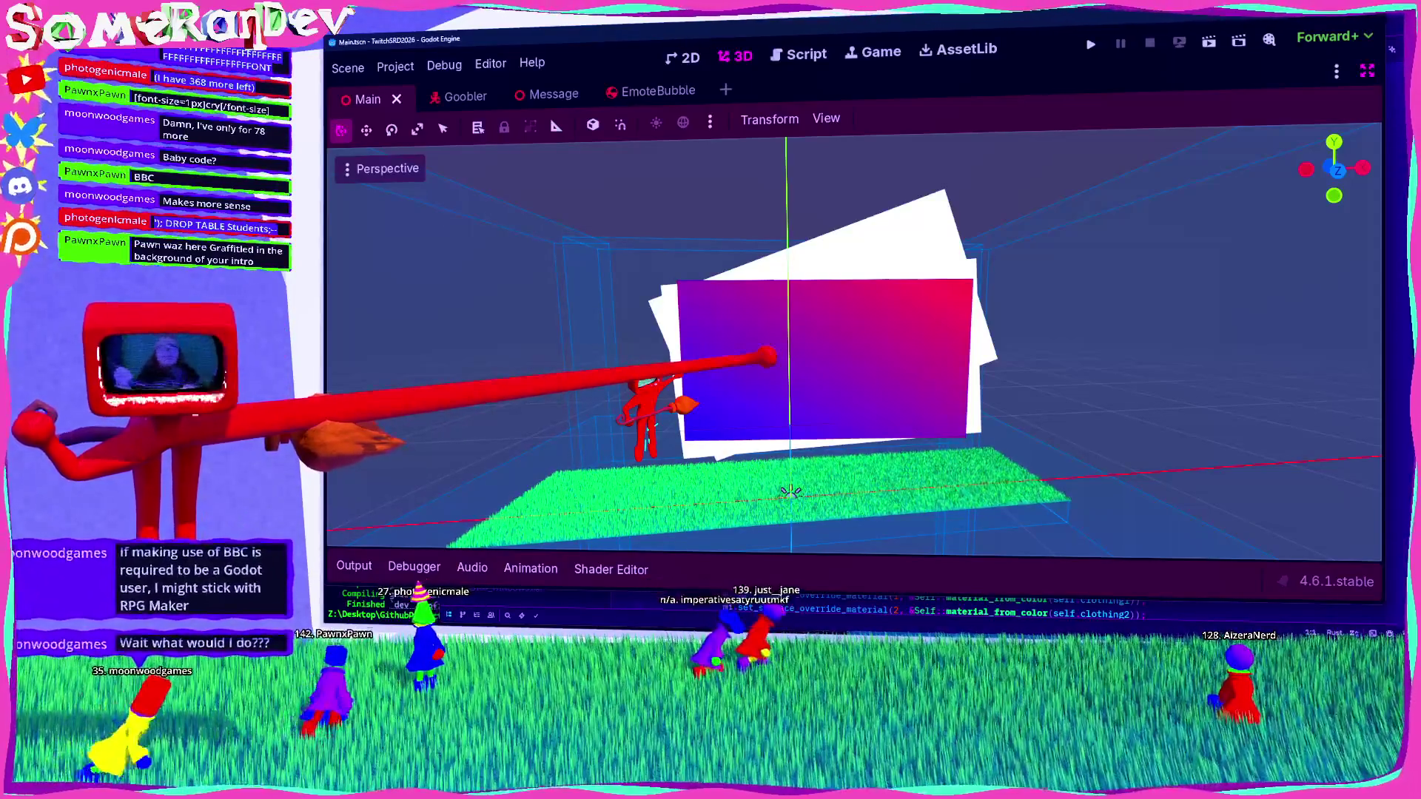
pyautogui.scroll(3, 855, 341)
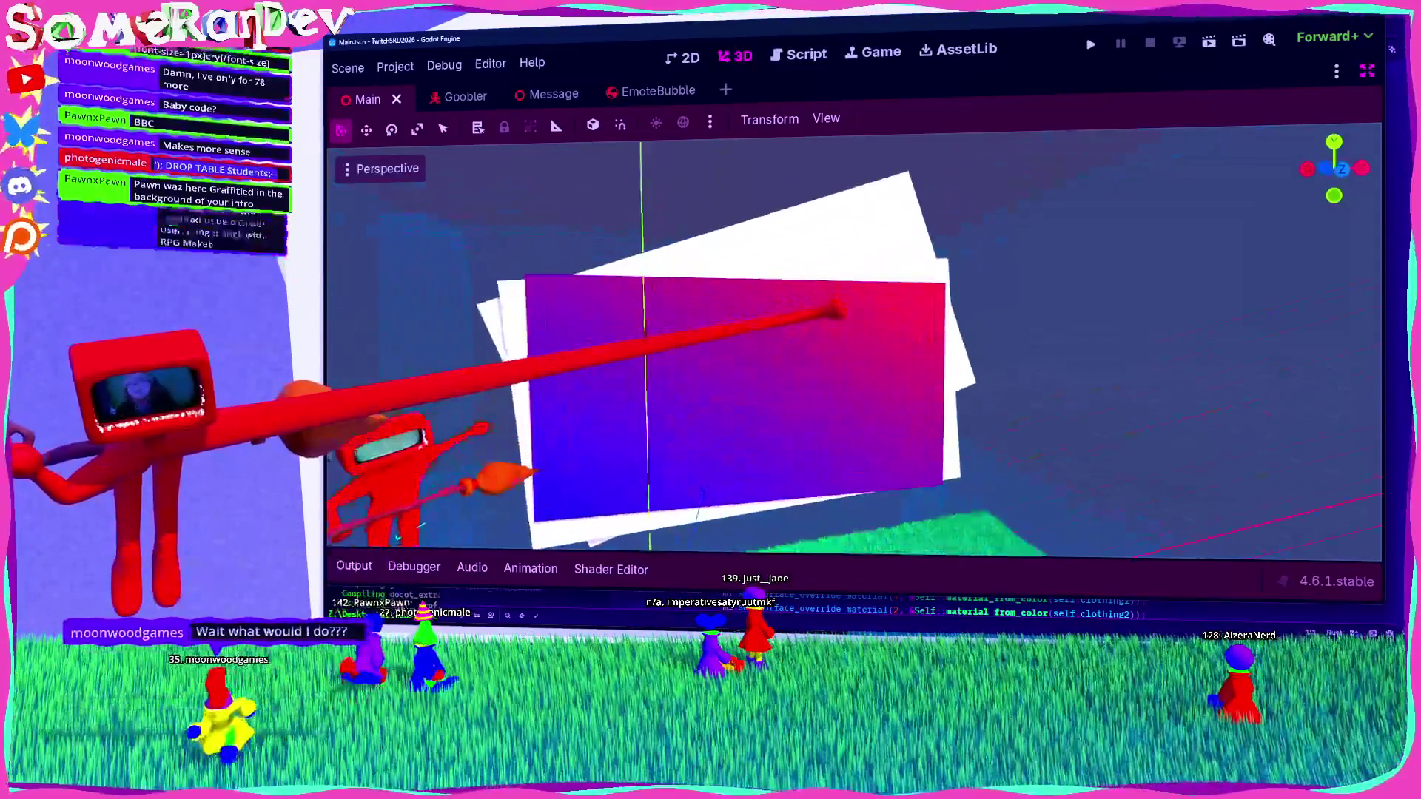
pyautogui.scroll(-5, 855, 340)
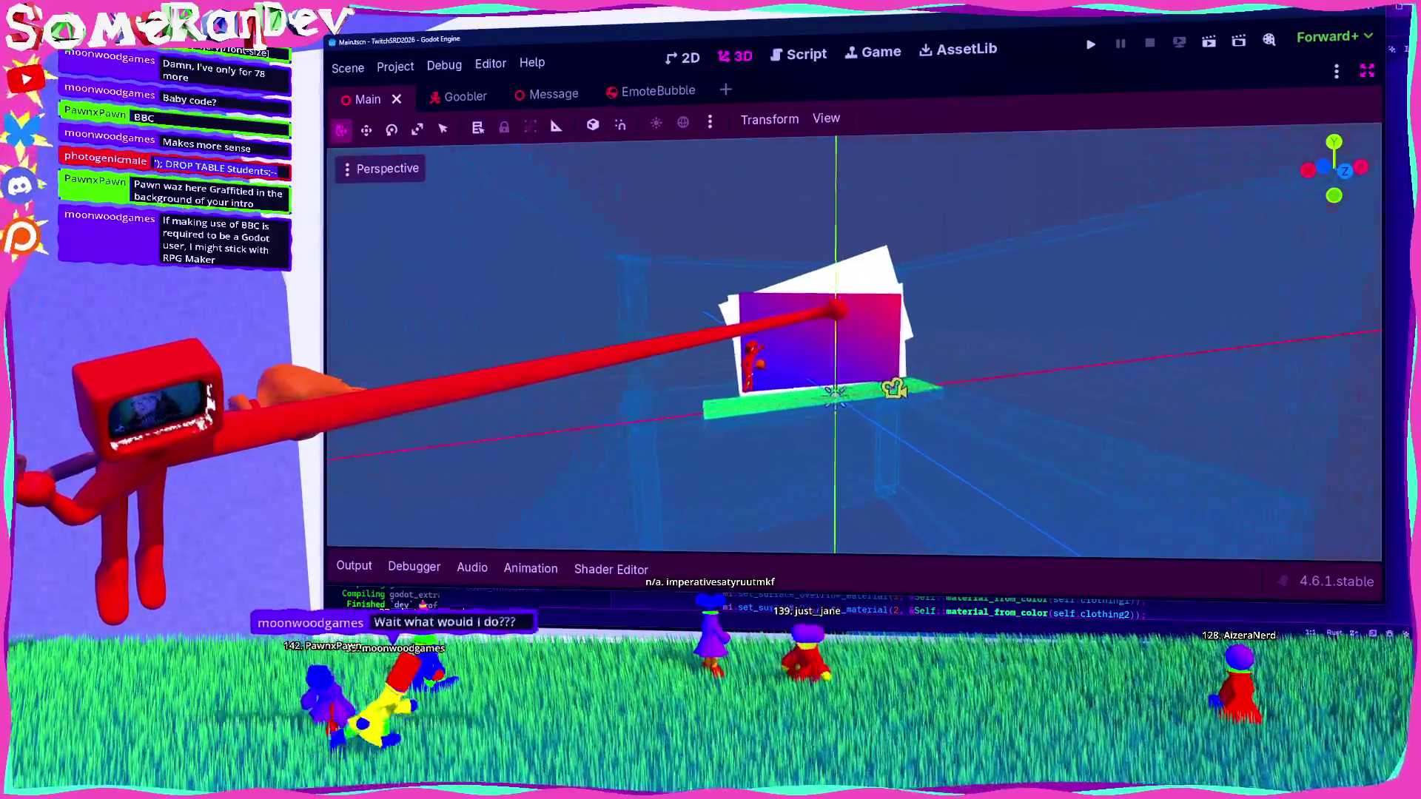
pyautogui.scroll(3, 855, 344)
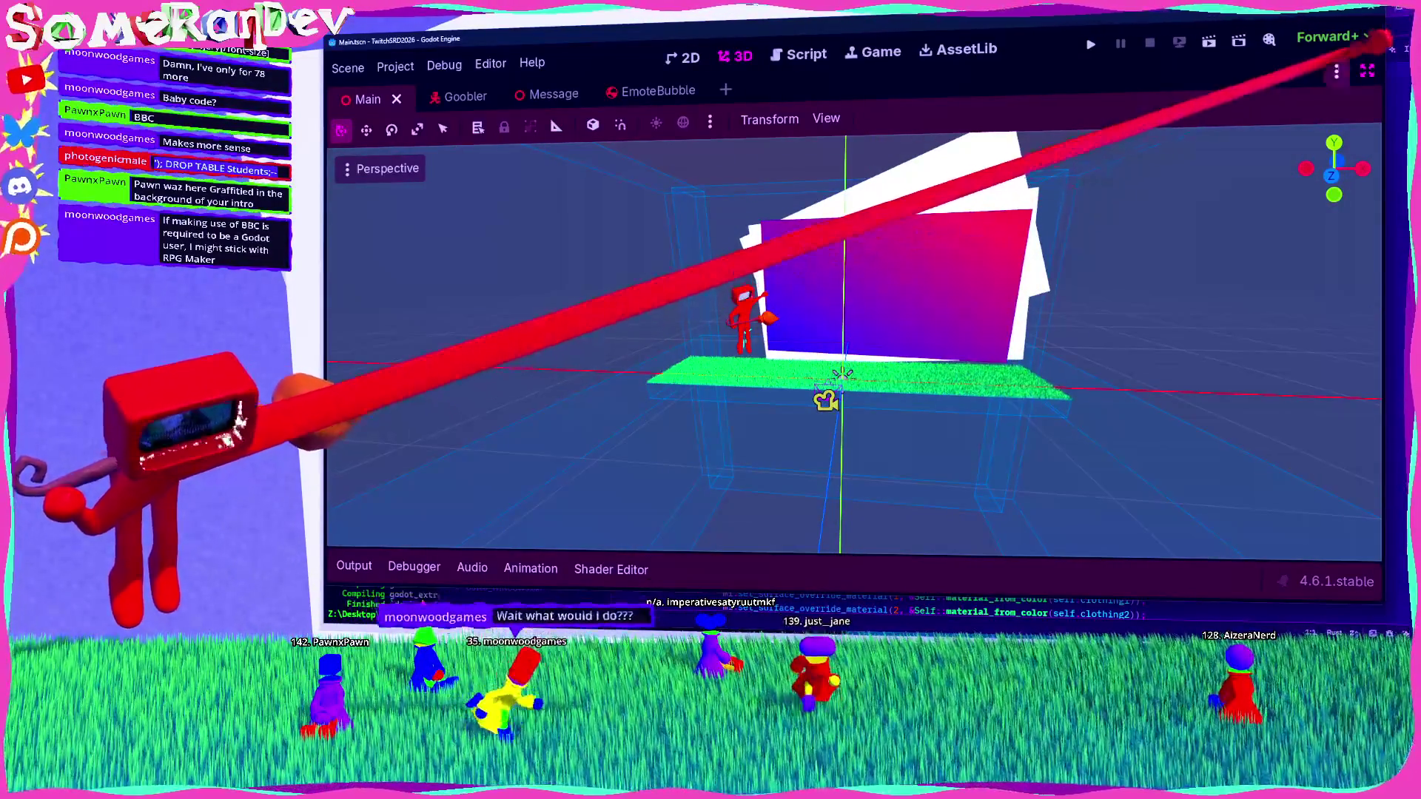
pyautogui.click(1367, 70)
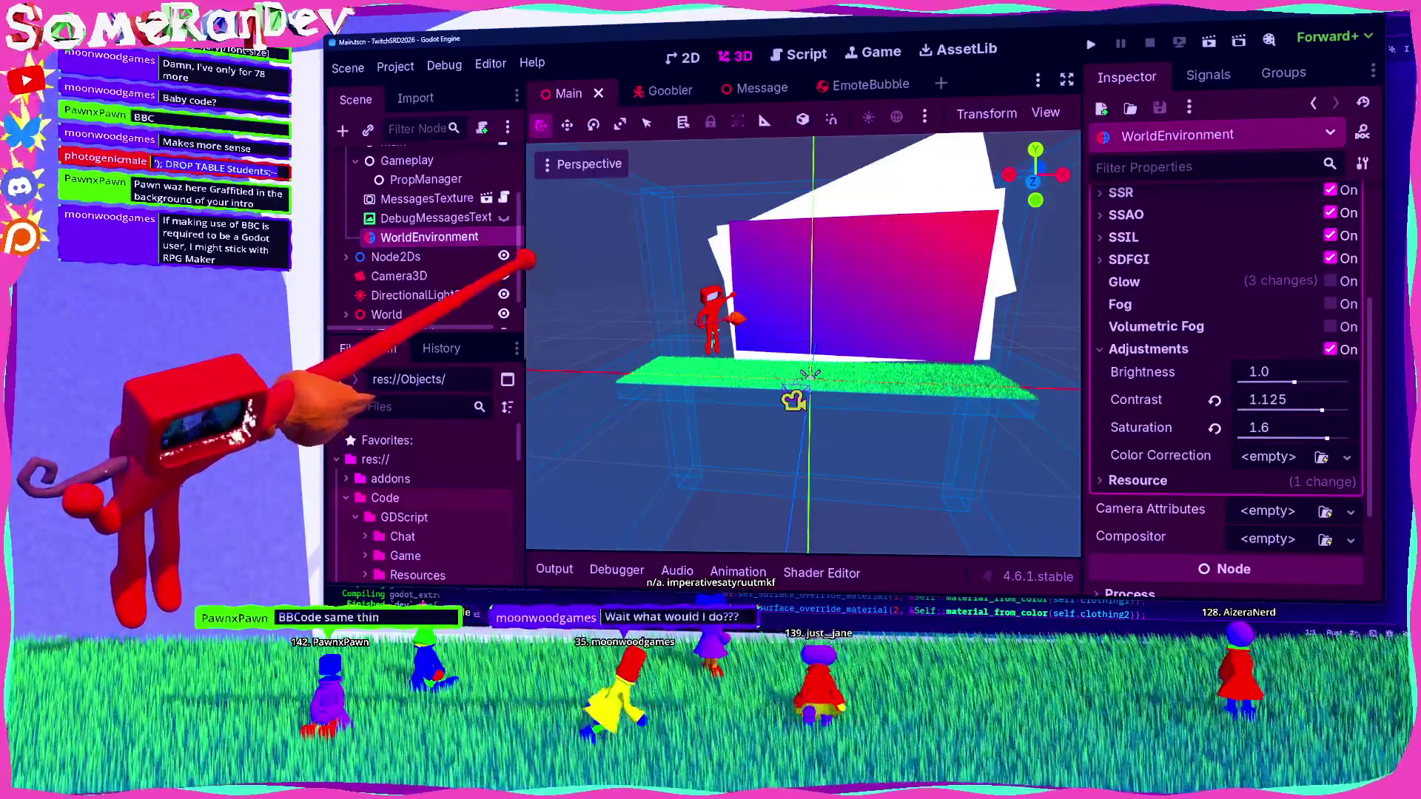
pyautogui.hotkey('ctrl', 's')
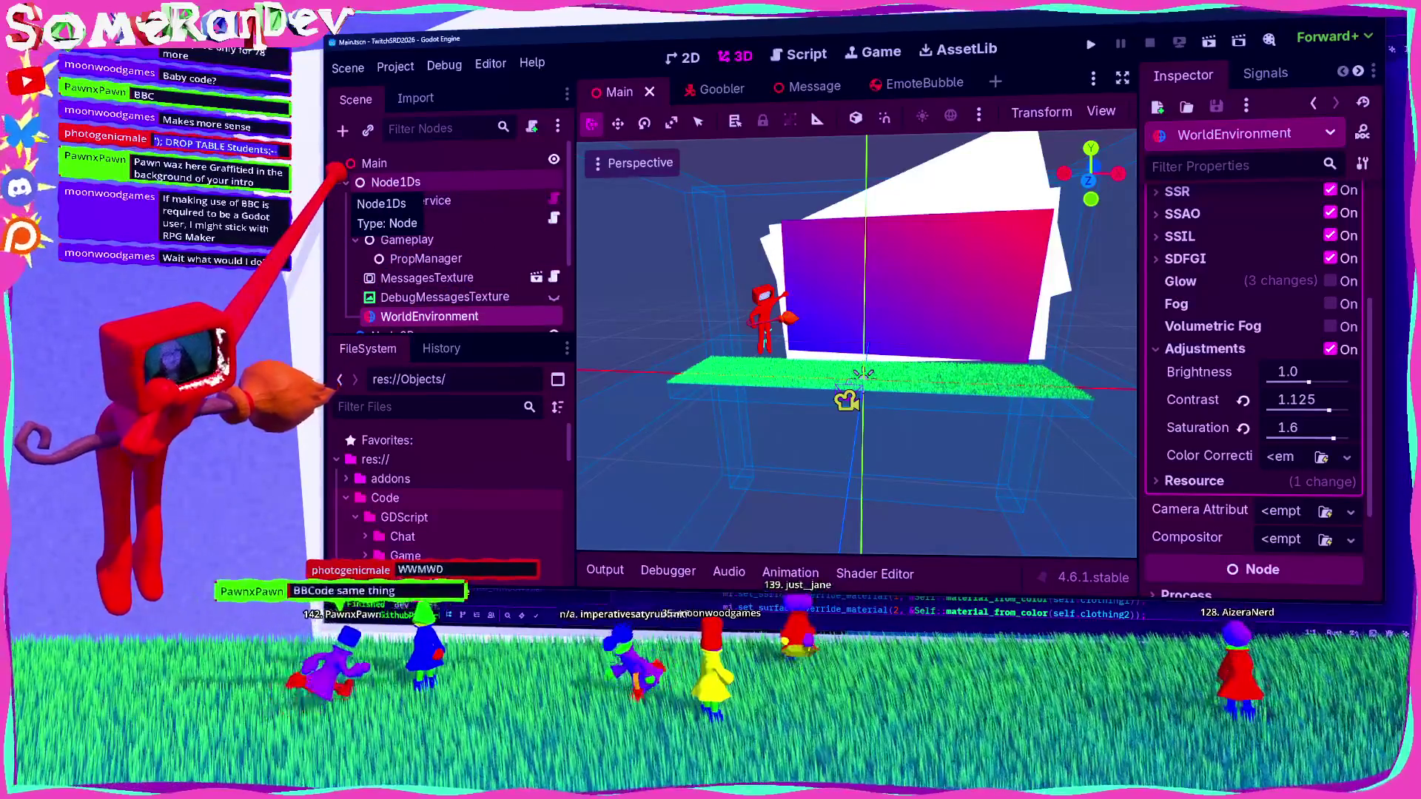
# Step: Collapse the Gameplay and Node1Ds nodes in the scene tree and save
pyautogui.scroll(-3, 444, 245)
pyautogui.scroll(3, 444, 245)
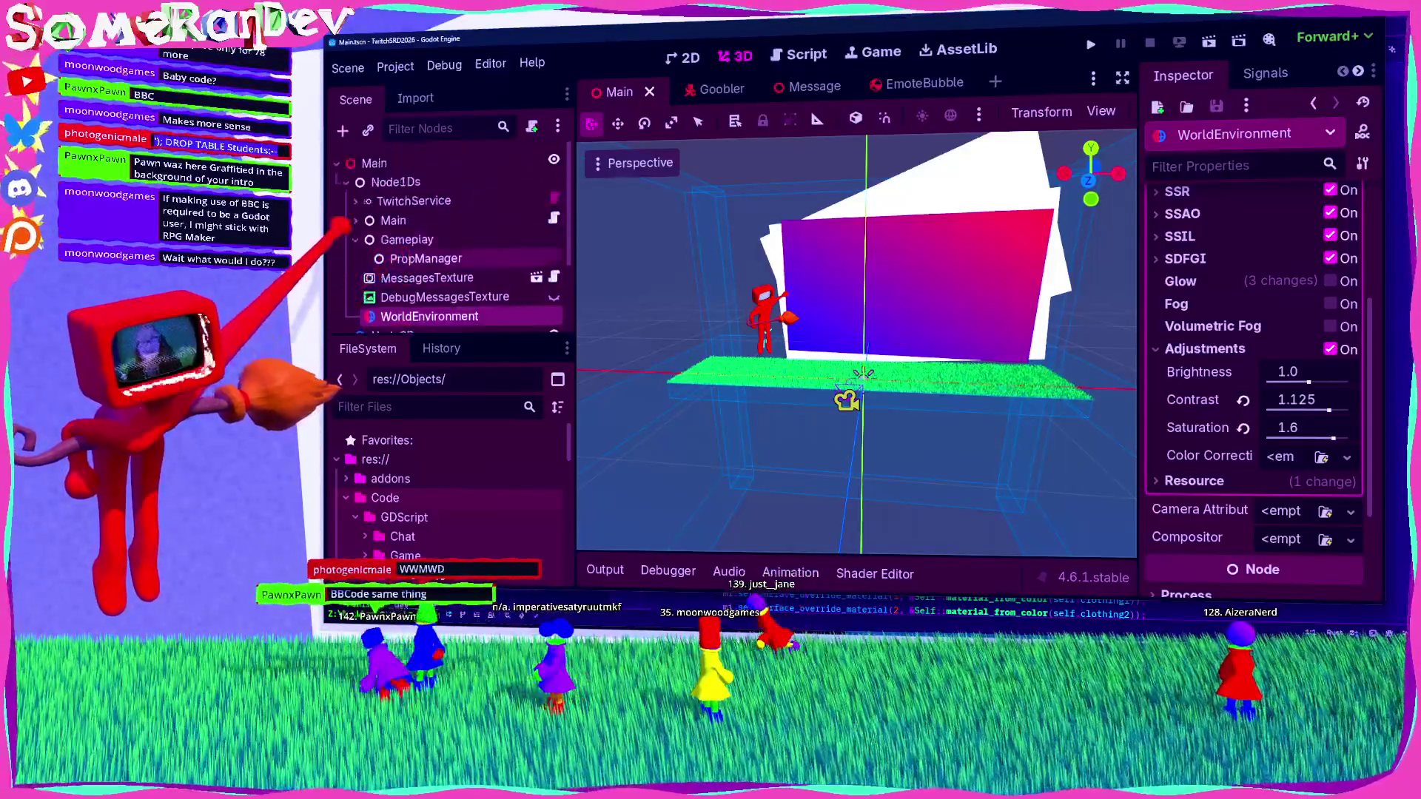
pyautogui.click(356, 239)
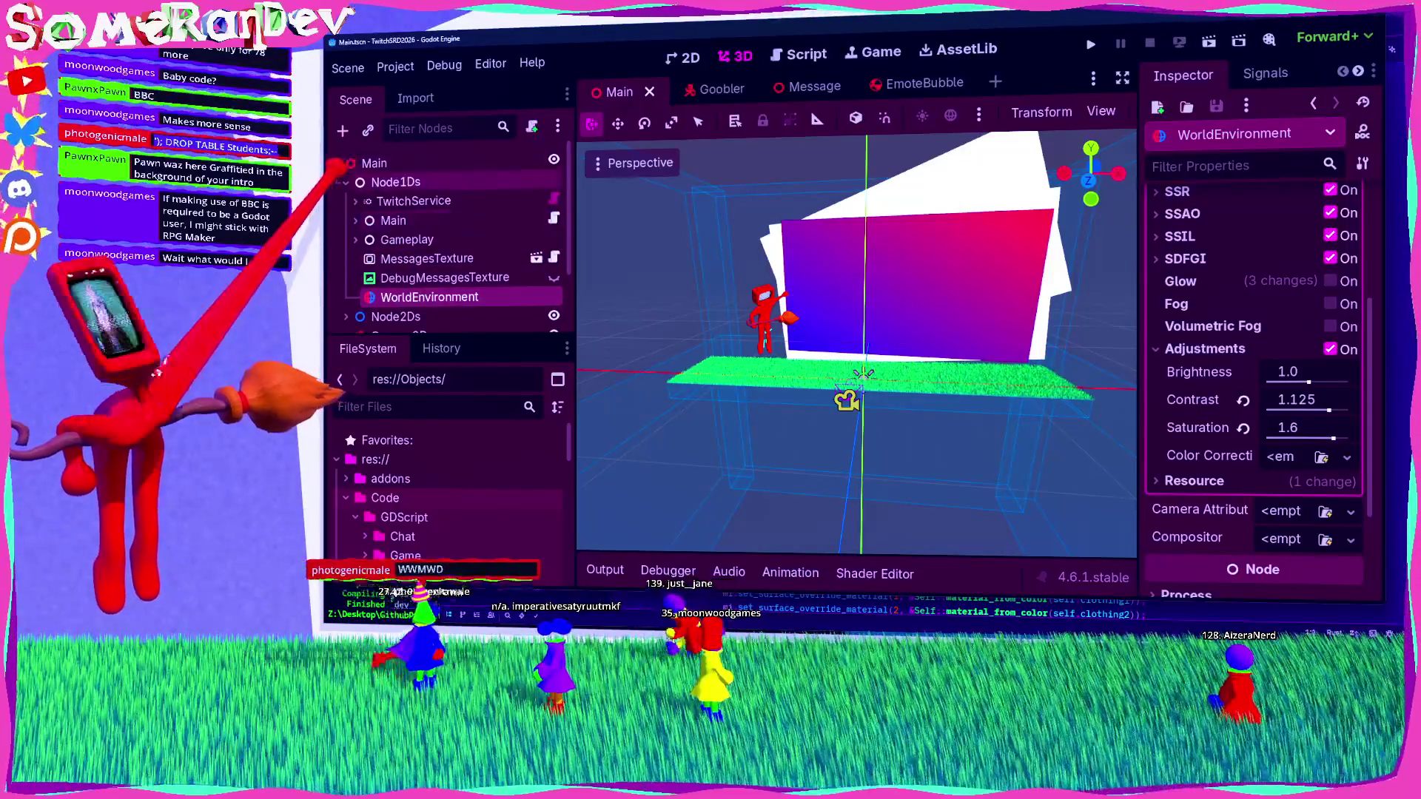
pyautogui.click(346, 182)
pyautogui.hotkey('ctrl', 's')
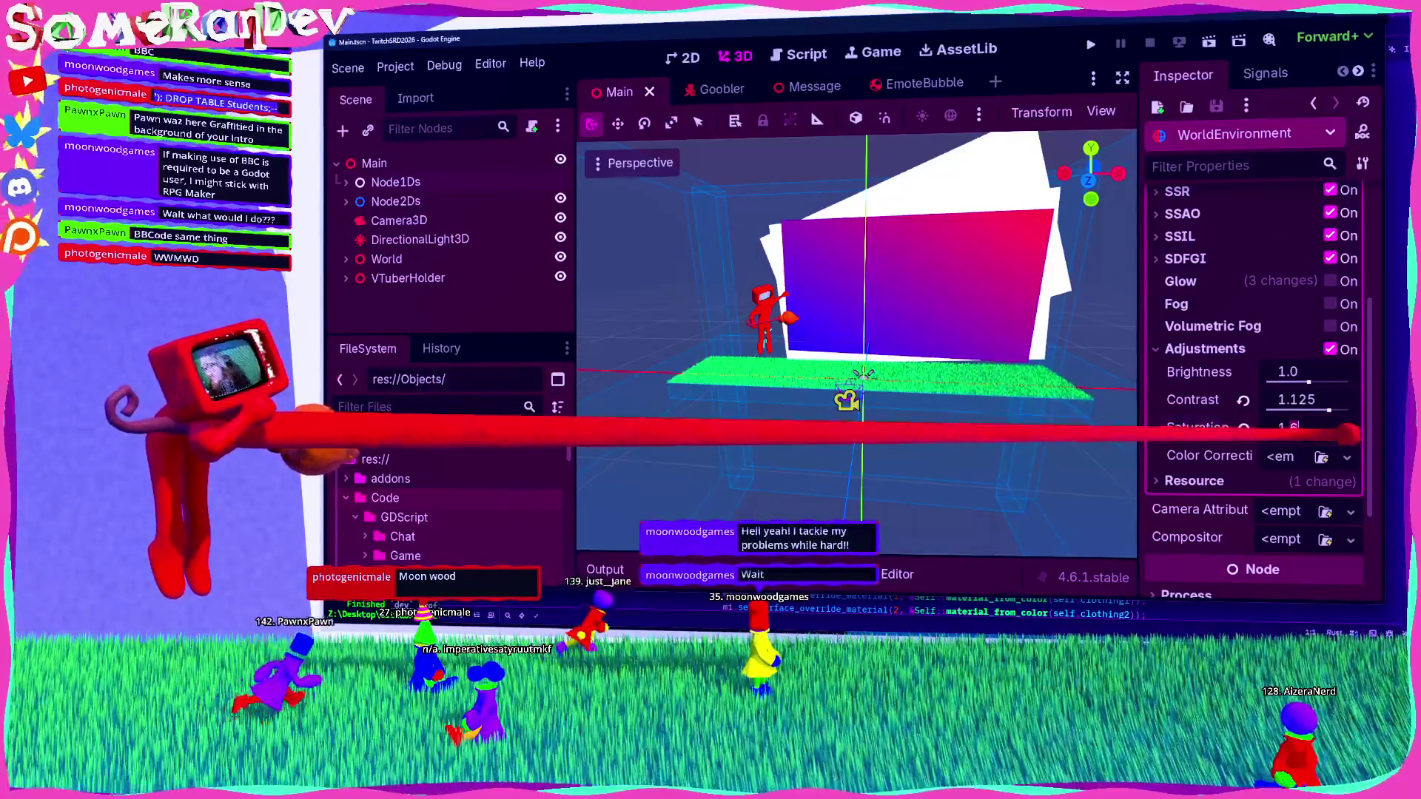
# Step: Set the WorldEnvironment Saturation adjustment to 1.5 and save the scene
pyautogui.press('BackSpace')
pyautogui.write('5')
pyautogui.press('Return')
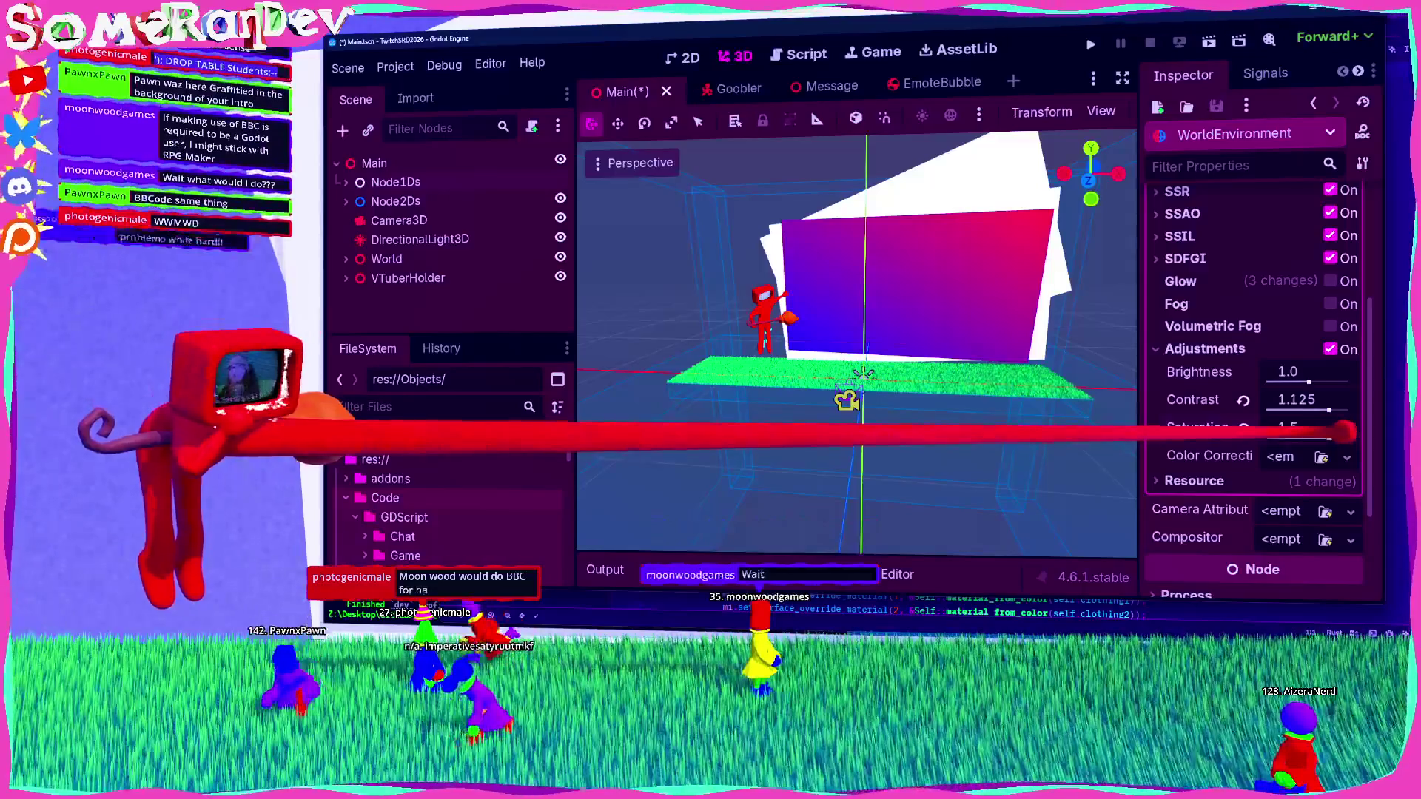
pyautogui.hotkey('ctrl', 's')
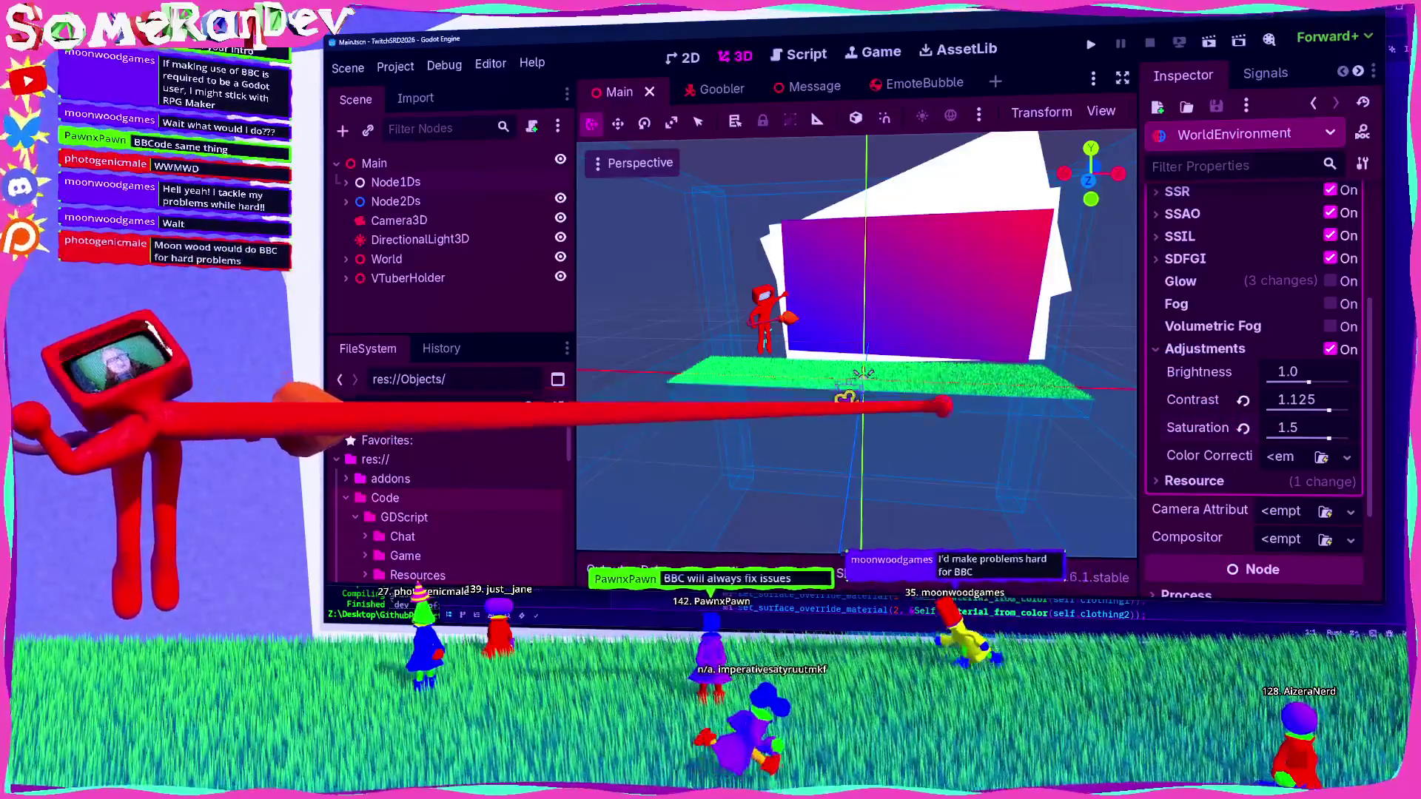
pyautogui.moveTo(856, 393)
pyautogui.mouseDown()
pyautogui.moveTo(837, 311)
pyautogui.moveTo(872, 237)
pyautogui.moveTo(840, 307)
pyautogui.moveTo(736, 342)
pyautogui.moveTo(755, 308)
pyautogui.moveTo(739, 412)
pyautogui.moveTo(844, 307)
pyautogui.moveTo(603, 237)
pyautogui.moveTo(847, 304)
pyautogui.moveTo(841, 286)
pyautogui.moveTo(966, 268)
pyautogui.moveTo(846, 306)
pyautogui.moveTo(920, 523)
pyautogui.moveTo(888, 492)
pyautogui.moveTo(880, 222)
pyautogui.mouseUp()
# Step: Add chat_message.rtl.push_bold() after the push_font_size line in the highlight branch
pyautogui.click(800, 54)
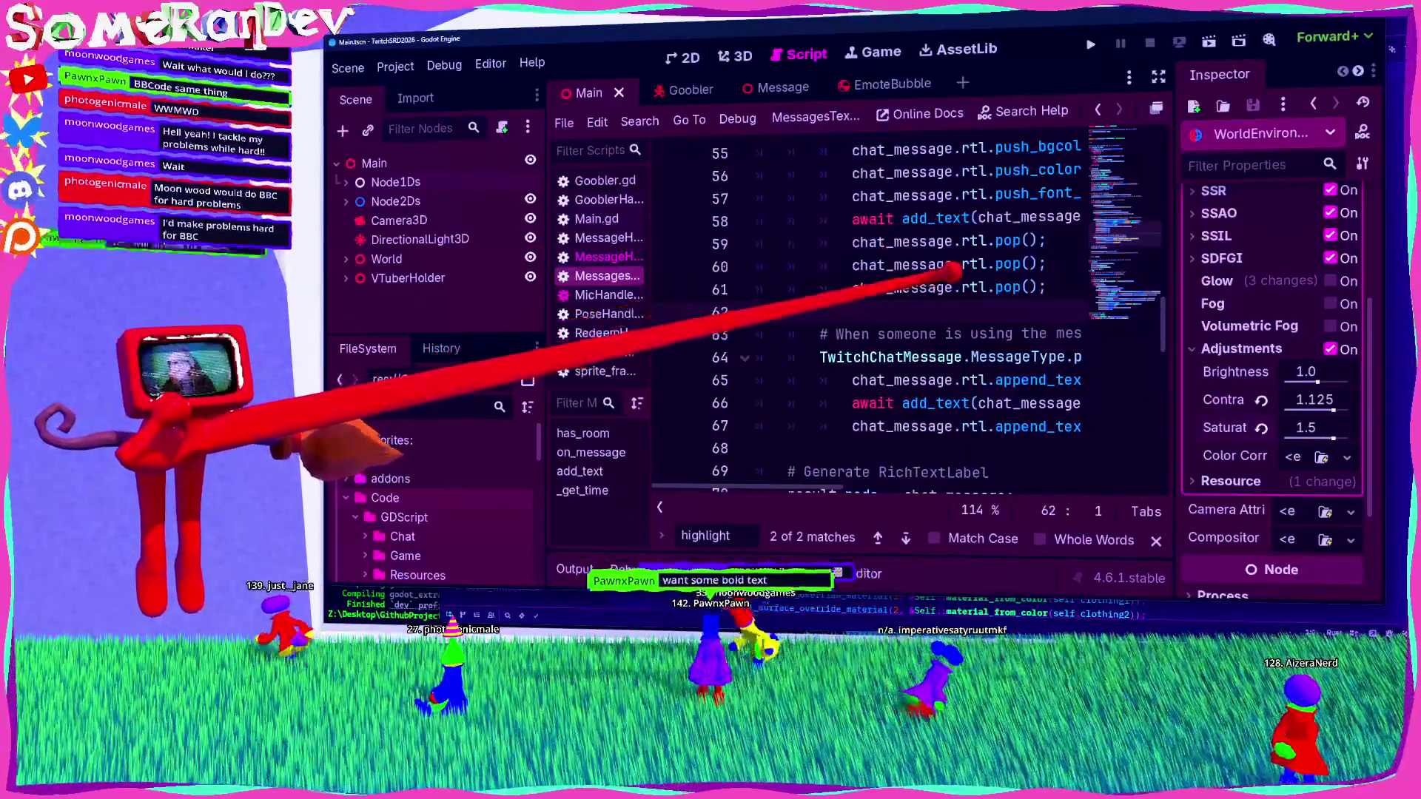
pyautogui.scroll(2, 877, 222)
pyautogui.hscroll(3, 889, 279)
pyautogui.click(1001, 334)
pyautogui.press('Return')
pyautogui.write('chat_message.rtl.')
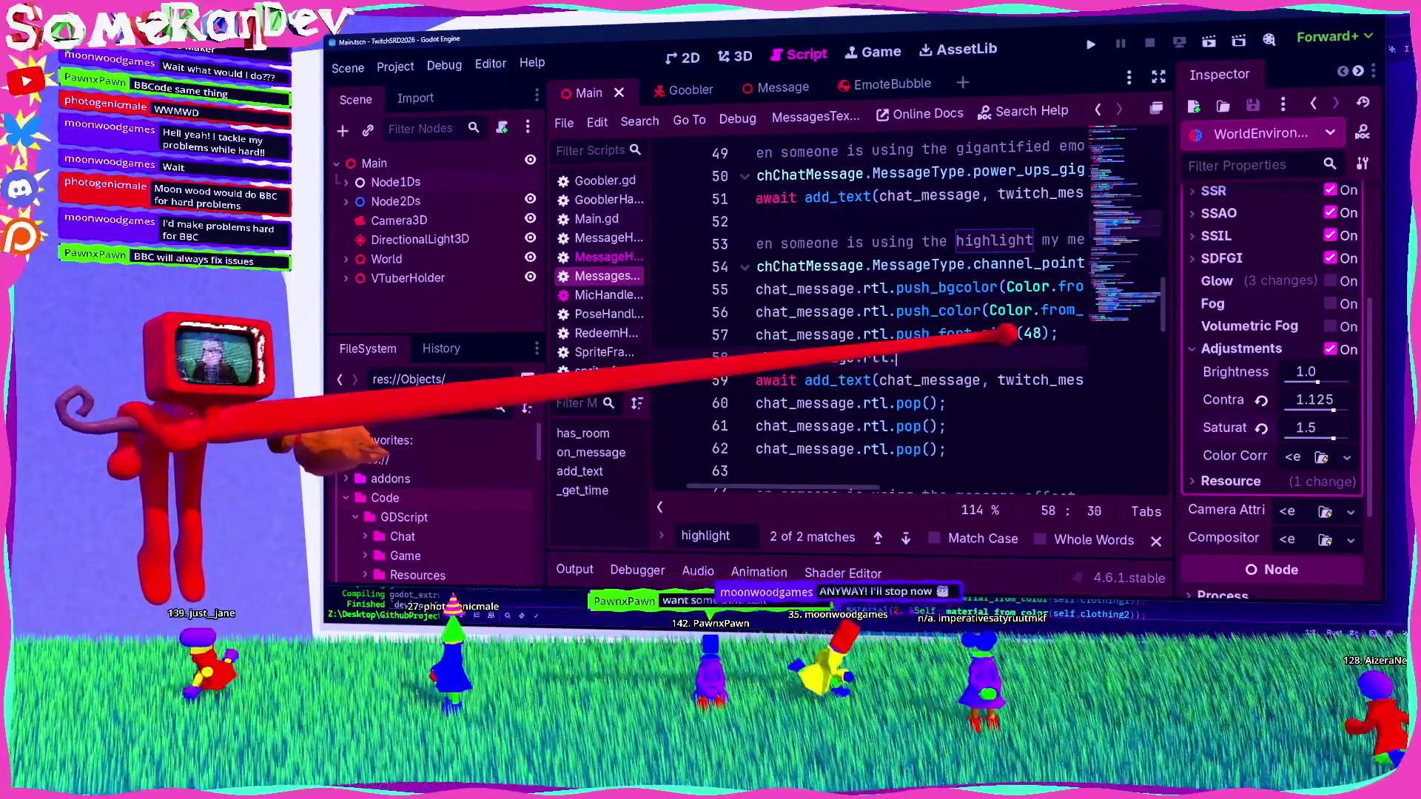
pyautogui.write('push_bold();')
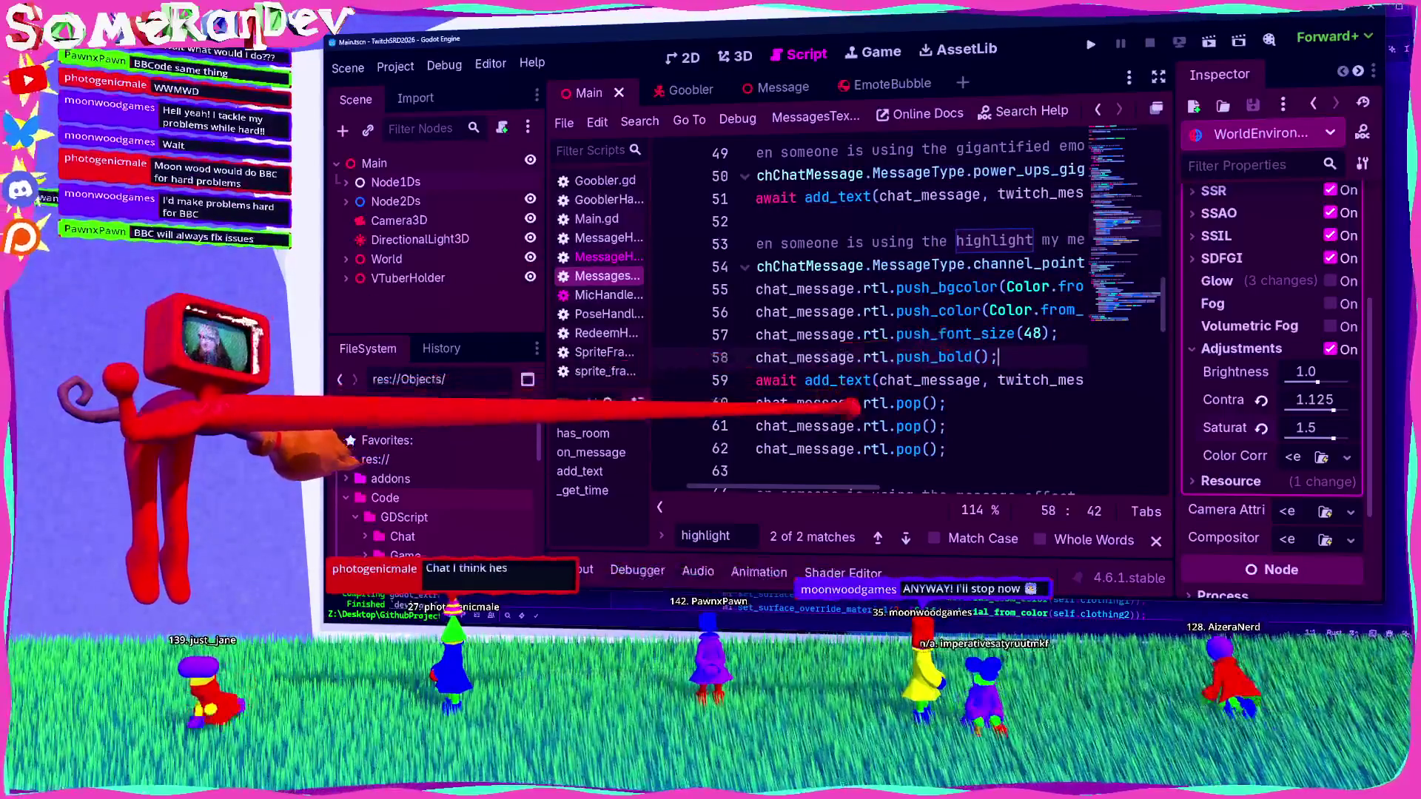
# Step: Replace the pop() lines with a range(4) pop loop, save the script, and run the game
pyautogui.moveTo(946, 404)
pyautogui.mouseDown()
pyautogui.moveTo(756, 403)
pyautogui.moveTo(947, 449)
pyautogui.mouseUp()
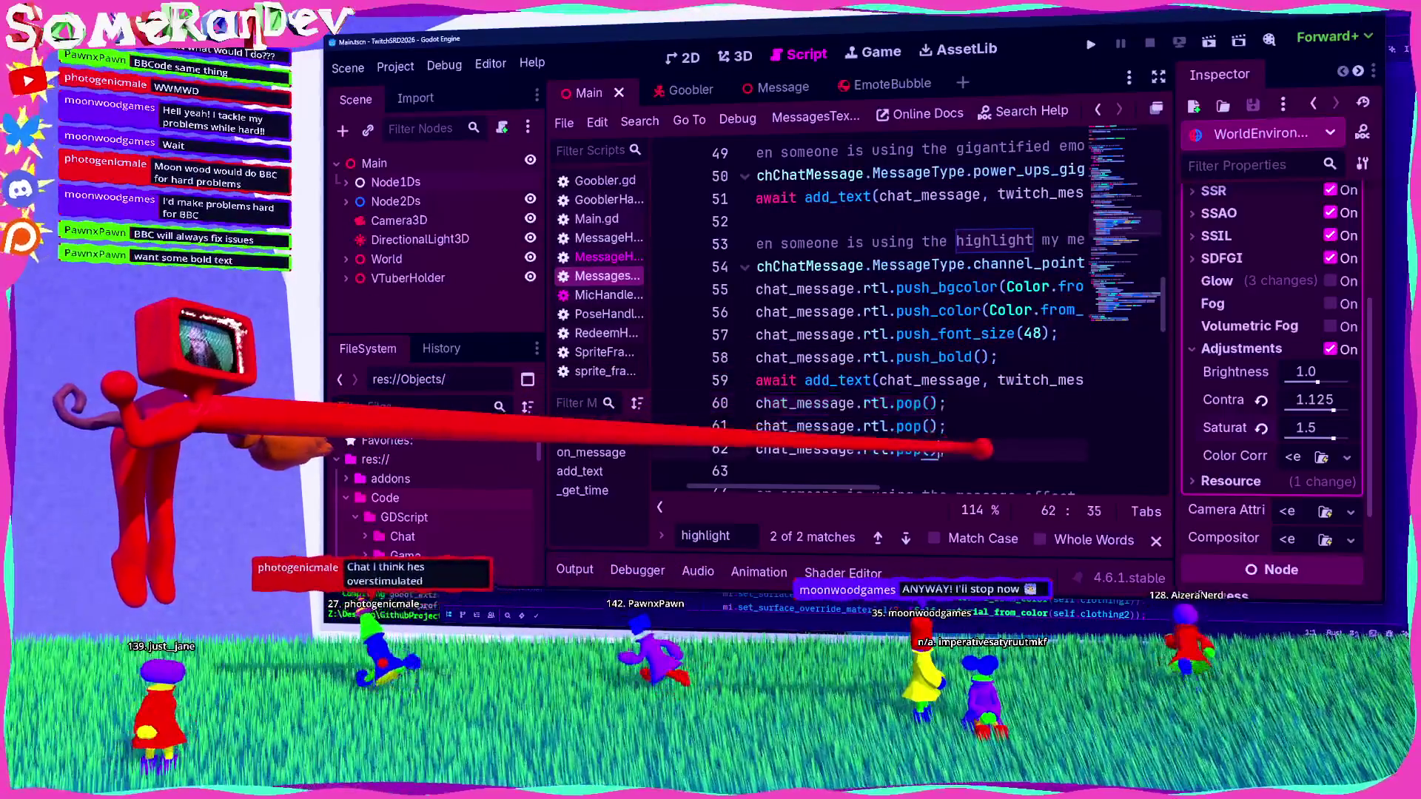
pyautogui.press('BackSpace')
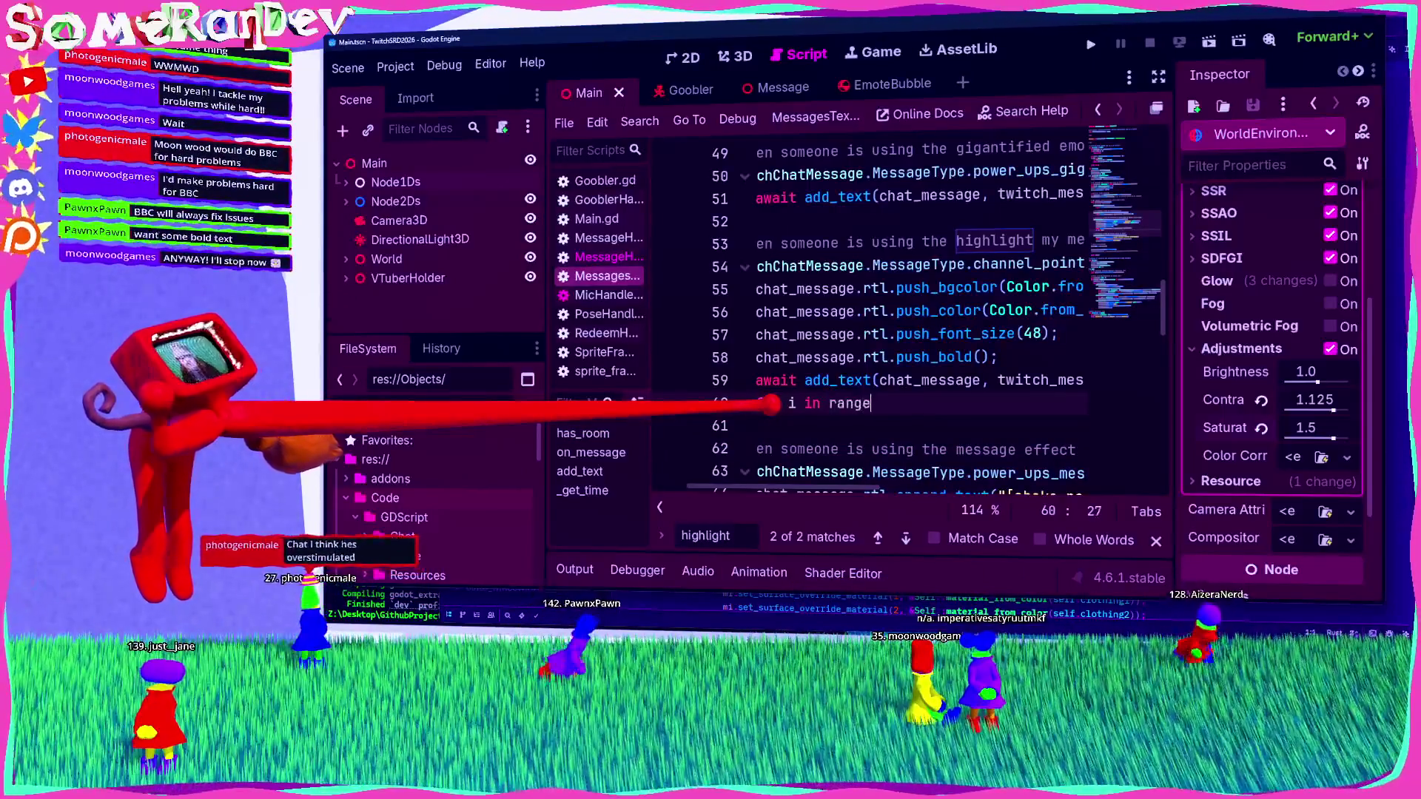
pyautogui.press('BackSpace')
pyautogui.write('4): chat_message.rtl.pop();')
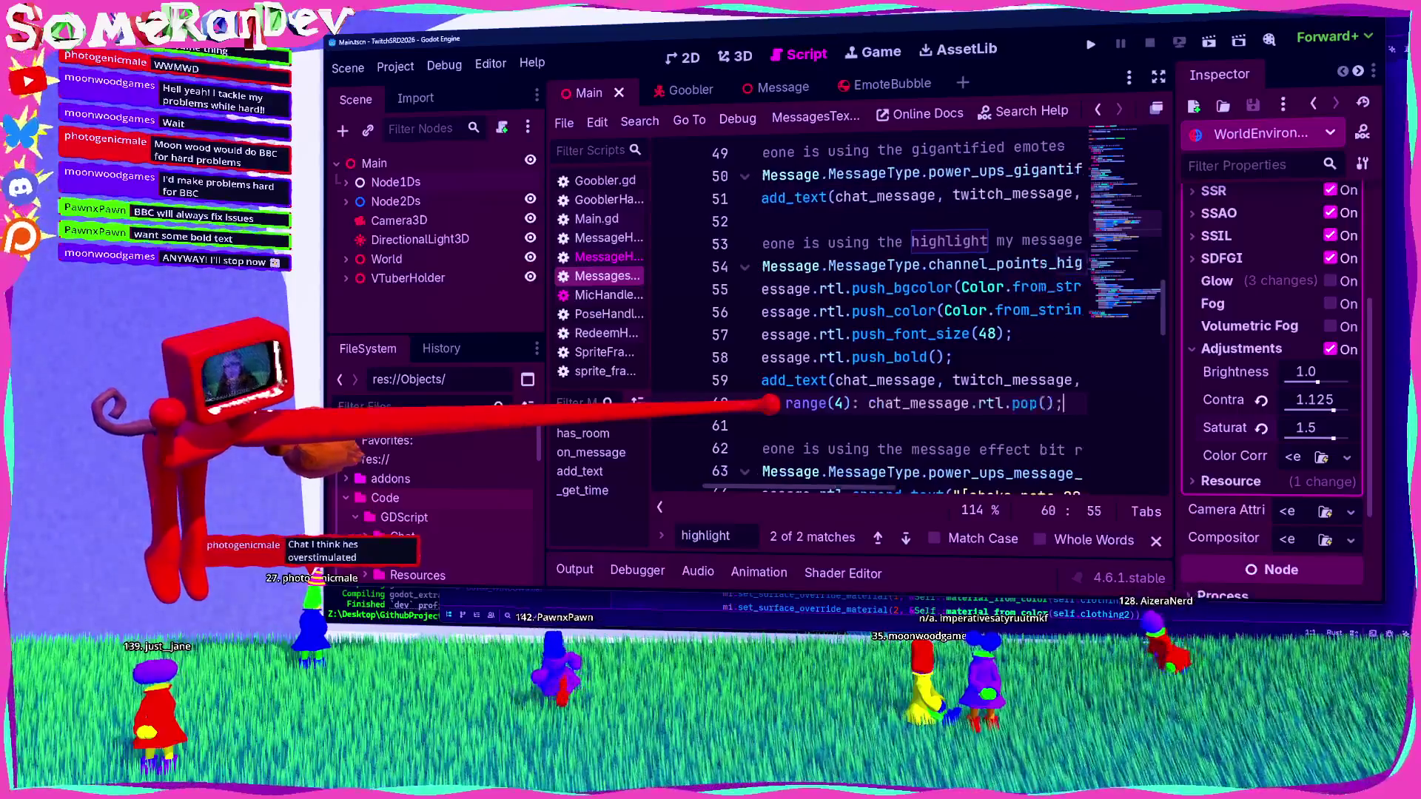
pyautogui.hotkey('ctrl', 's')
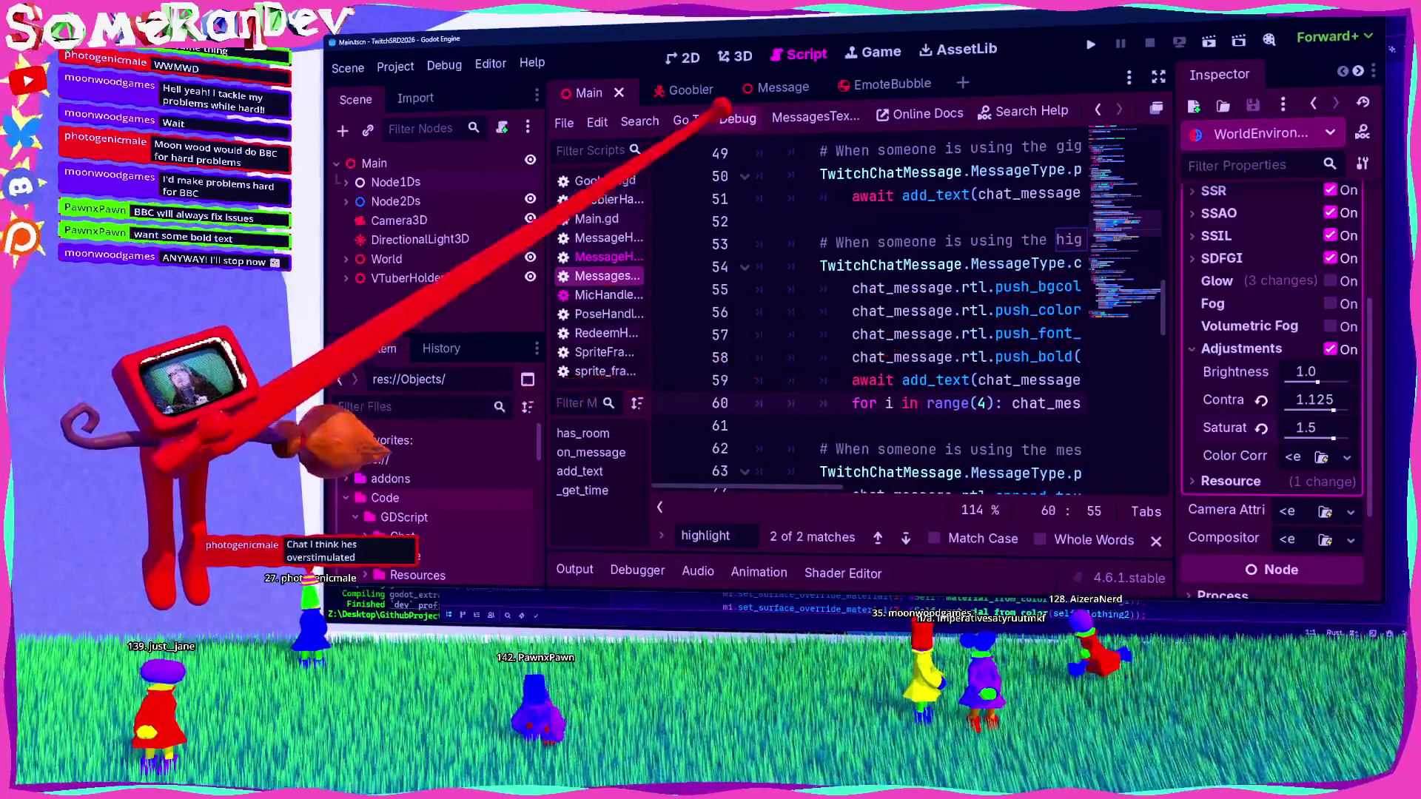
pyautogui.click(1091, 44)
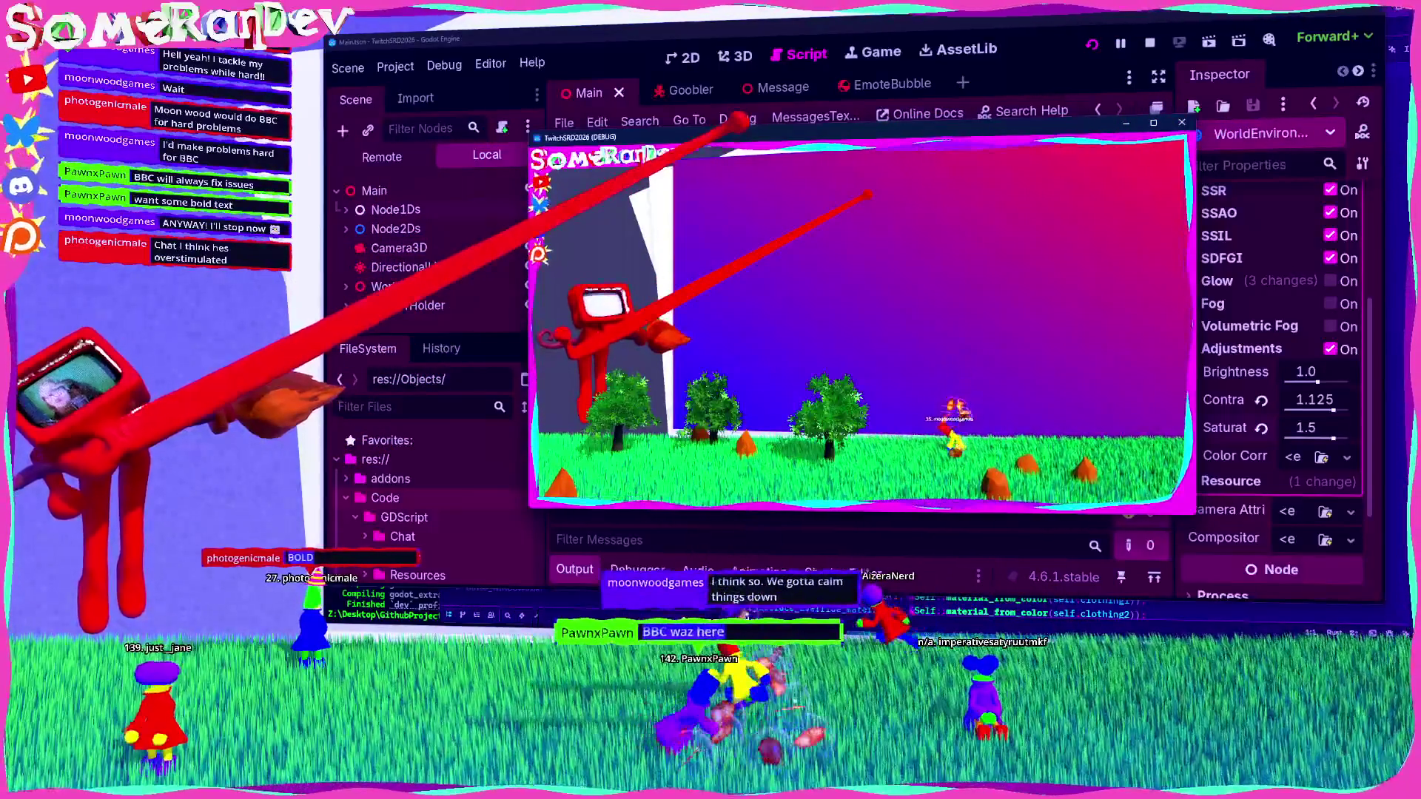
# Step: Expand Main in the Remote scene tree and view the bold chat messages in the fullscreen game
pyautogui.press('F8')
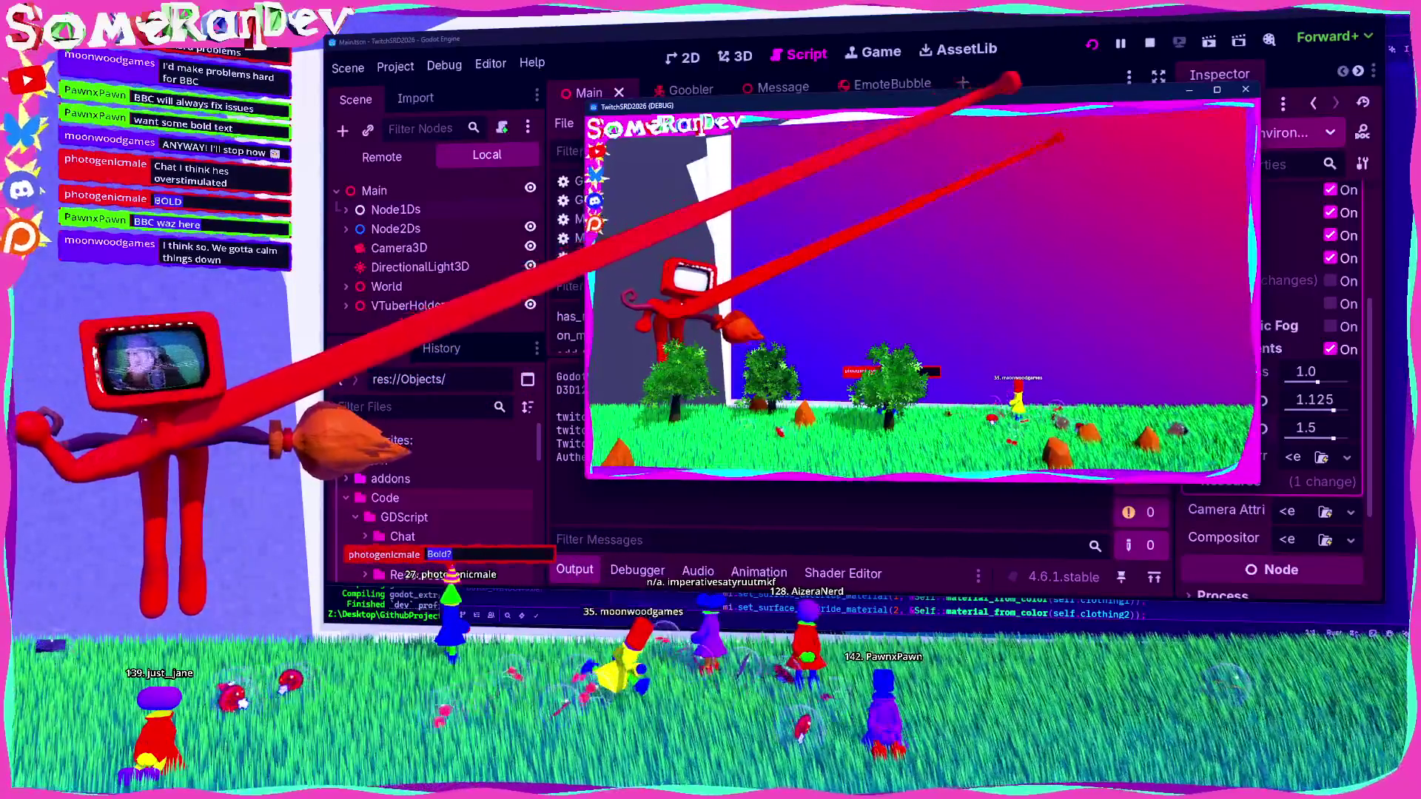
pyautogui.press('F8')
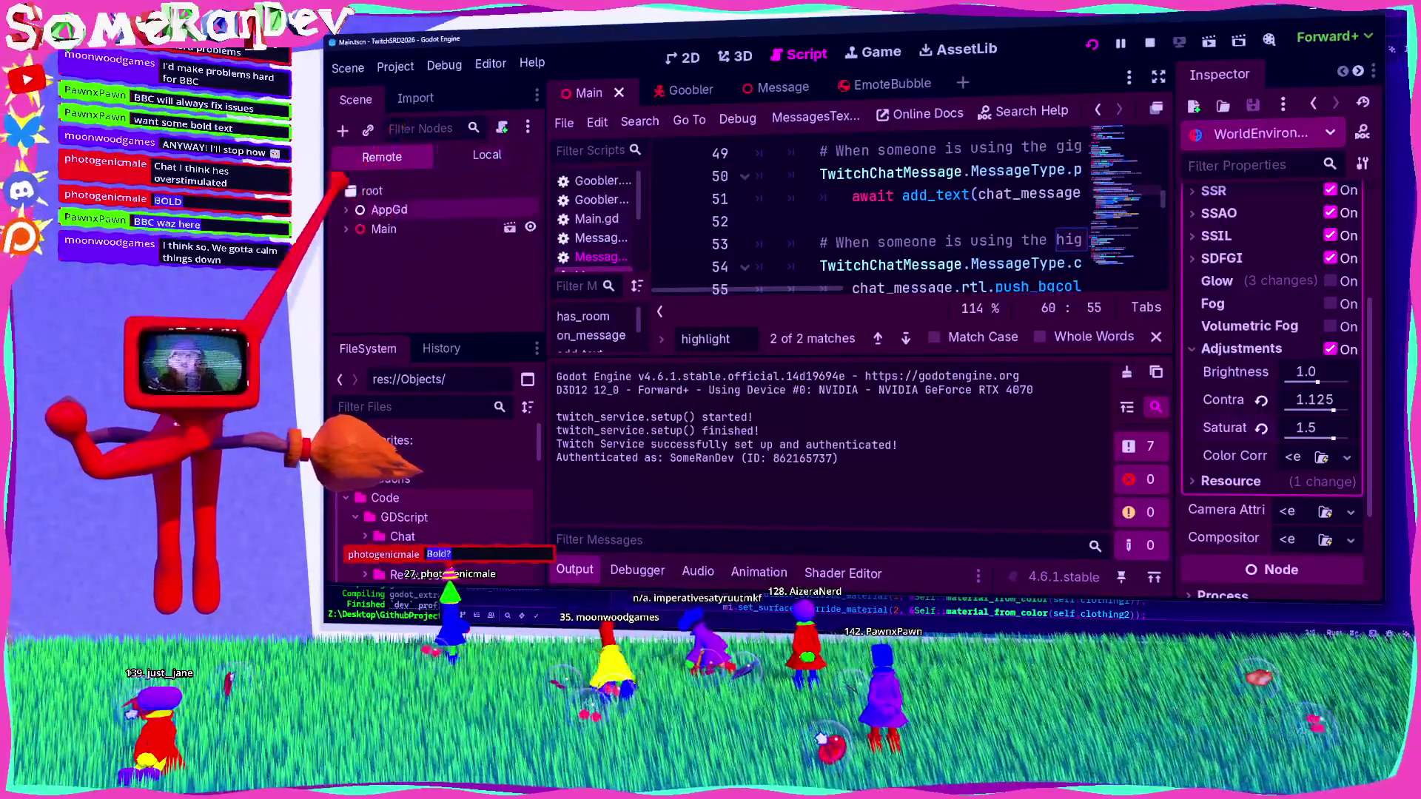
pyautogui.click(346, 228)
pyautogui.scroll(-2, 348, 213)
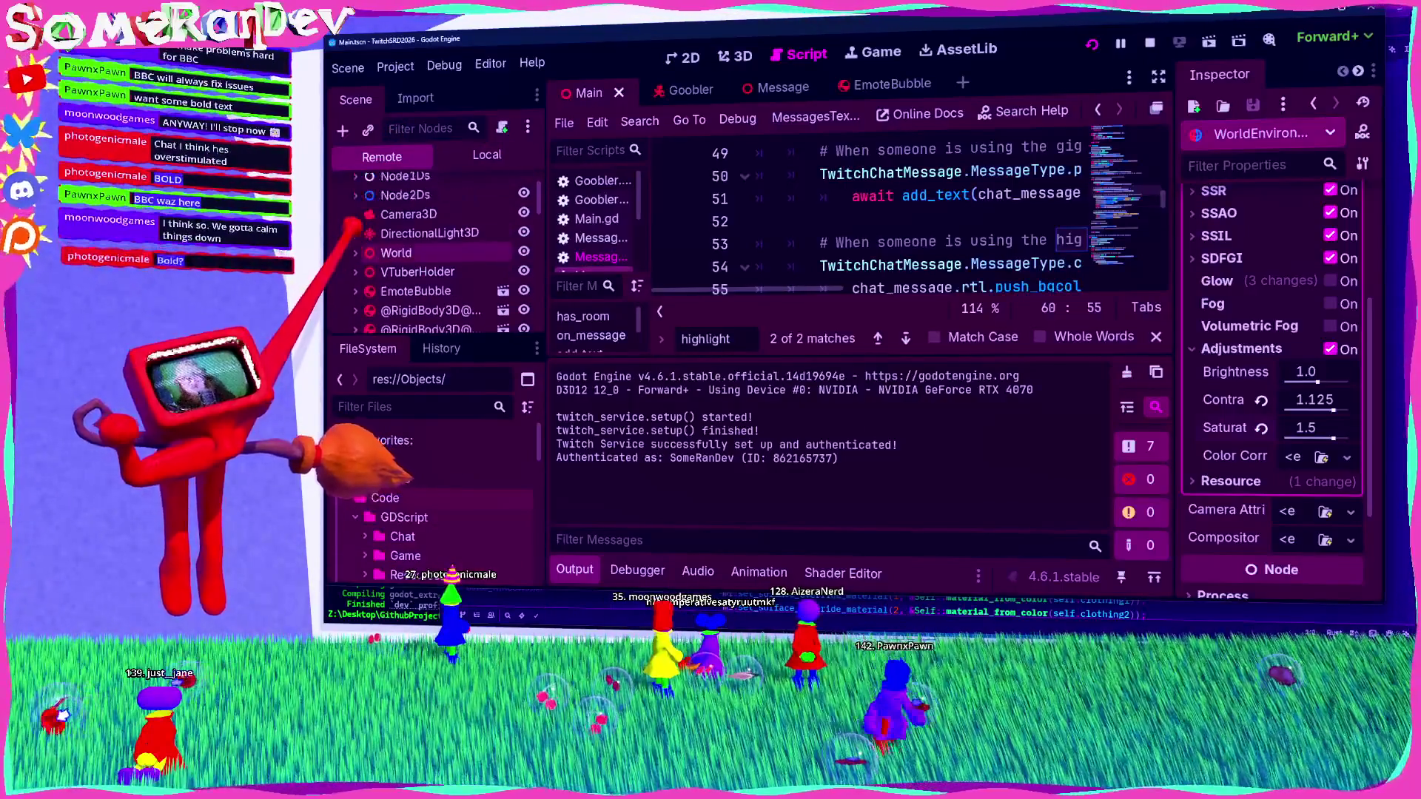
pyautogui.scroll(2, 429, 252)
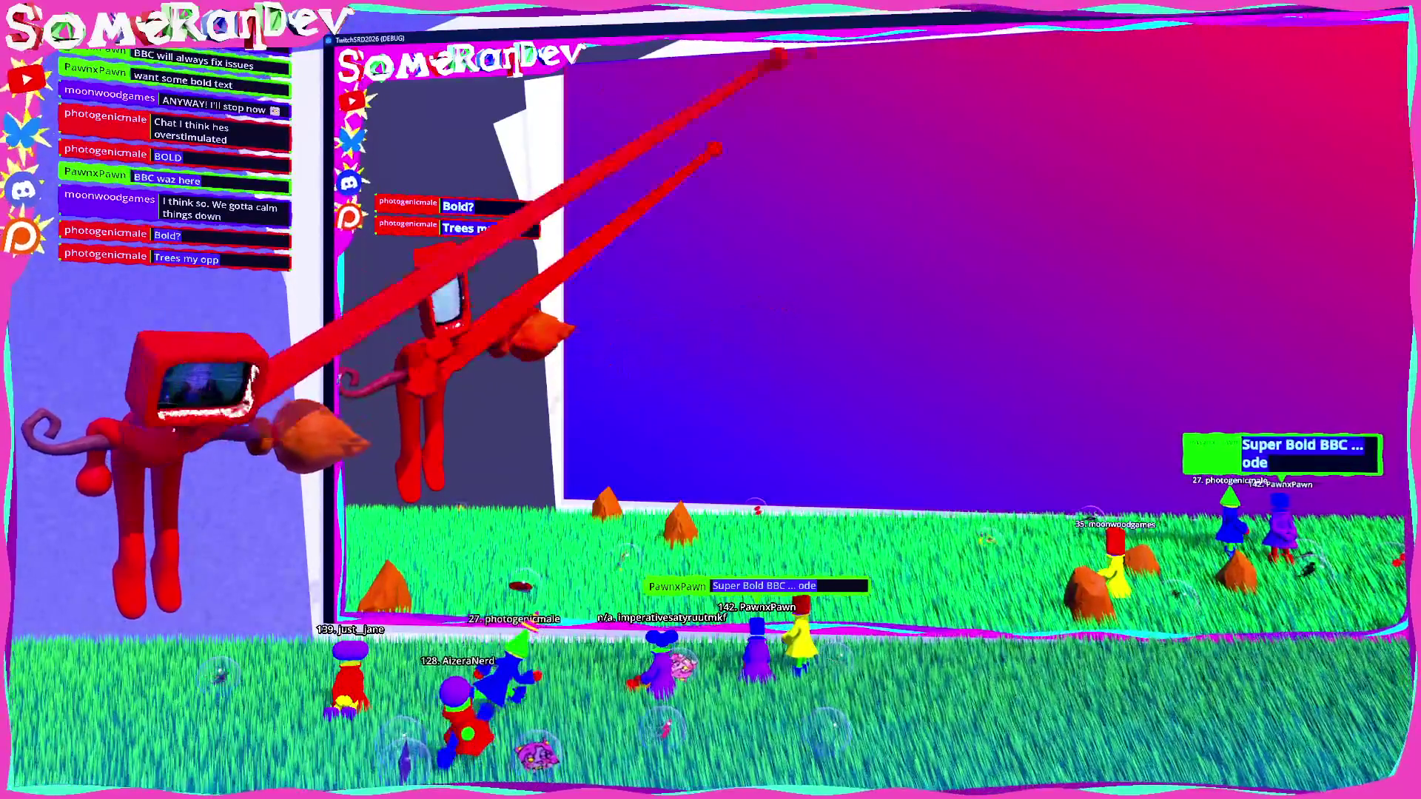
pyautogui.press('super+Down')
pyautogui.press('super+Up')
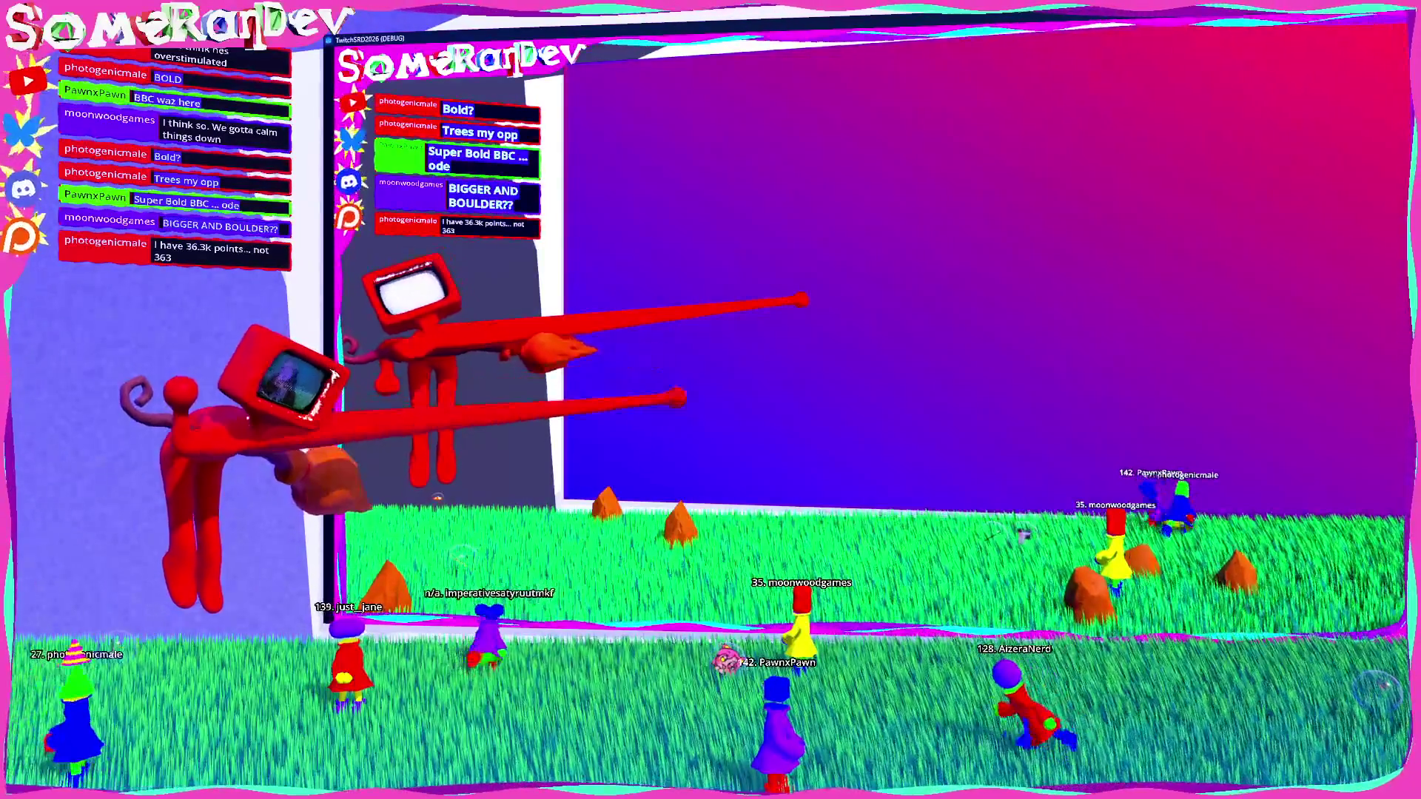
pyautogui.press('super+Down')
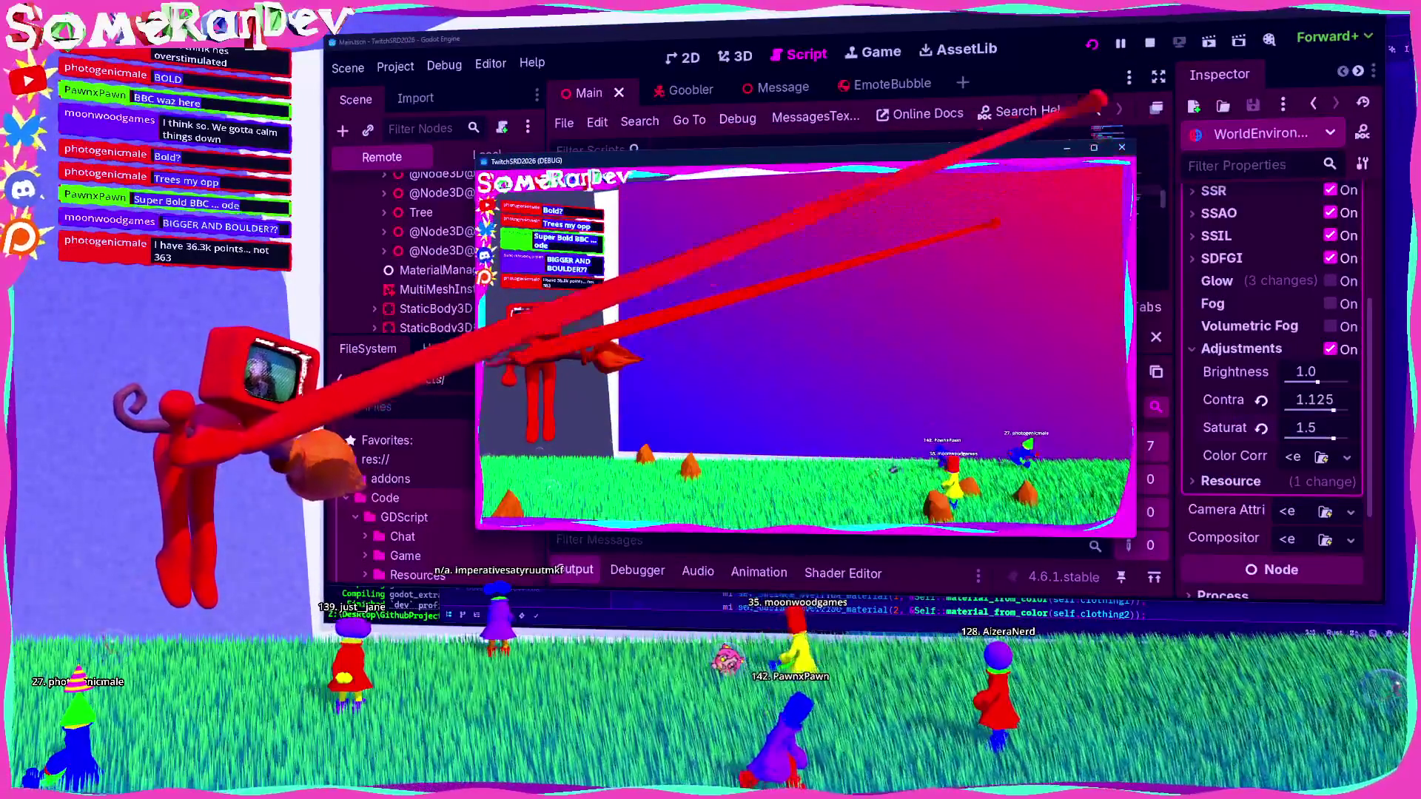
# Step: Stop the game, hide the Output log, widen the script list, and return to the 3D view
pyautogui.press('F8')
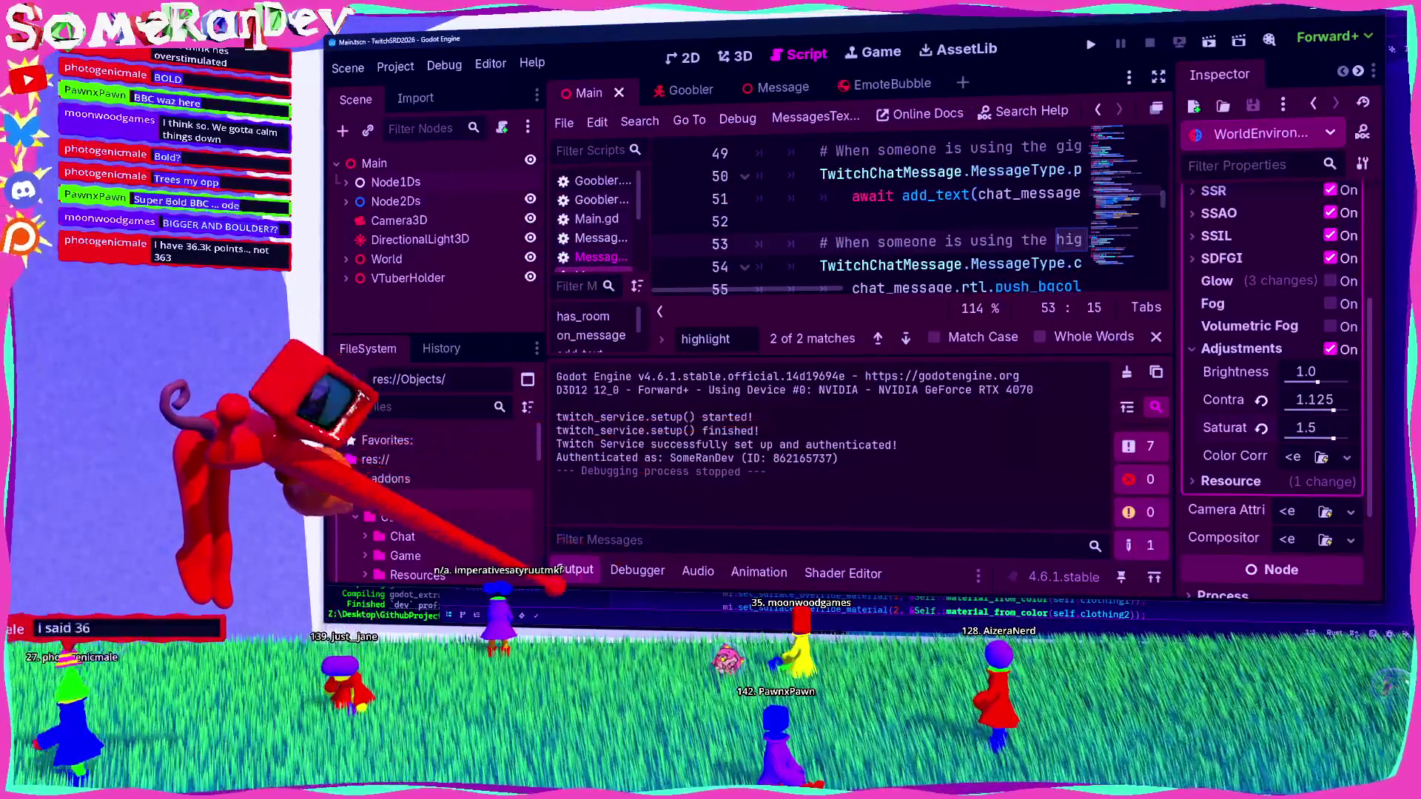
pyautogui.click(574, 570)
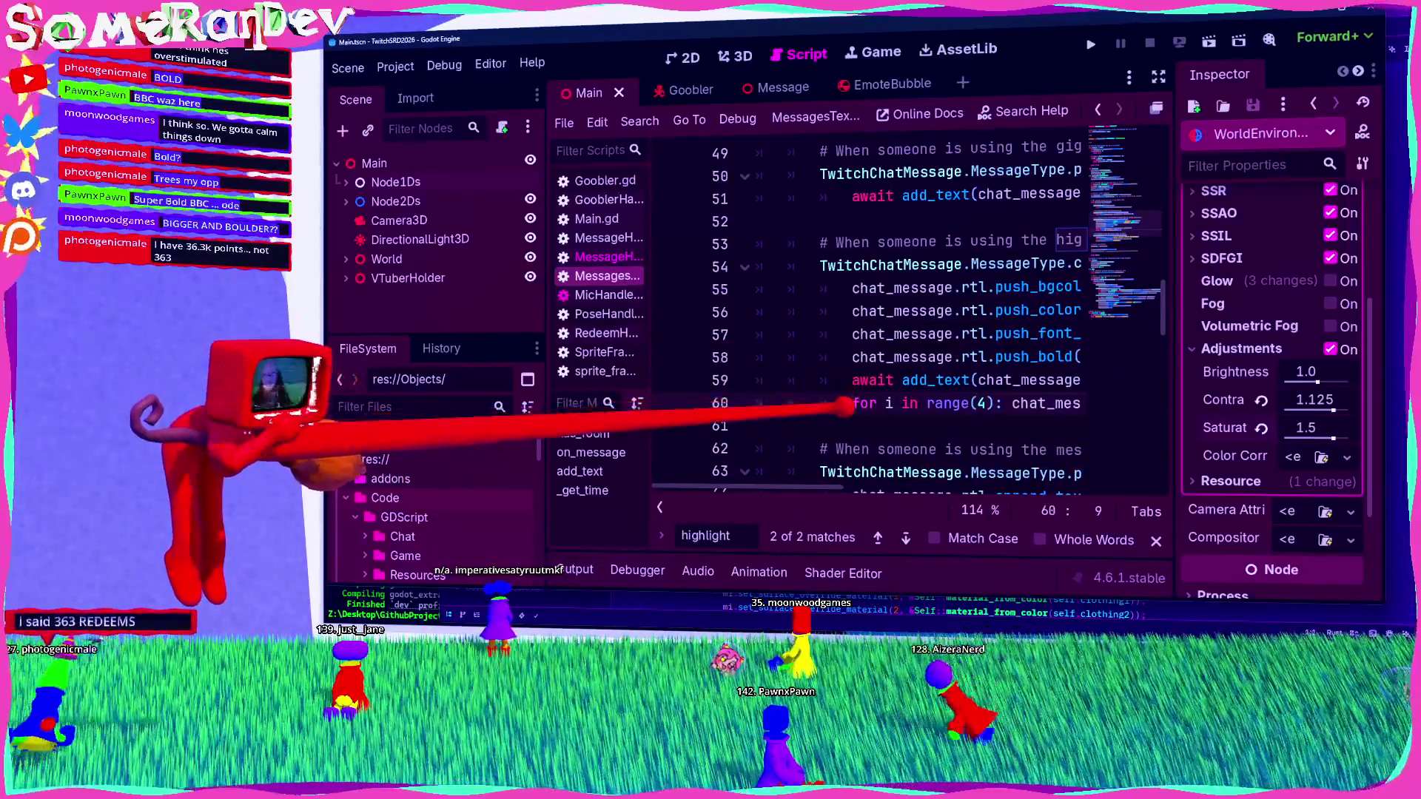
pyautogui.click(821, 403)
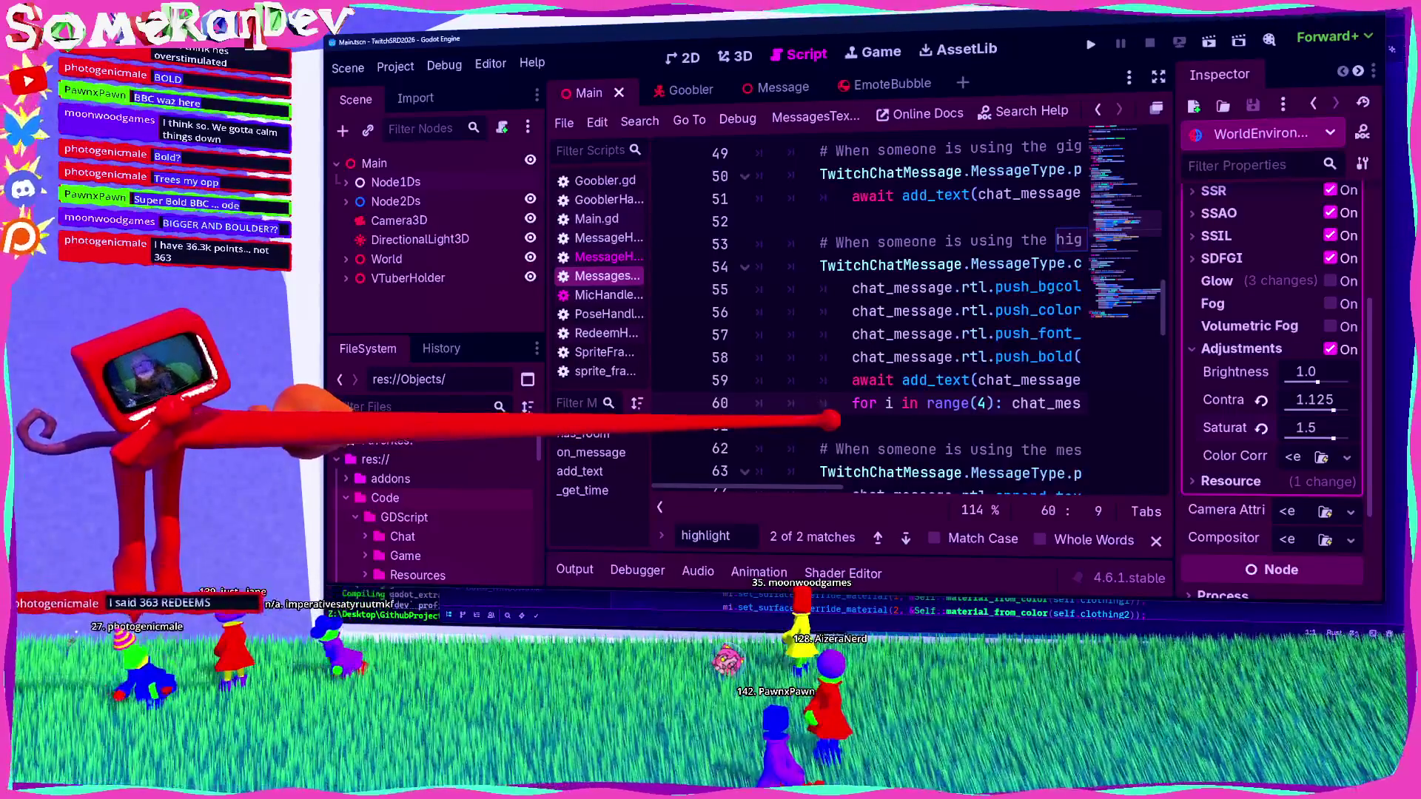
pyautogui.click(756, 425)
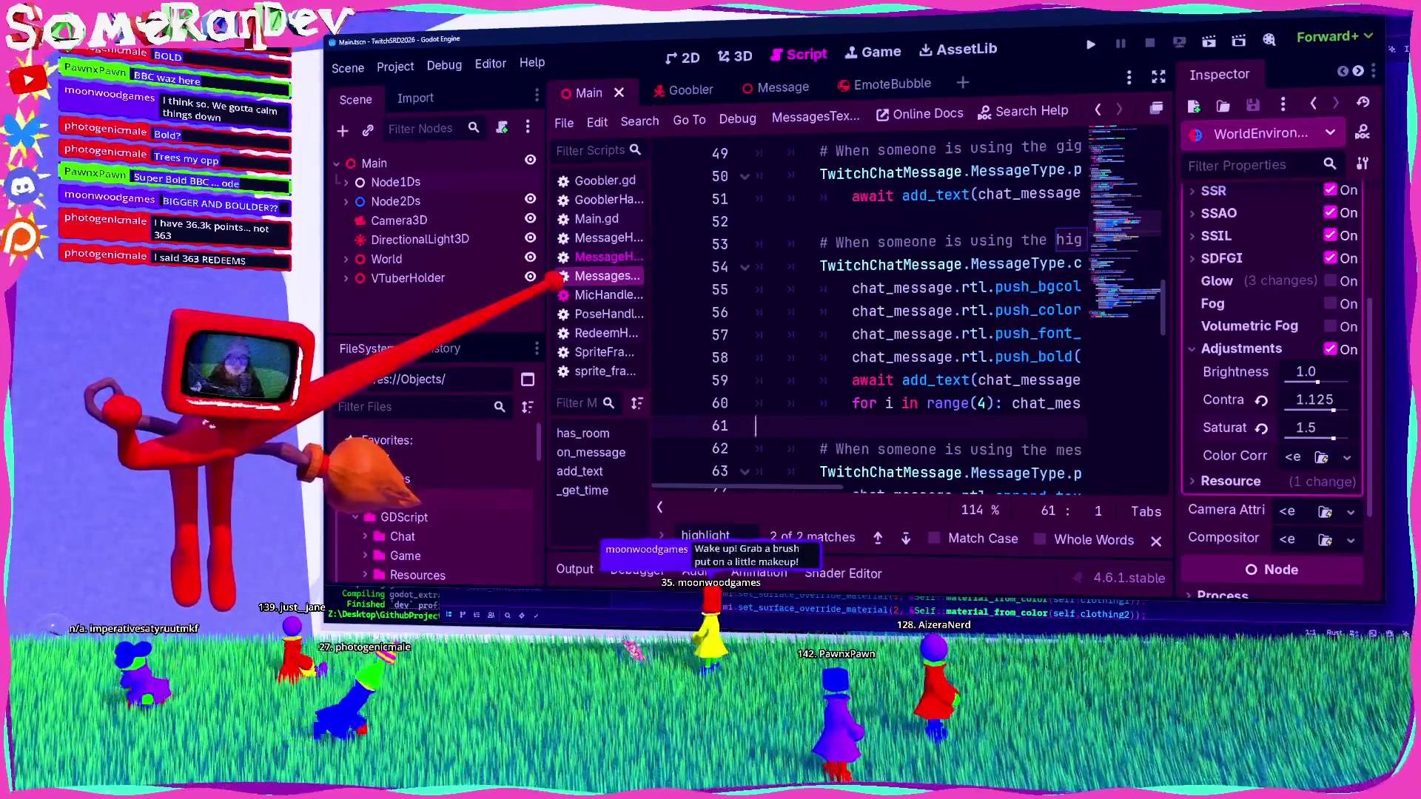
pyautogui.moveTo(545, 278); pyautogui.dragTo(505, 260)
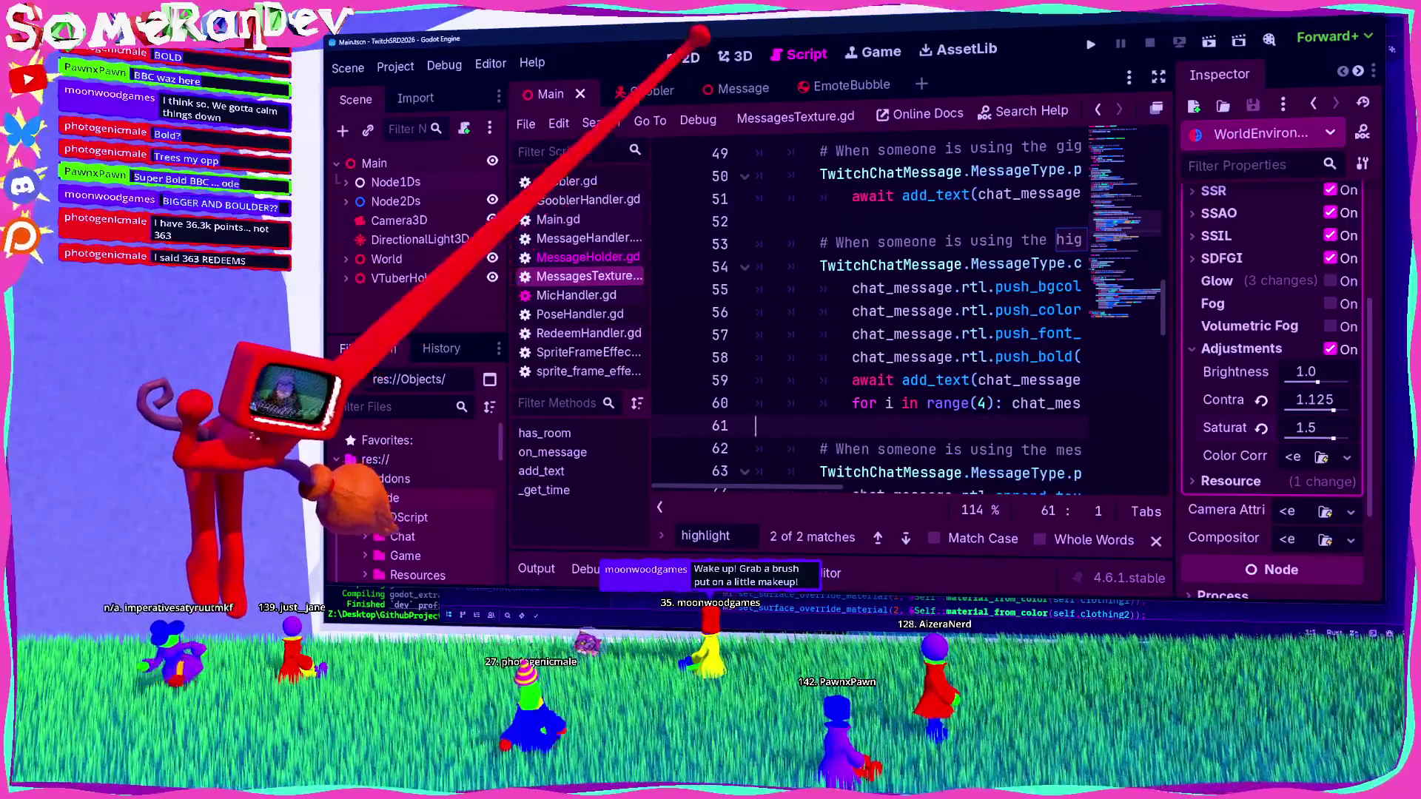
pyautogui.click(735, 56)
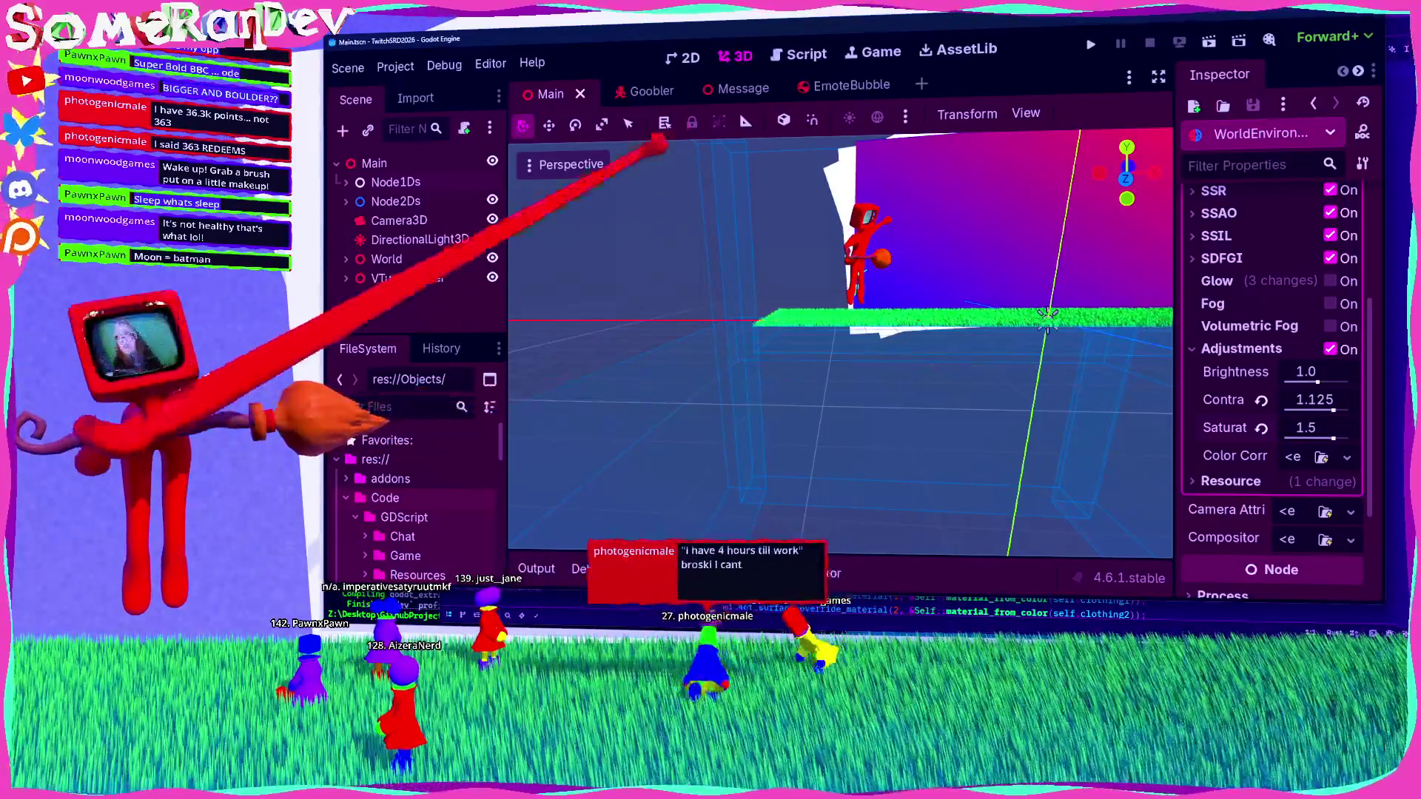
pyautogui.click(625, 89)
# Step: Return to the Main scene, select the Main node, and open its Main.gd script
pyautogui.click(547, 90)
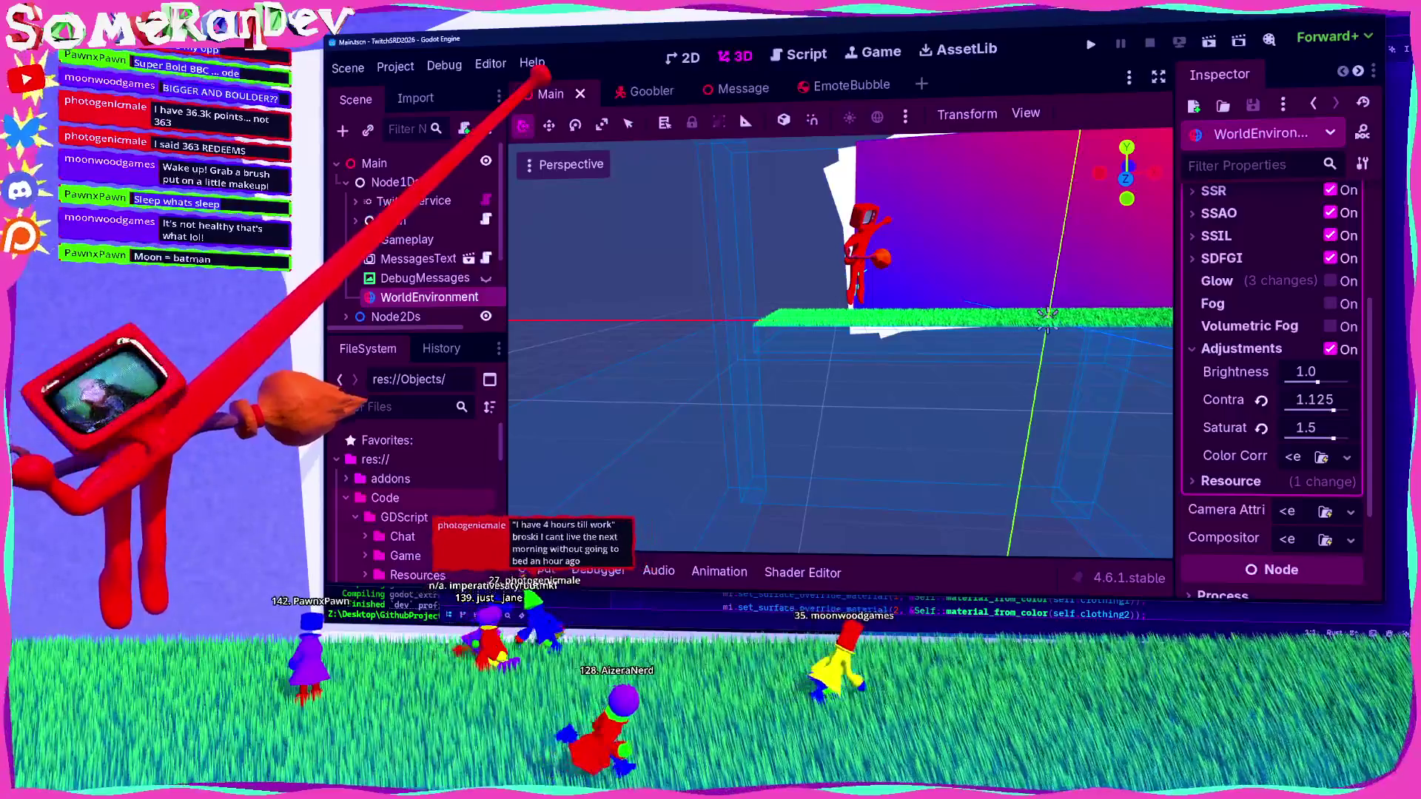
pyautogui.click(437, 220)
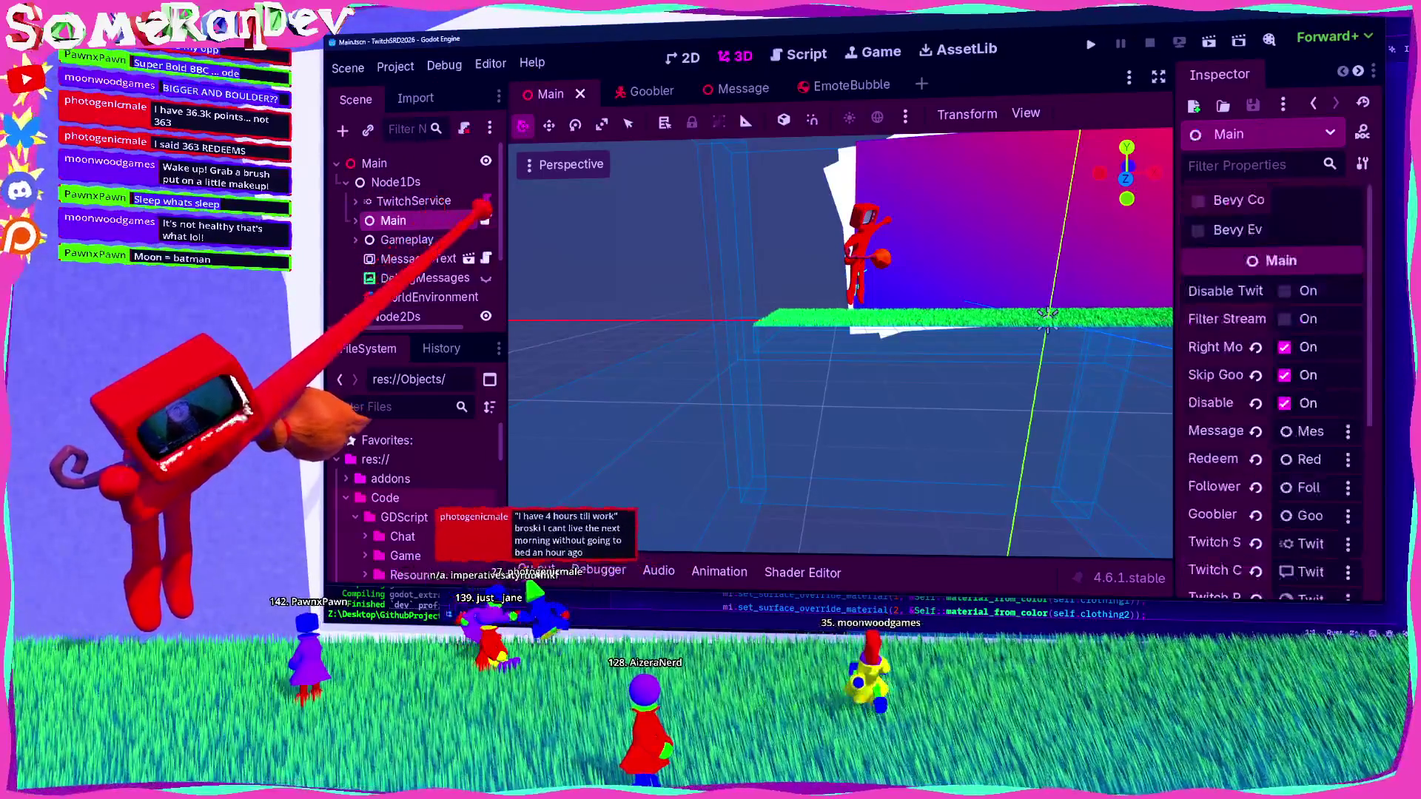
pyautogui.click(486, 220)
pyautogui.scroll(10, 851, 333)
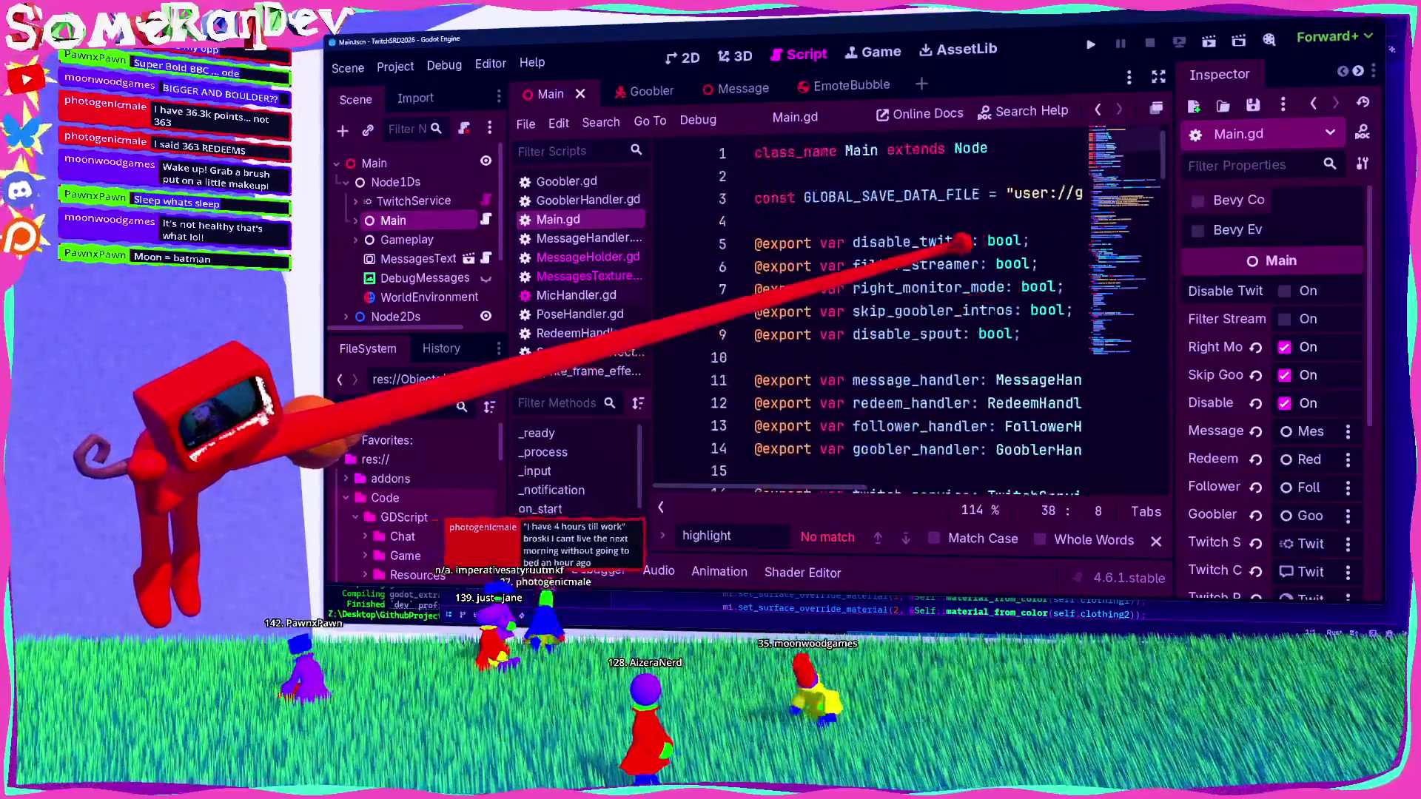
pyautogui.click(1003, 346)
pyautogui.press('Return')
pyautogui.press('Up')
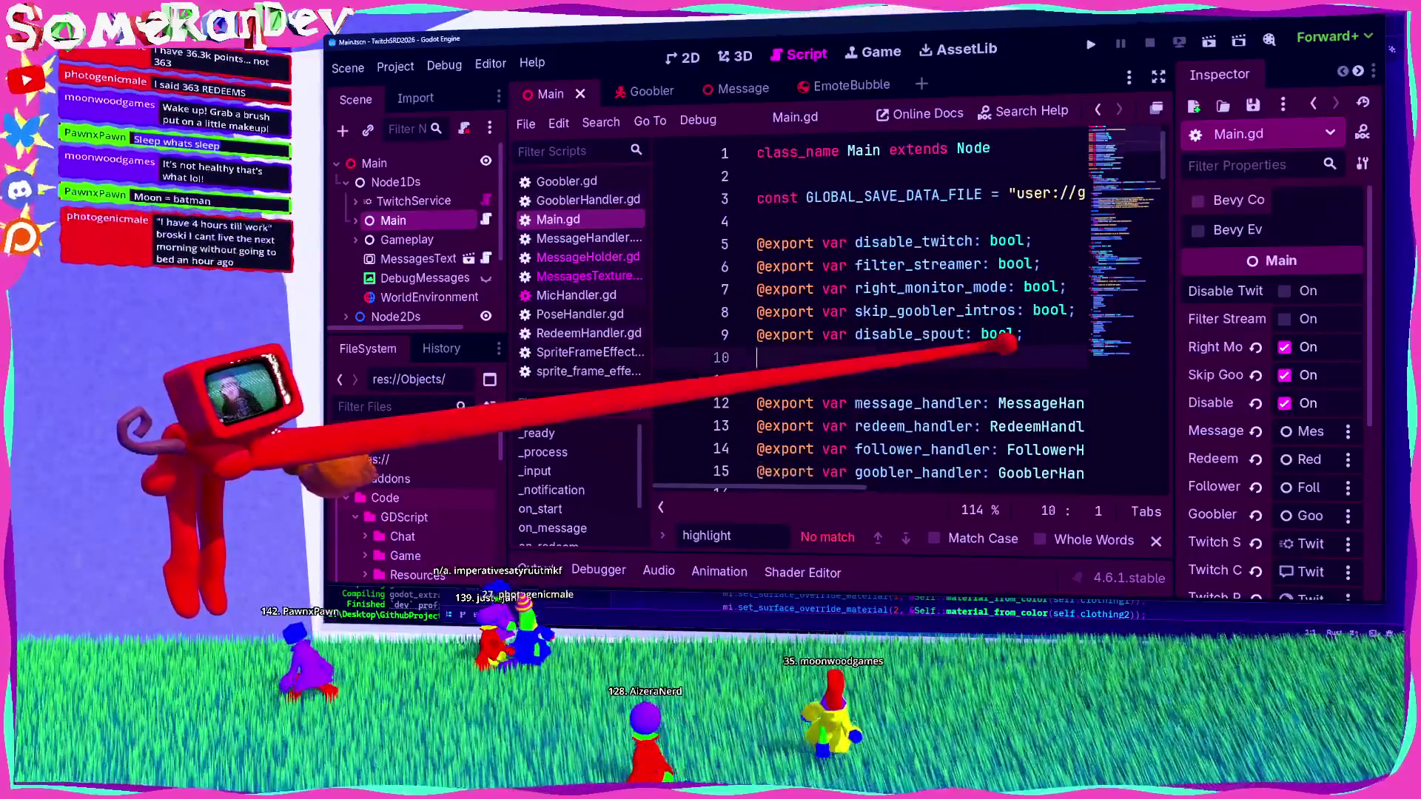
pyautogui.press('Delete')
pyautogui.press('Up')
pyautogui.press('Up')
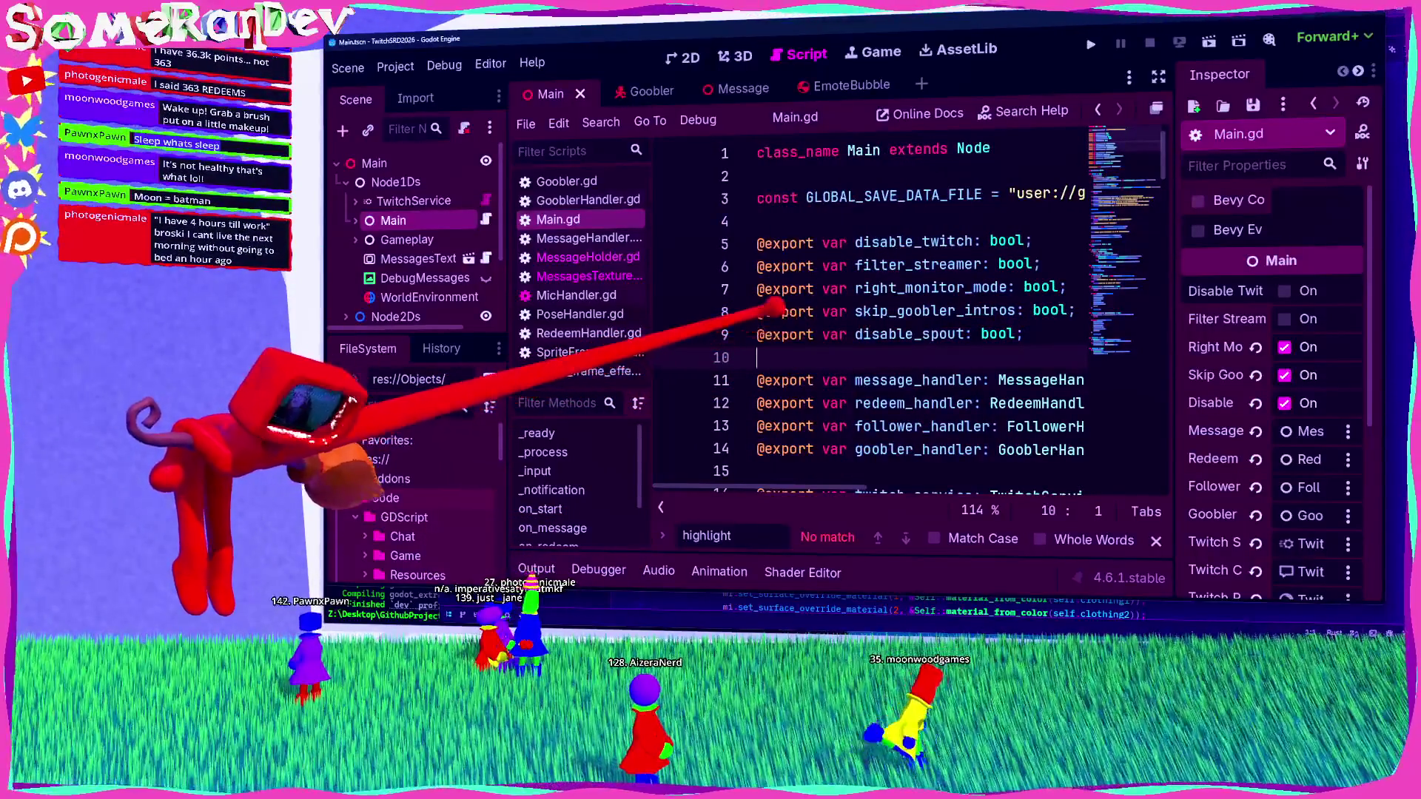
pyautogui.press('Return')
pyautogui.press('Up')
pyautogui.write('@e')
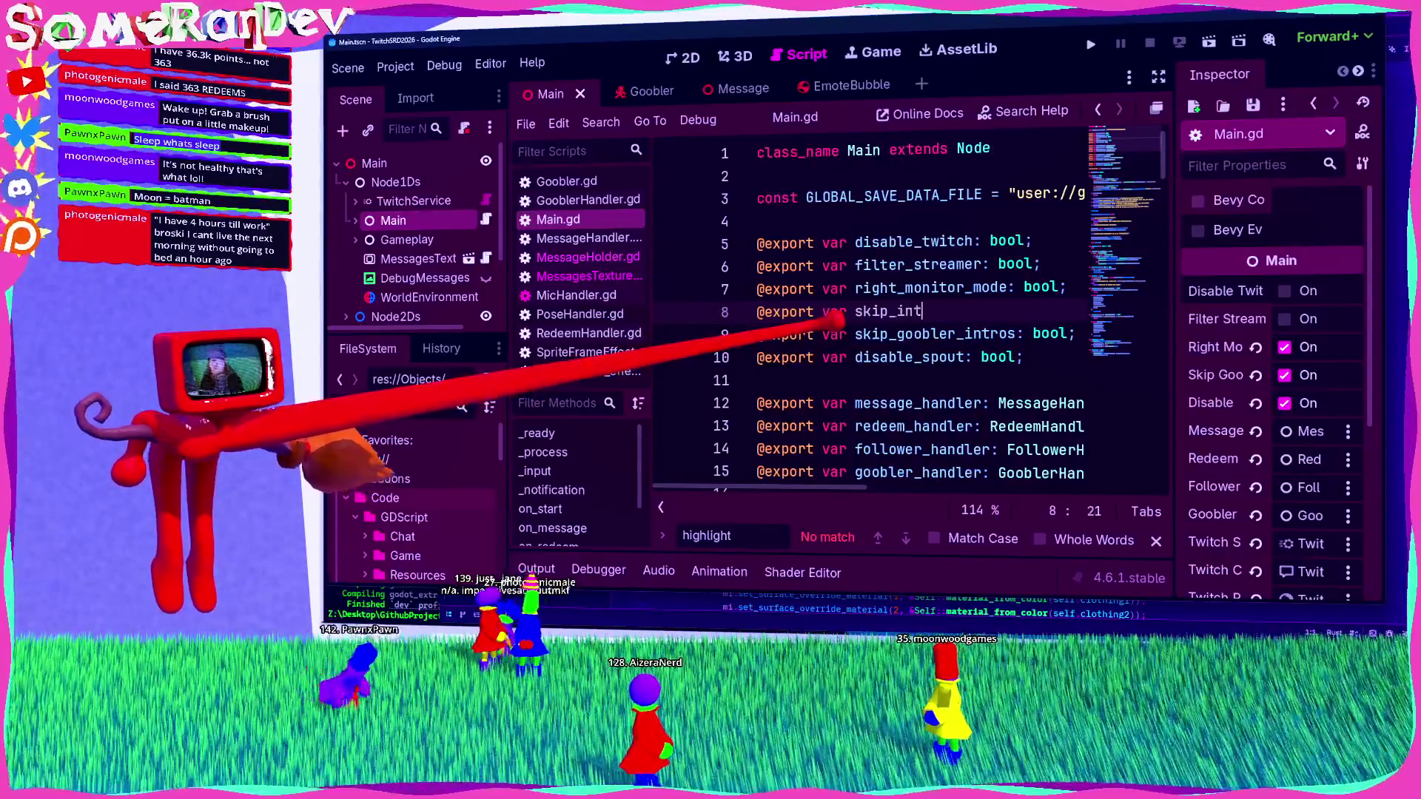
pyautogui.write('ro: bool;')
pyautogui.hotkey('ctrl', 's')
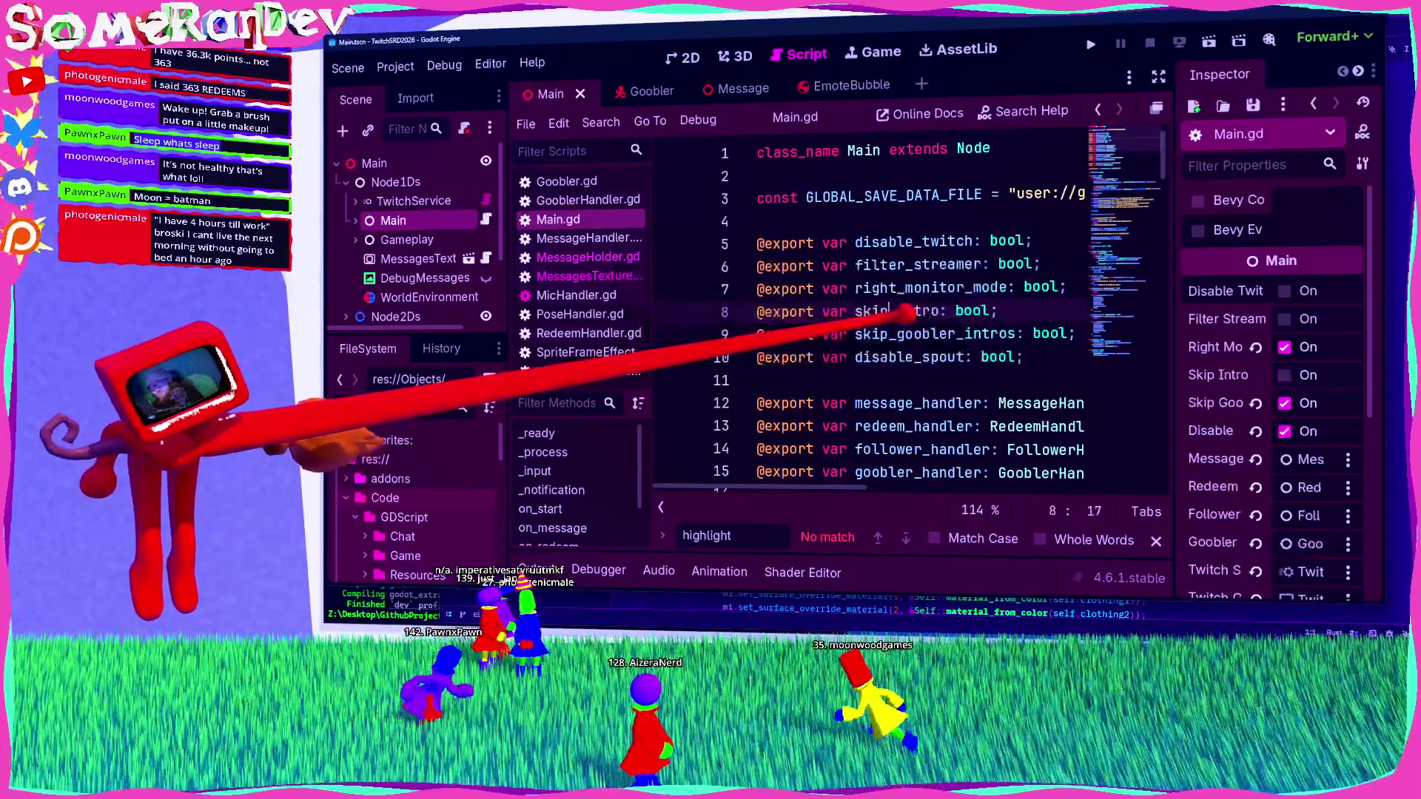
pyautogui.doubleClick(899, 310)
pyautogui.scroll(-7, 899, 311)
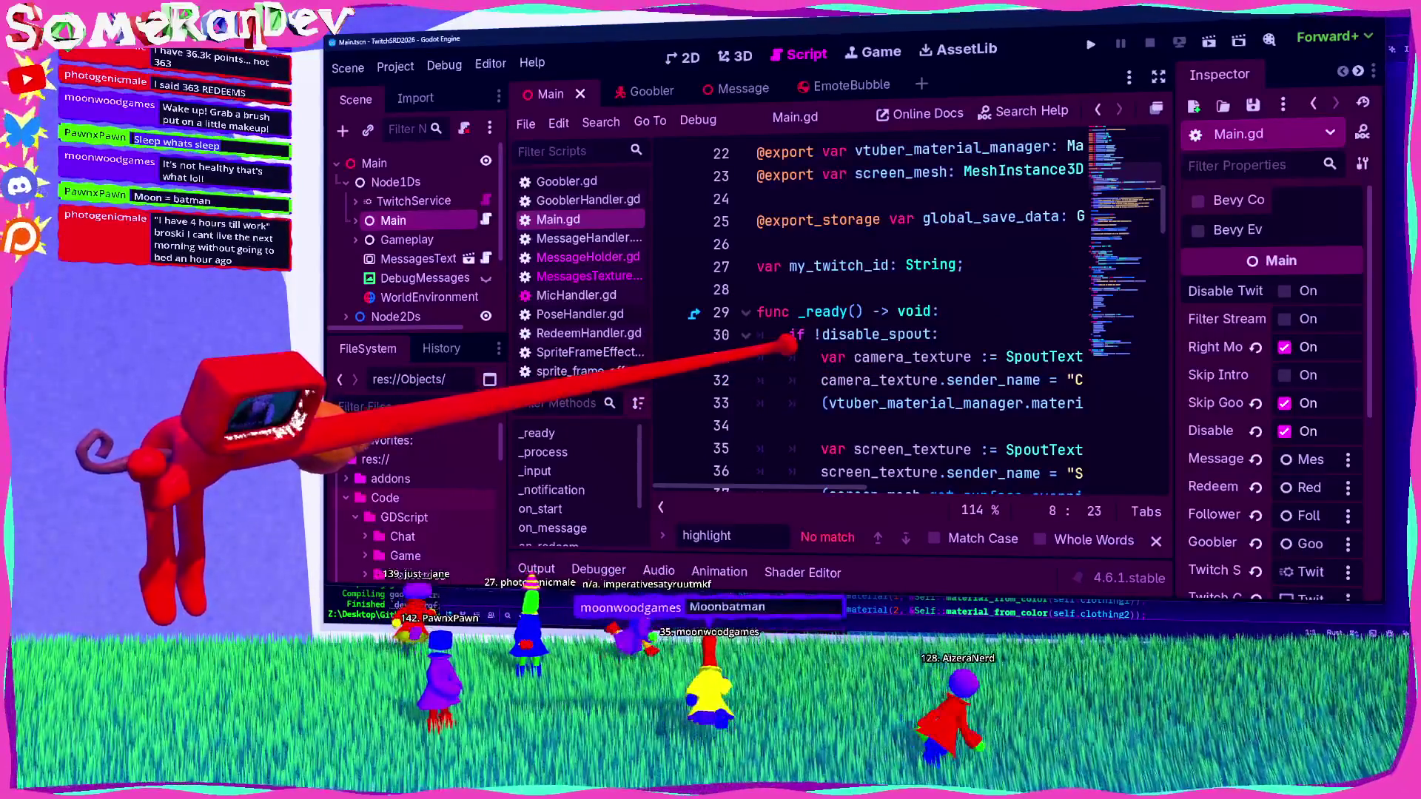
pyautogui.scroll(1, 874, 318)
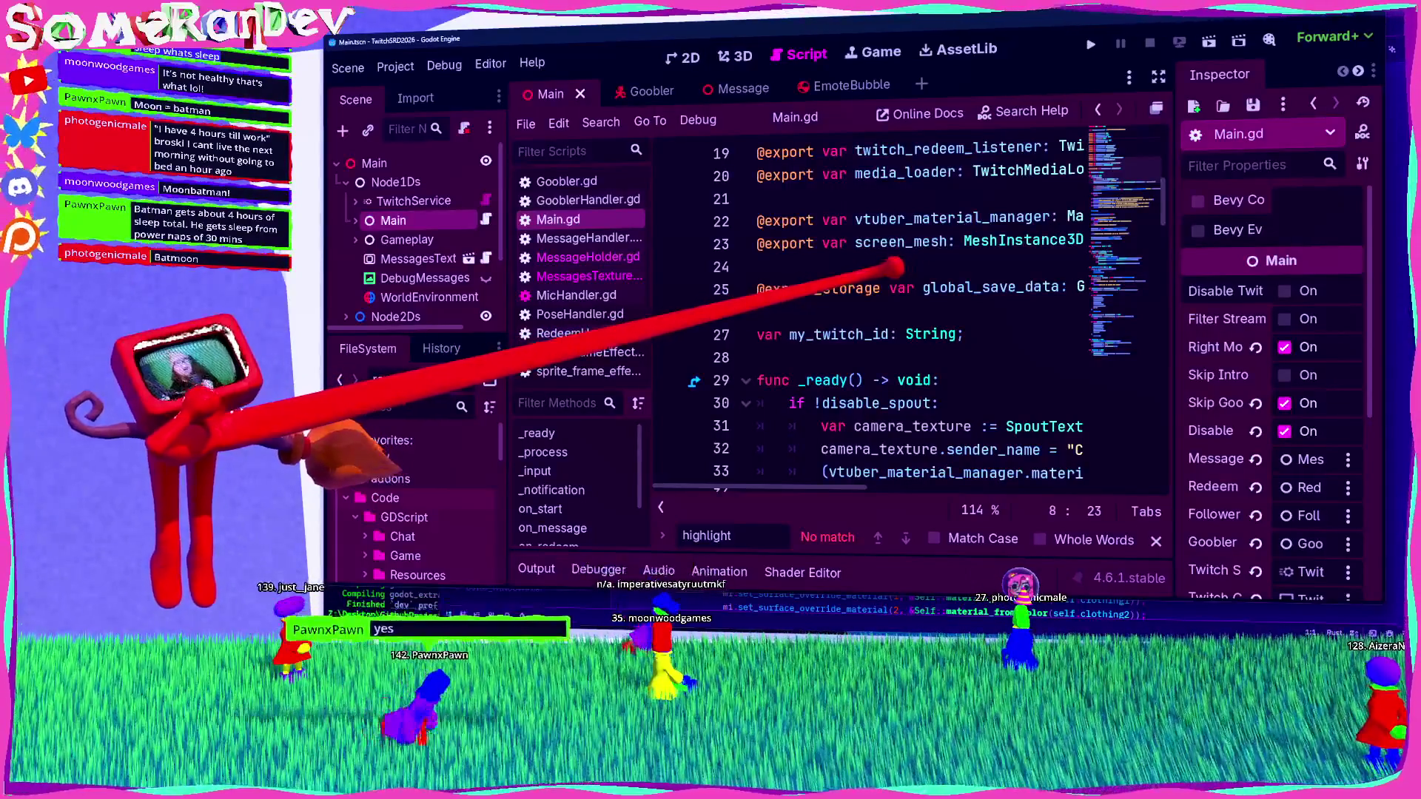
pyautogui.click(815, 266)
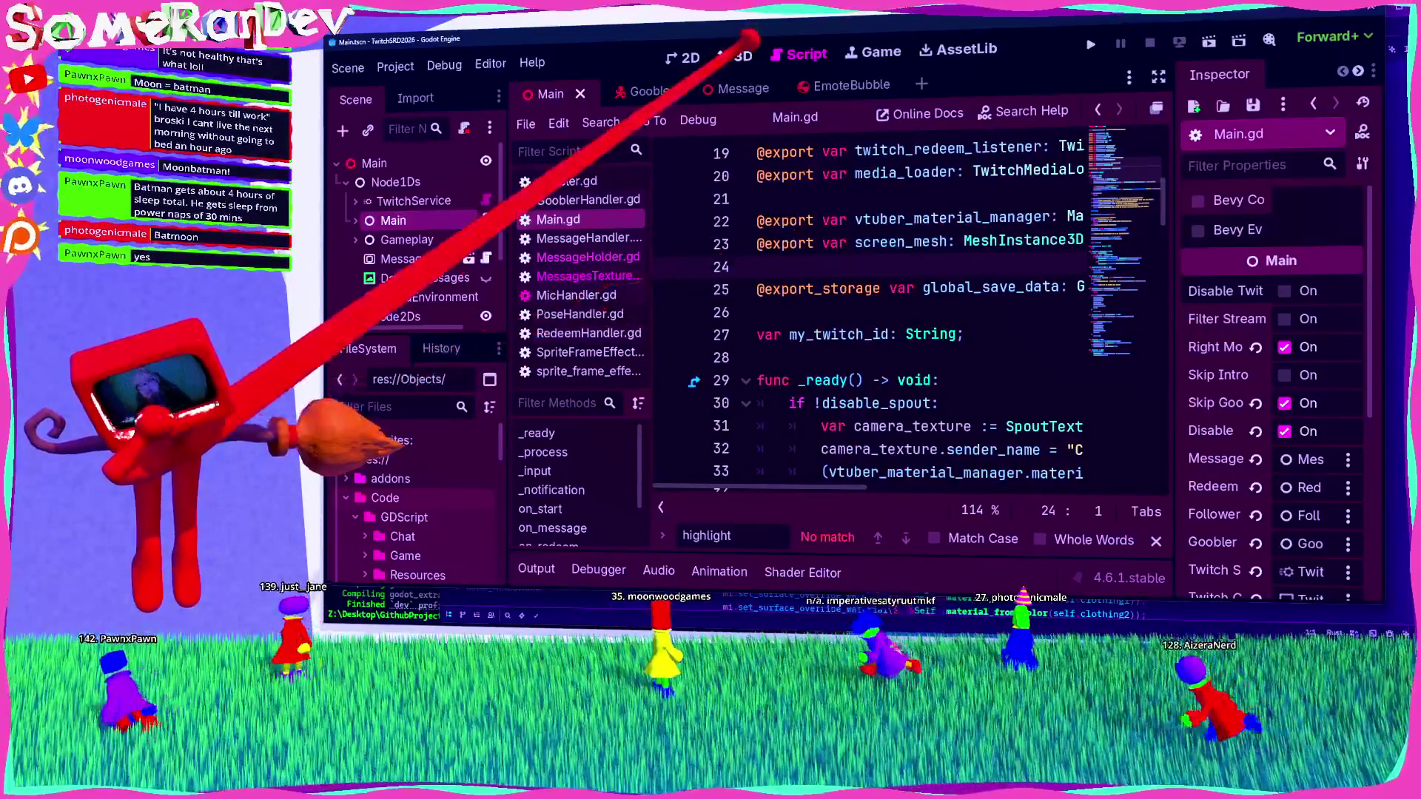
# Step: Orbit the Main scene's 3D view to a side angle, then bring up Task Manager
pyautogui.click(737, 55)
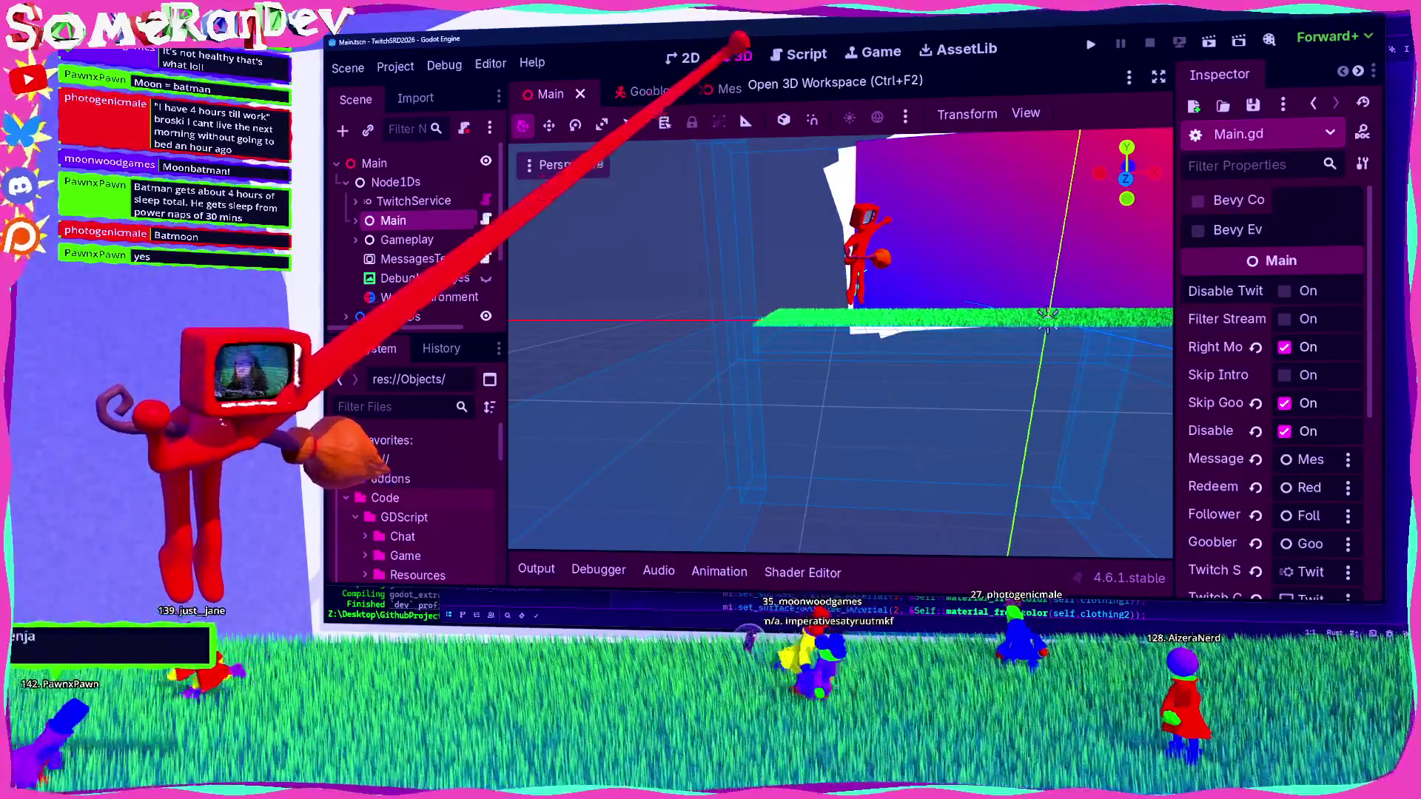
pyautogui.moveTo(952, 313)
pyautogui.mouseDown()
pyautogui.moveTo(848, 307)
pyautogui.moveTo(766, 337)
pyautogui.mouseUp()
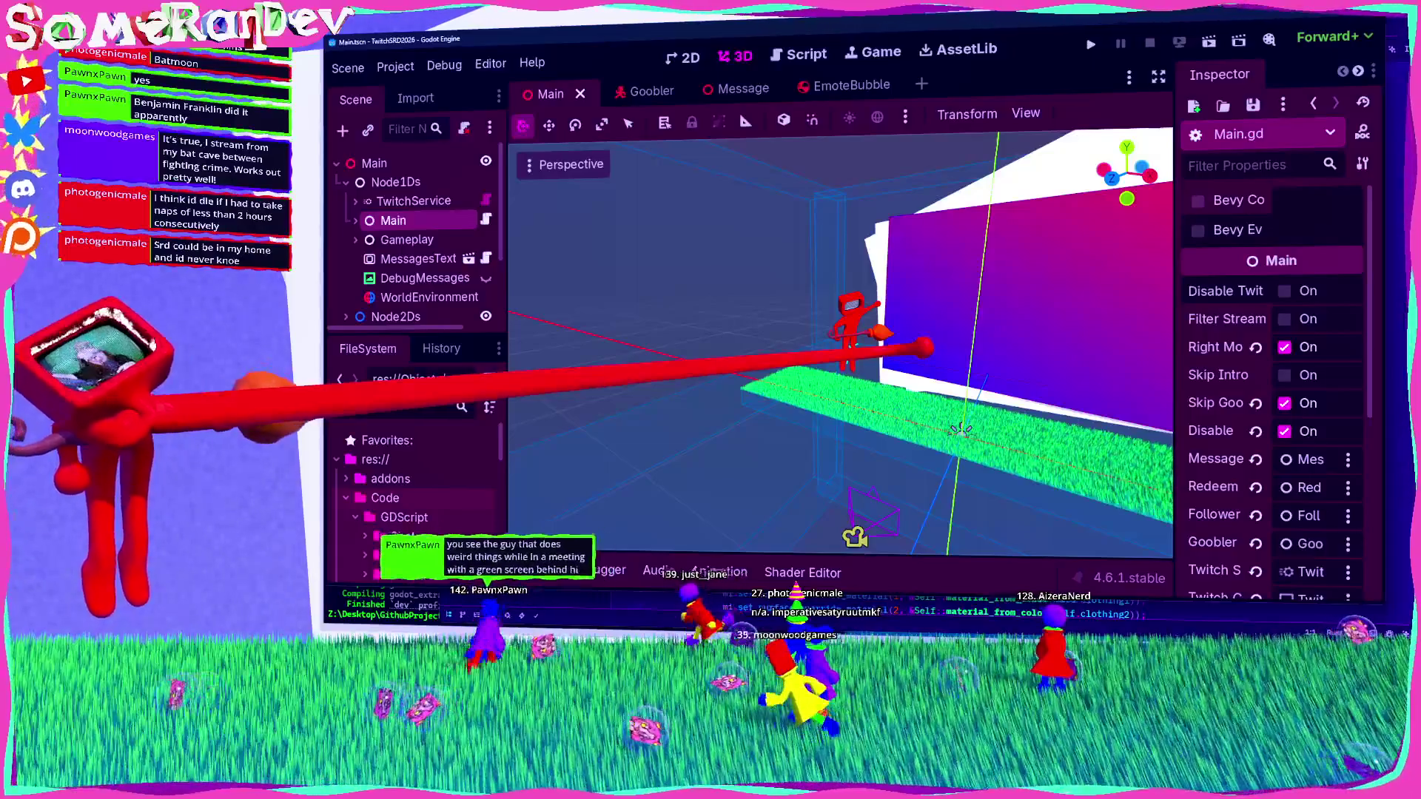
pyautogui.hotkey('ctrl', 'shift', 'Escape')
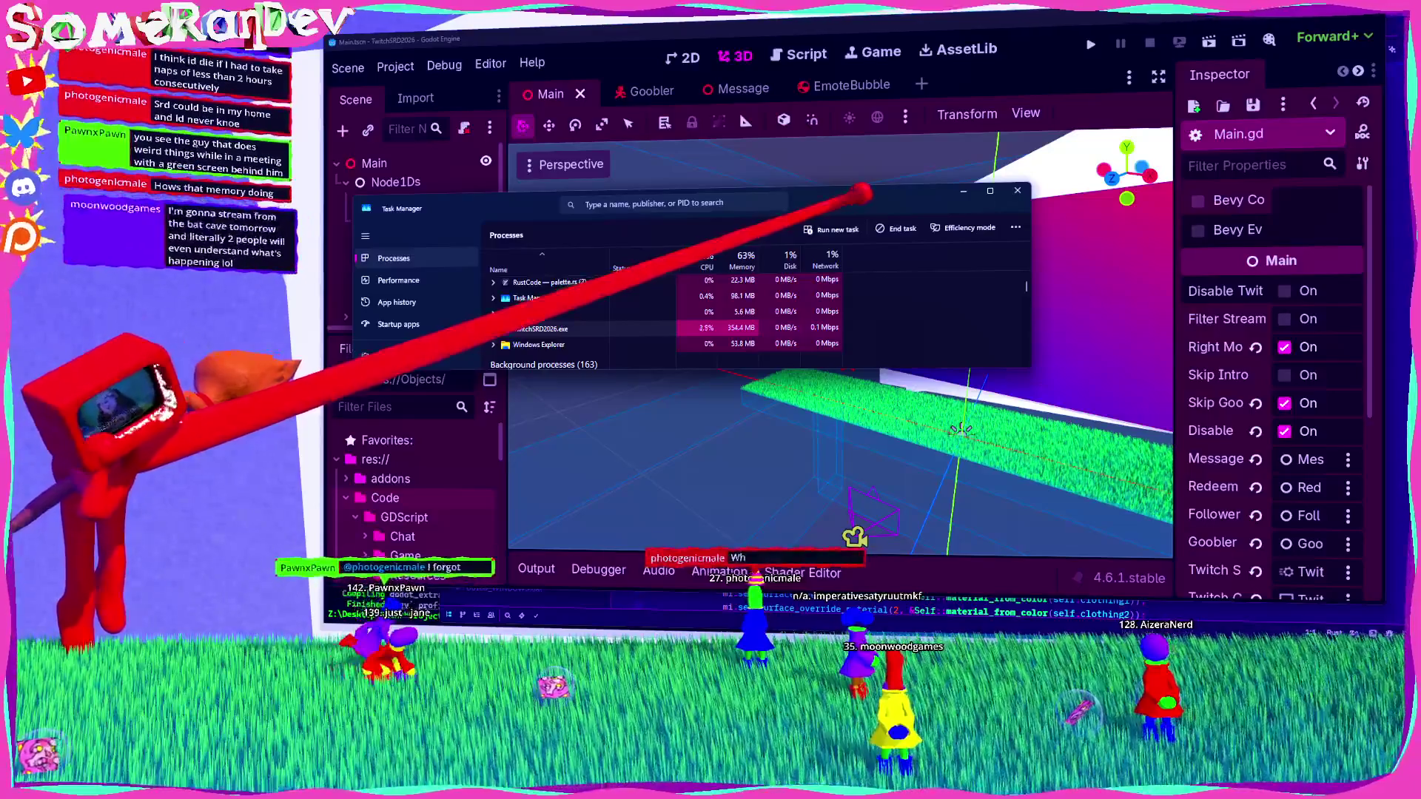
pyautogui.hotkey('alt', 'F4')
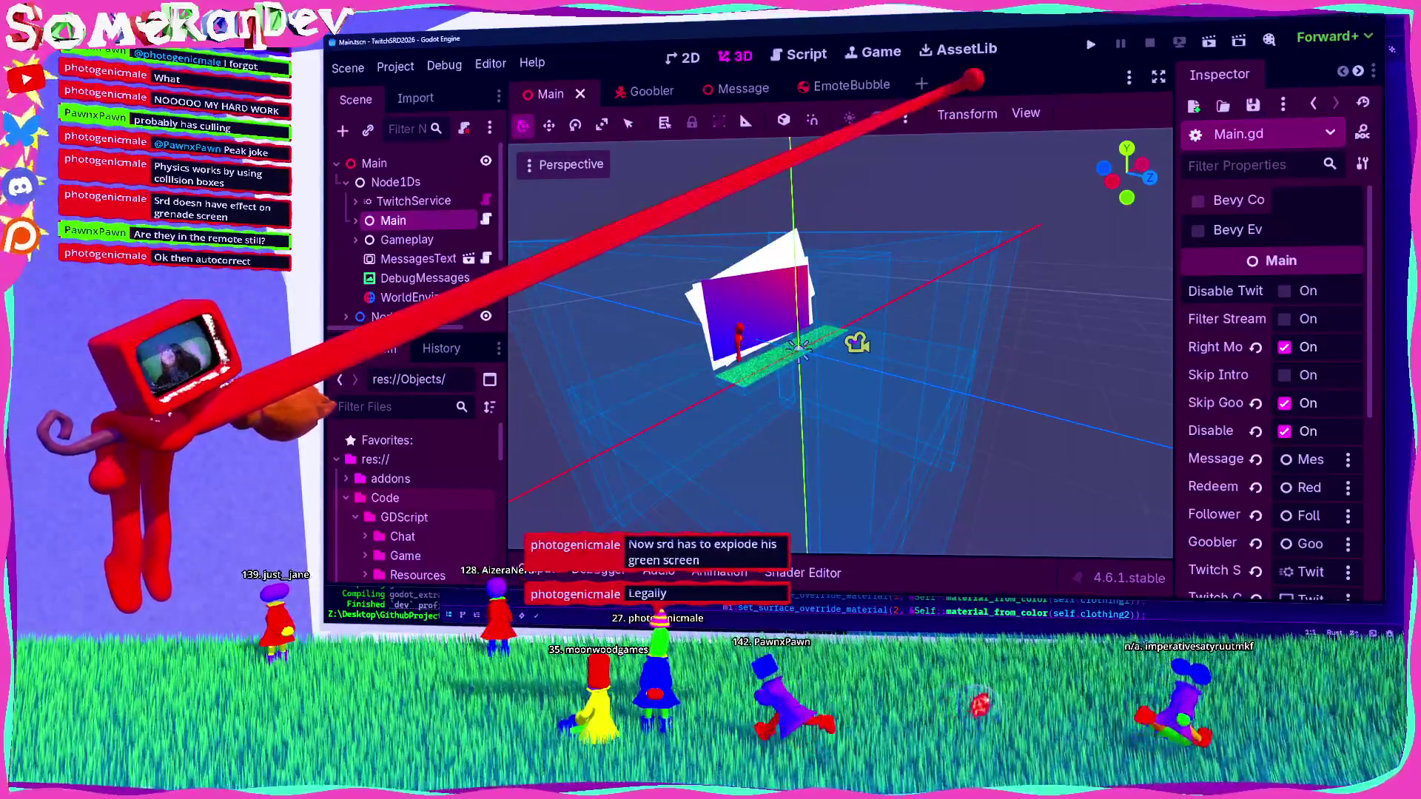
pyautogui.click(1091, 45)
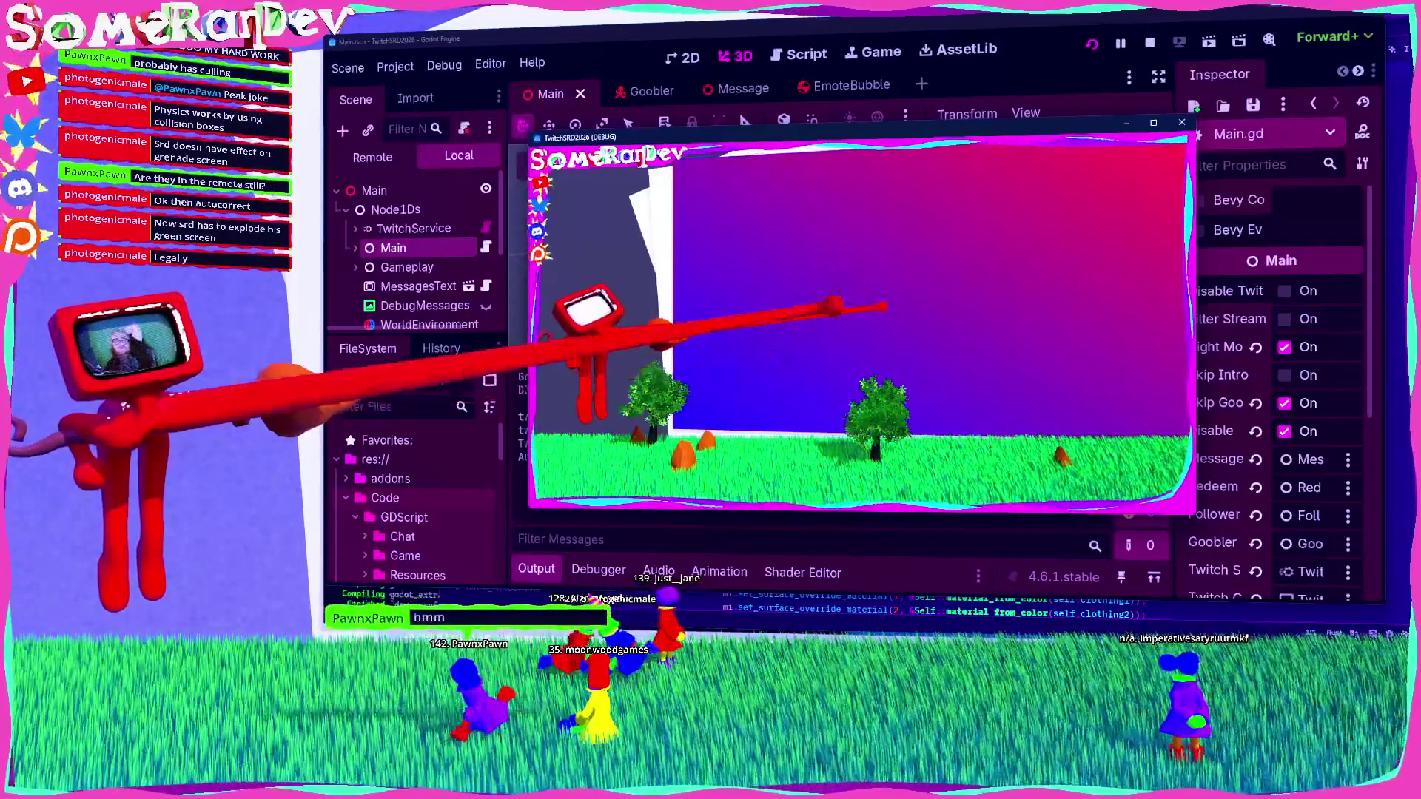
# Step: Stop the game, orbit the 3D view, then run and stop the project once more
pyautogui.press('F8')
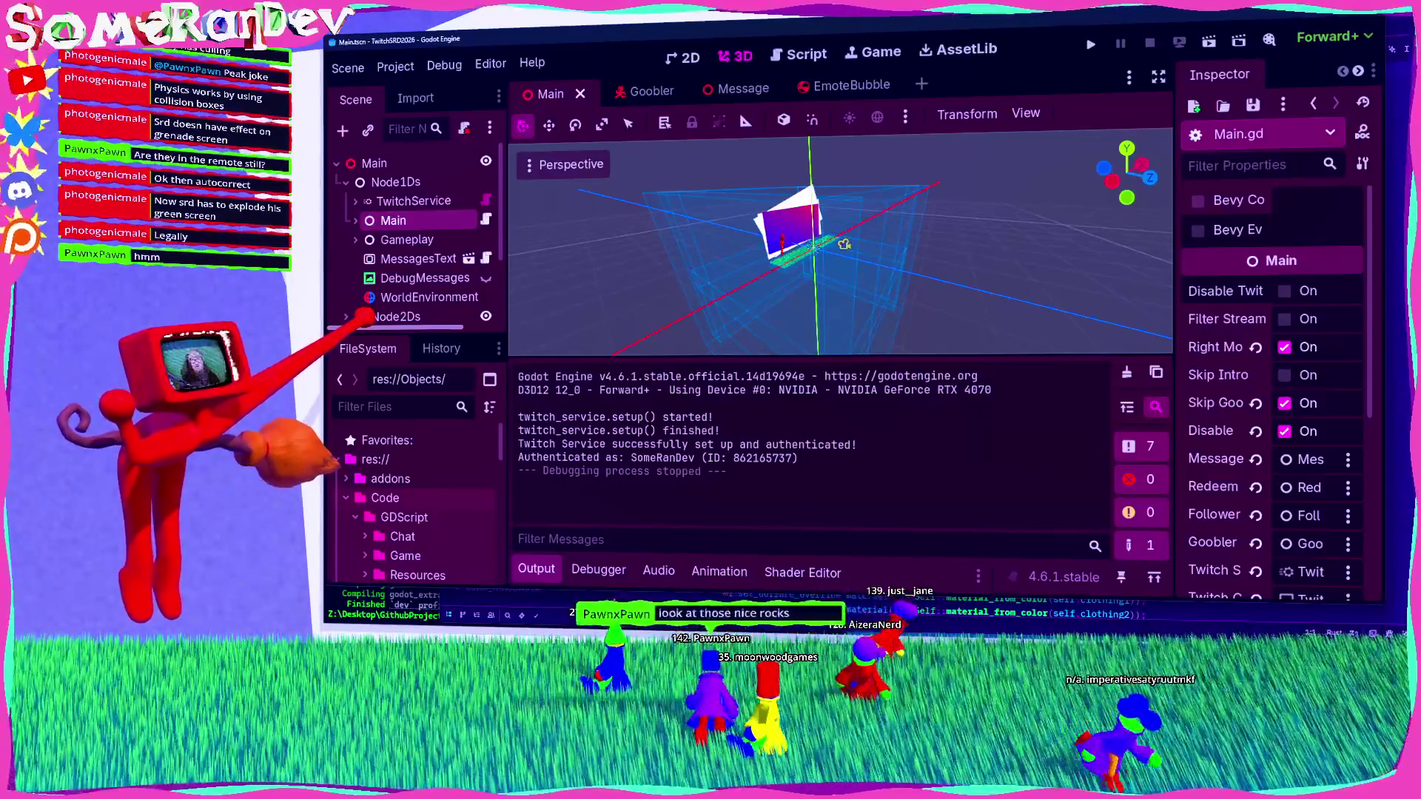
pyautogui.moveTo(849, 303)
pyautogui.mouseDown()
pyautogui.moveTo(821, 314)
pyautogui.moveTo(888, 301)
pyautogui.moveTo(831, 293)
pyautogui.mouseUp()
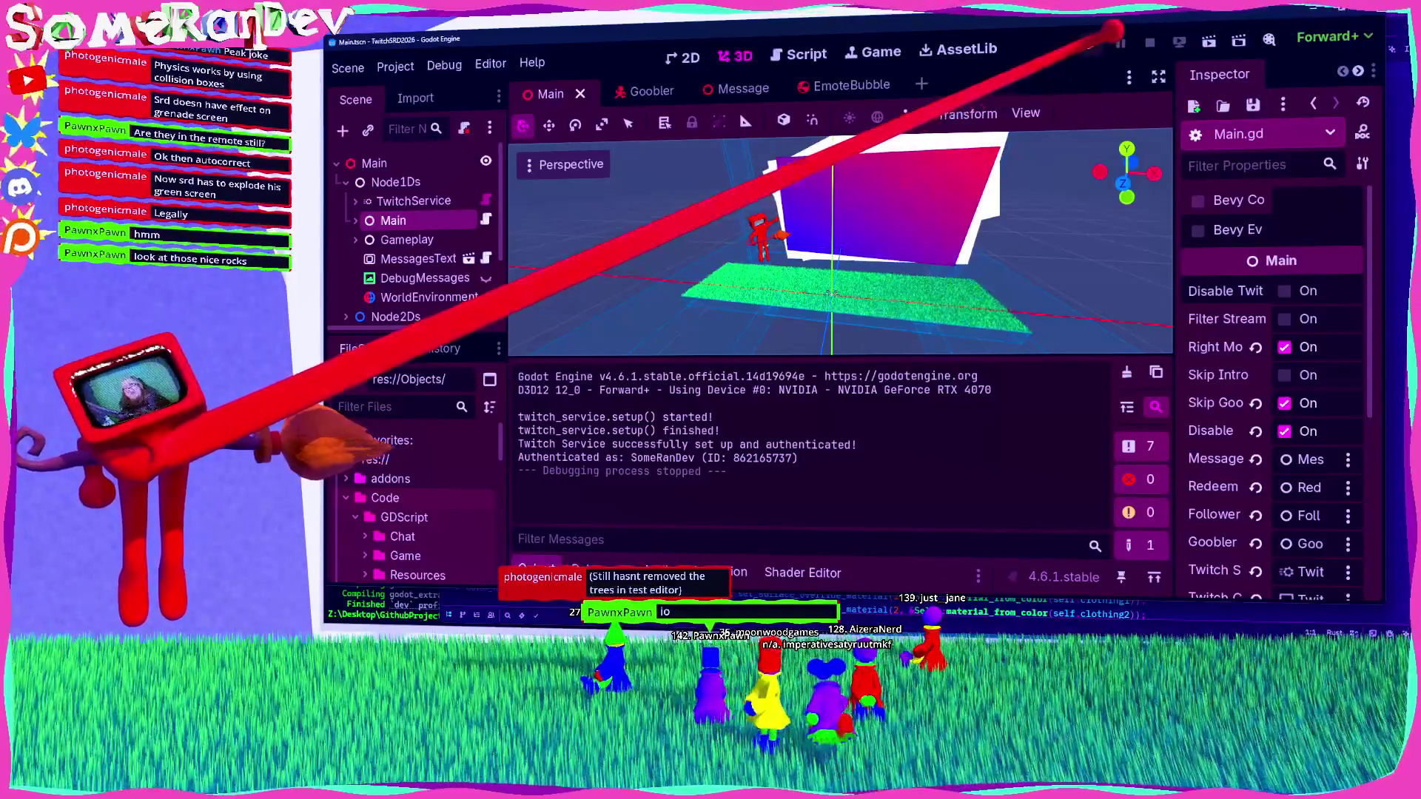
pyautogui.click(1091, 44)
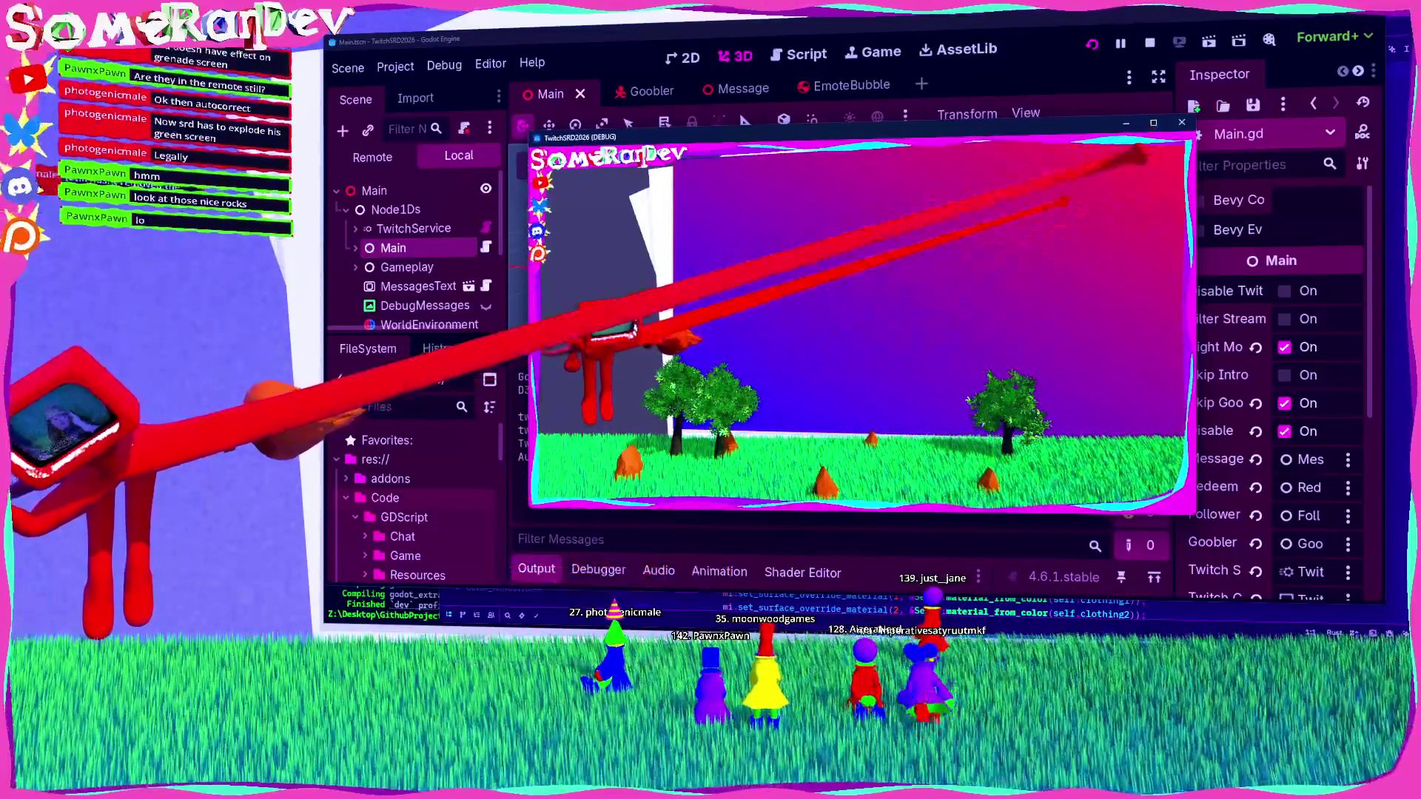
pyautogui.press('F8')
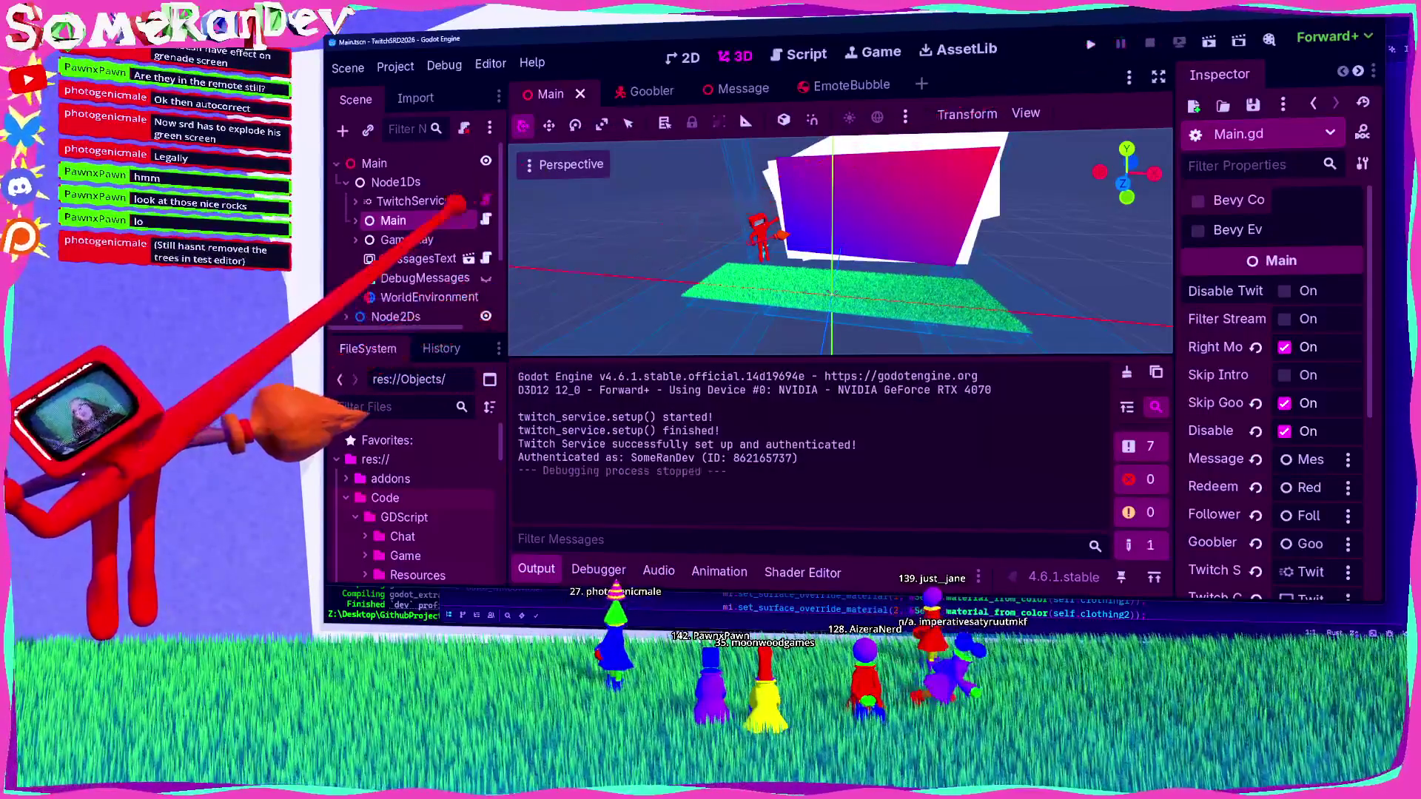
pyautogui.scroll(4, 444, 240)
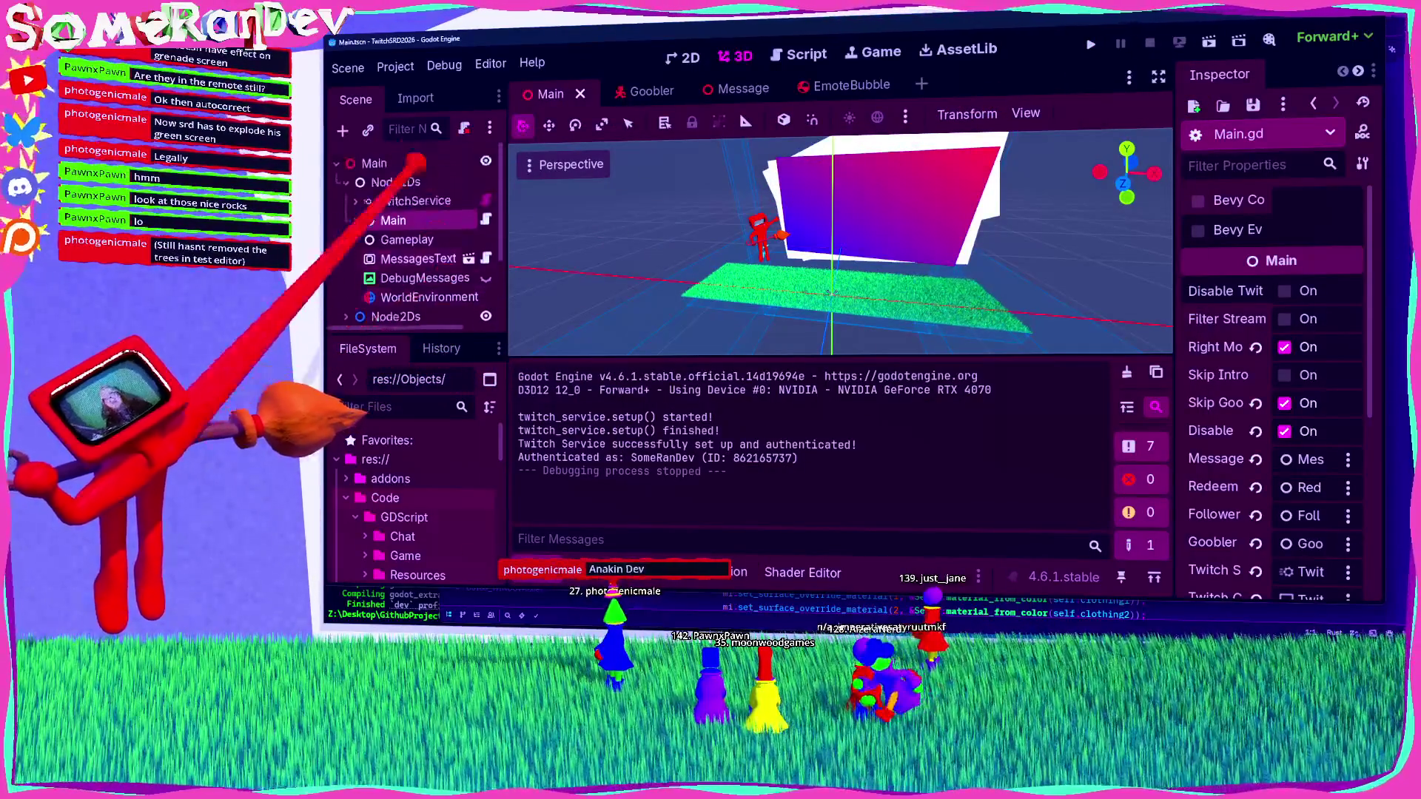
# Step: Filter the Scene tree for 'sky', make Skybox visible, save the Main scene and clear the filter
pyautogui.write('sky')
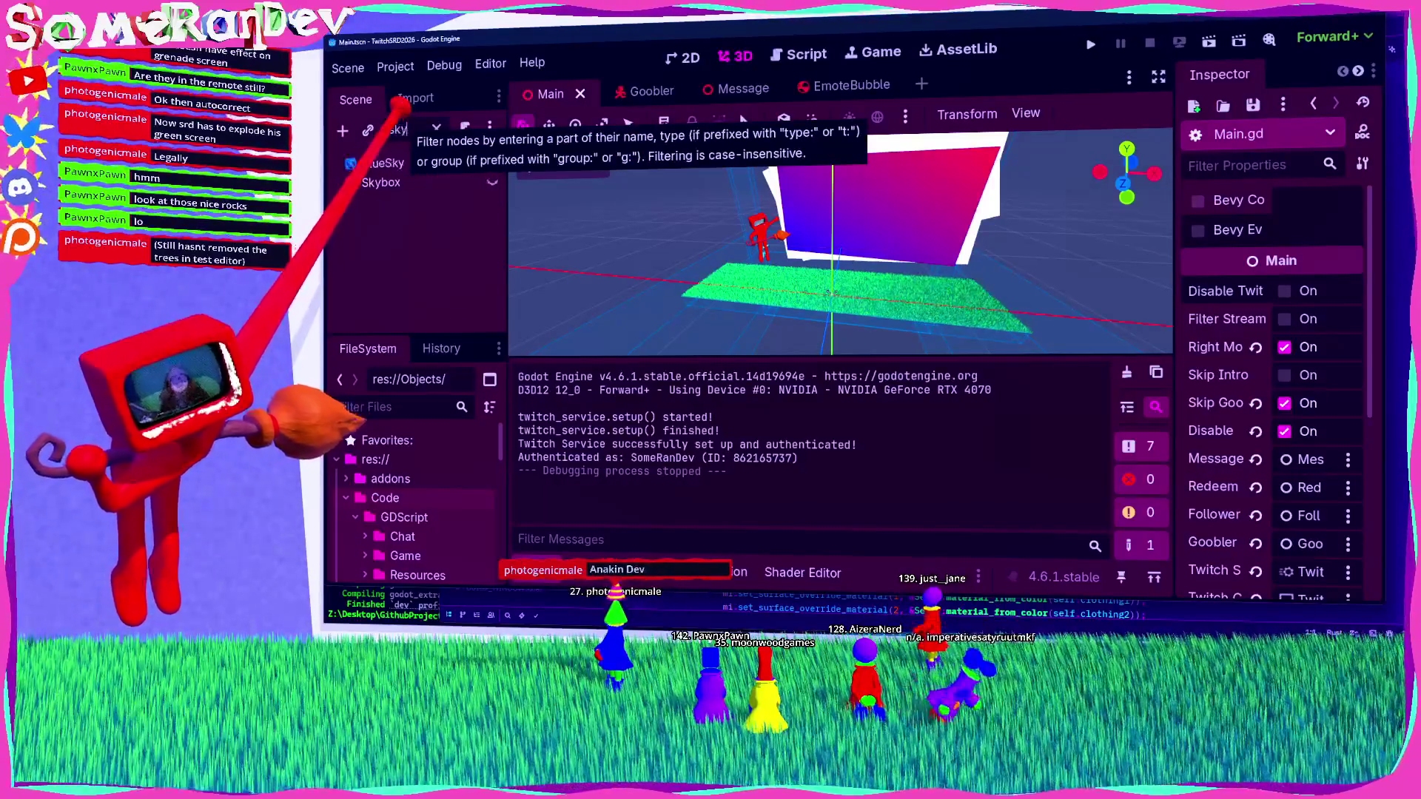
pyautogui.click(492, 180)
pyautogui.hotkey('ctrl', 's')
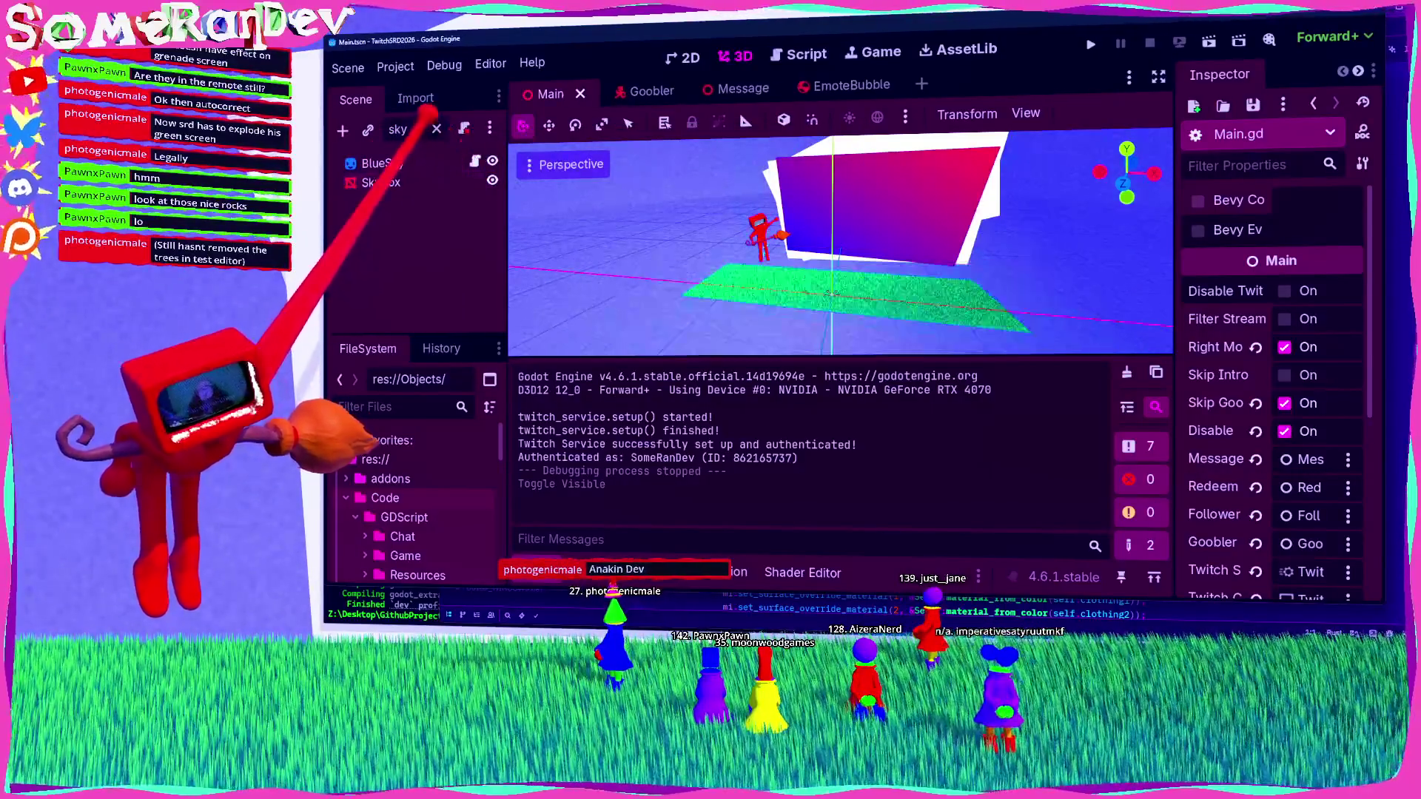
pyautogui.click(436, 128)
# Step: Select Camera3D and orbit the view to inspect the pink wall, character and grass
pyautogui.moveTo(803, 237)
pyautogui.mouseDown()
pyautogui.moveTo(714, 318)
pyautogui.moveTo(856, 317)
pyautogui.moveTo(963, 222)
pyautogui.mouseUp()
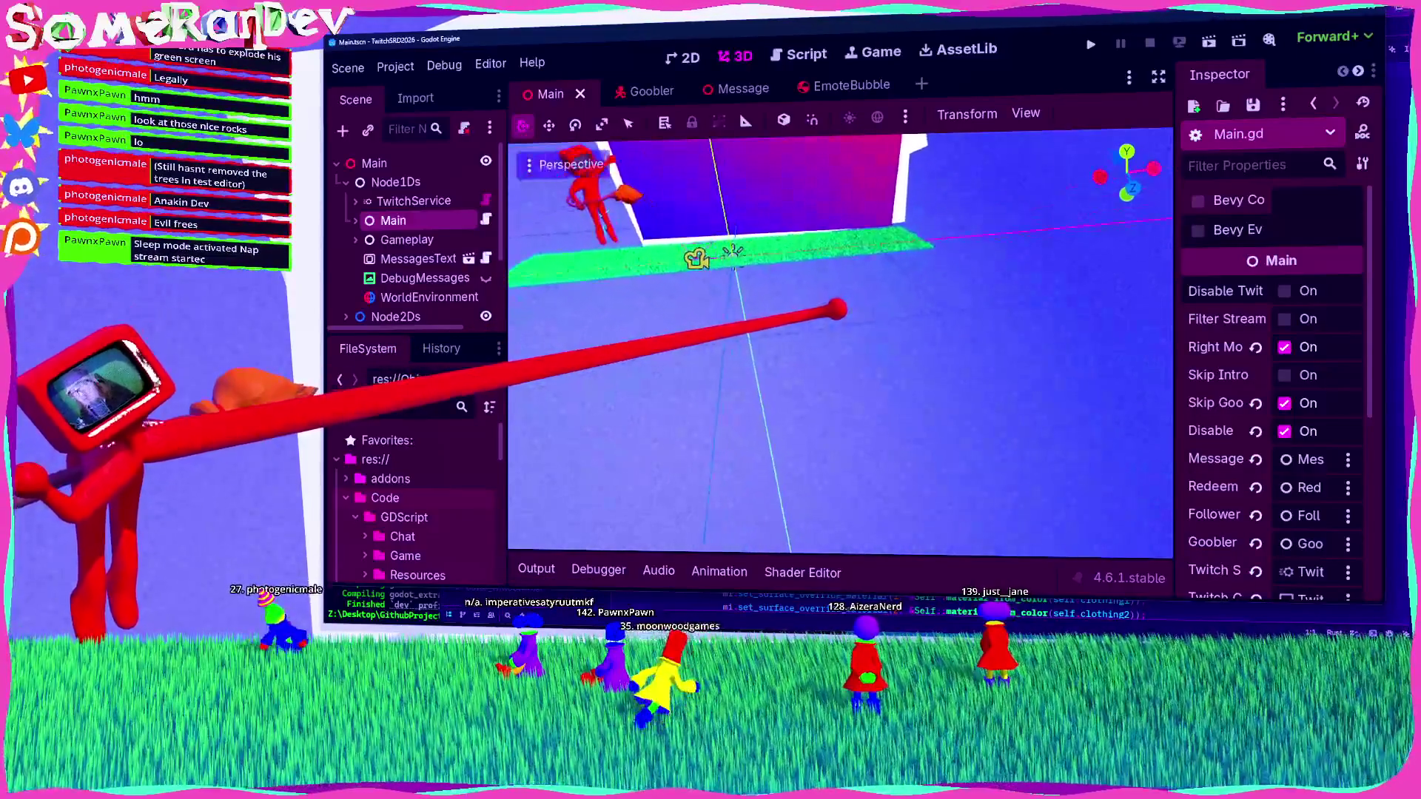
pyautogui.click(797, 318)
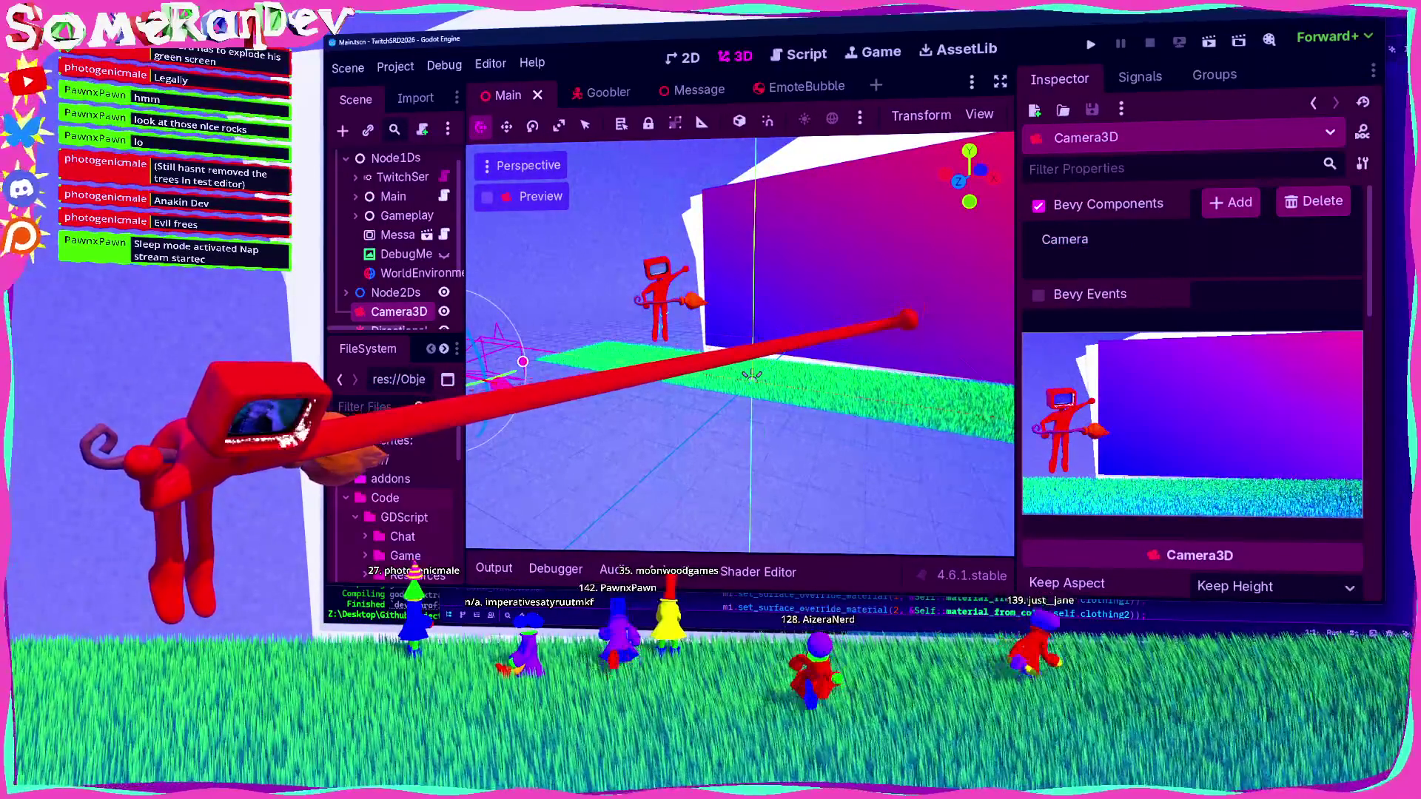
pyautogui.moveTo(752, 375); pyautogui.dragTo(497, 419)
pyautogui.hotkey('alt', 'Tab')
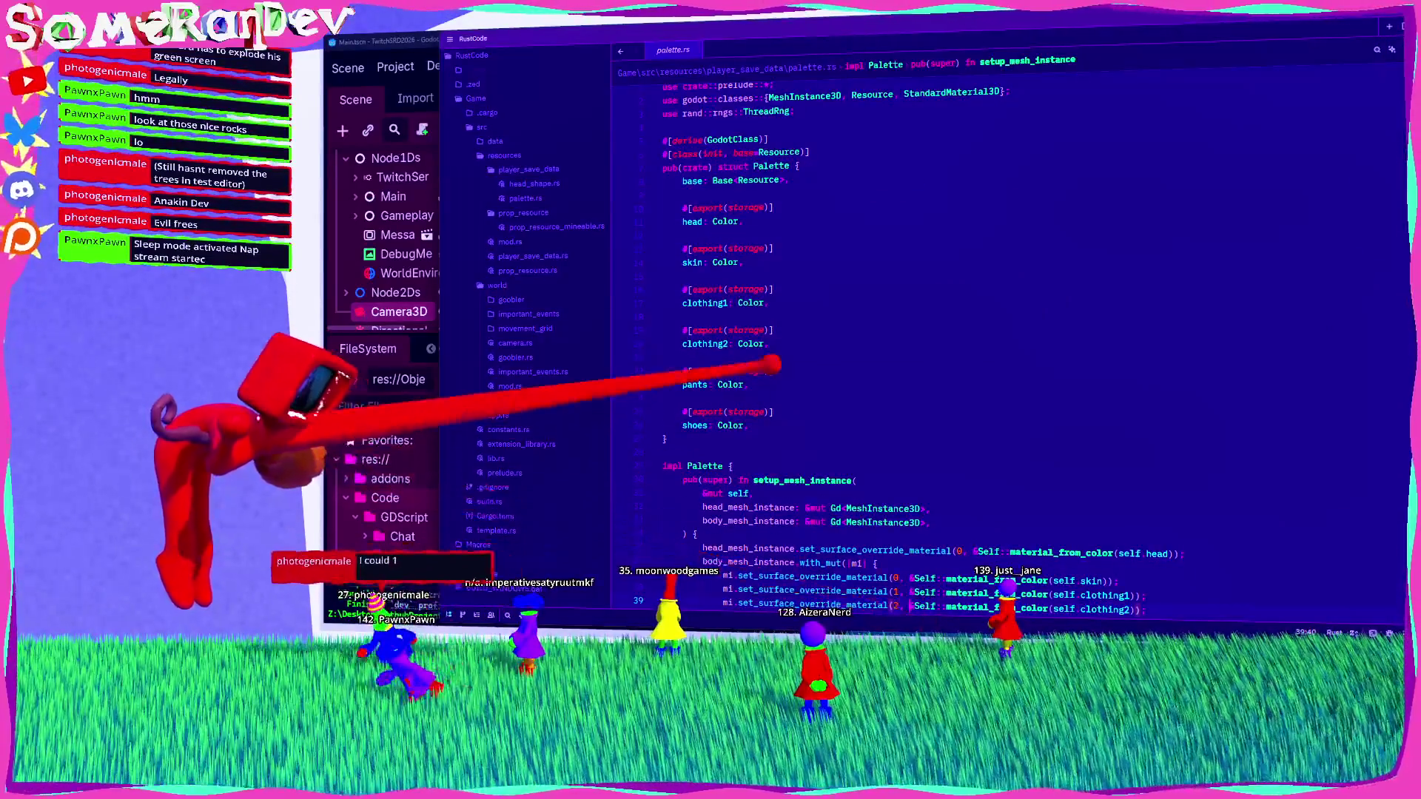
# Step: Enlarge Zed's code text, then open camera.rs and select its five-line Camera struct
pyautogui.scroll(1, 889, 333)
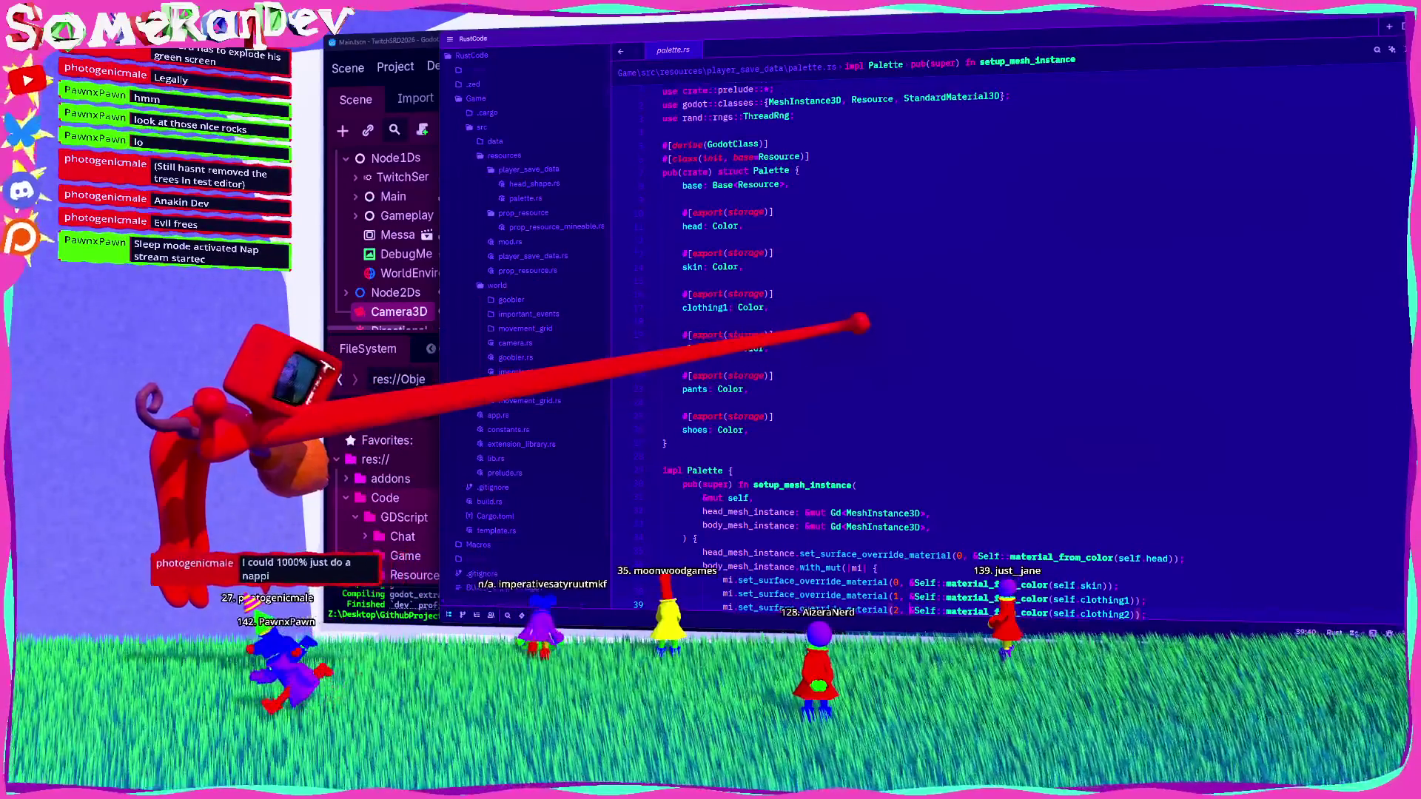
pyautogui.hotkey('ctrl', '=')
pyautogui.hotkey('ctrl', '=')
pyautogui.hotkey('ctrl', '=')
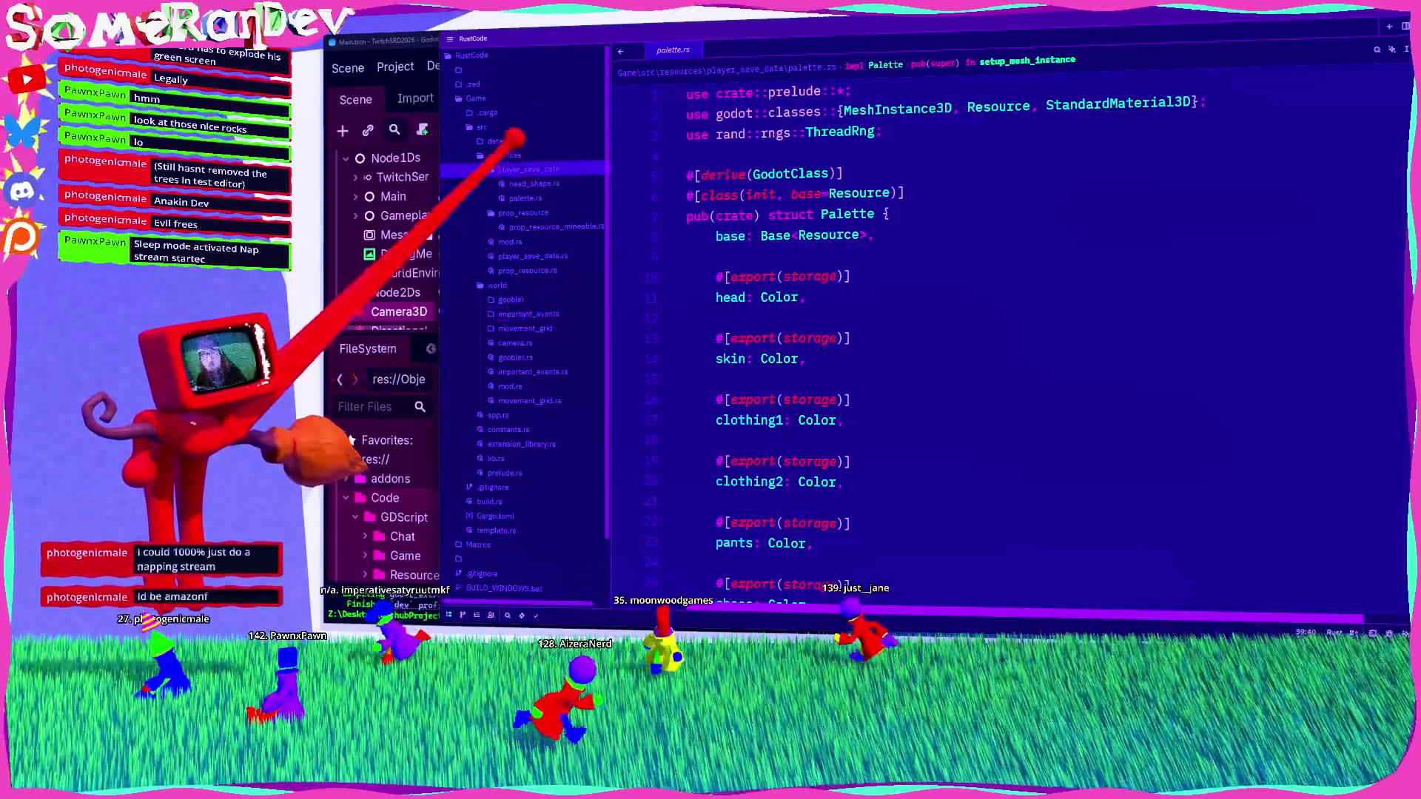
pyautogui.click(533, 328)
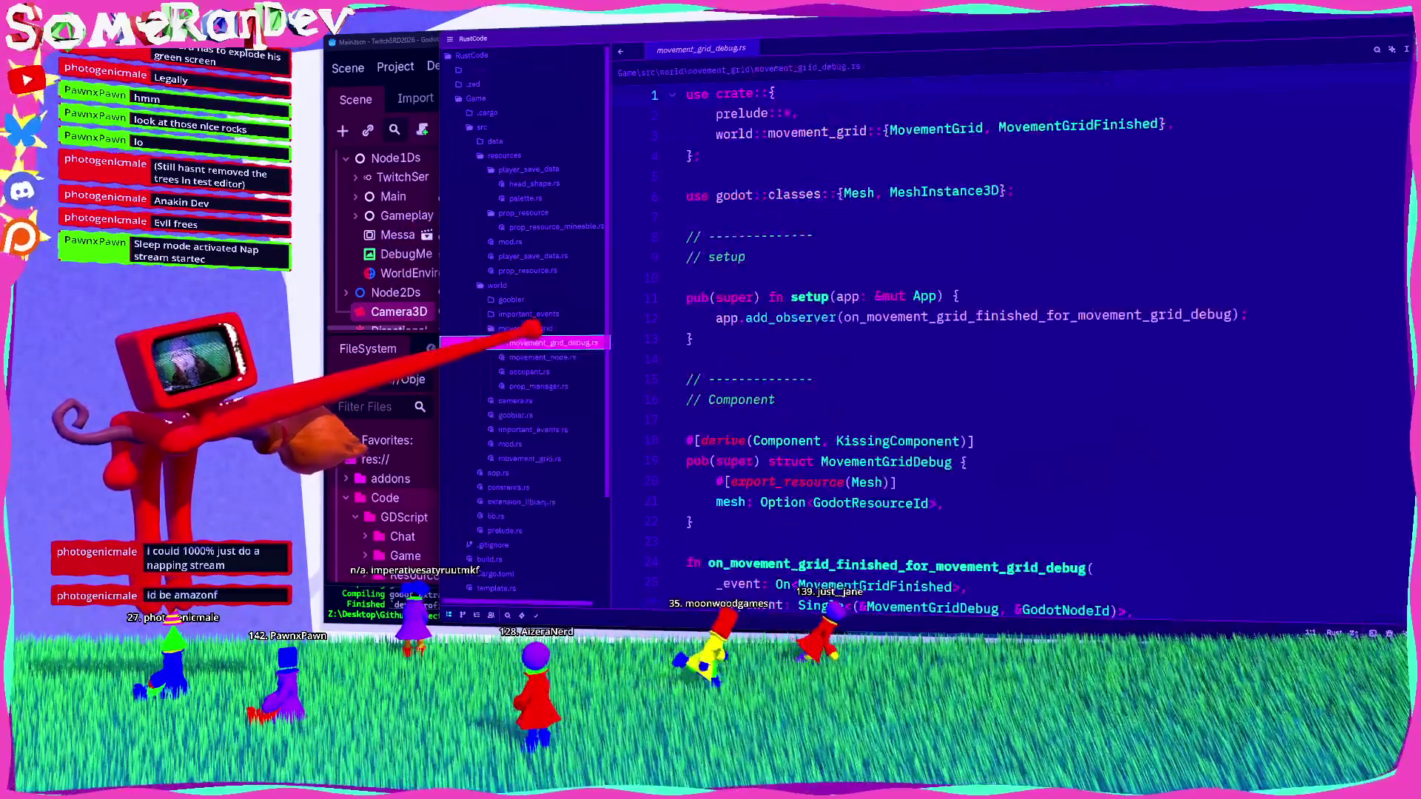
pyautogui.click(518, 343)
pyautogui.moveTo(811, 267)
pyautogui.mouseDown()
pyautogui.moveTo(809, 158)
pyautogui.moveTo(651, 54)
pyautogui.moveTo(681, 63)
pyautogui.mouseUp()
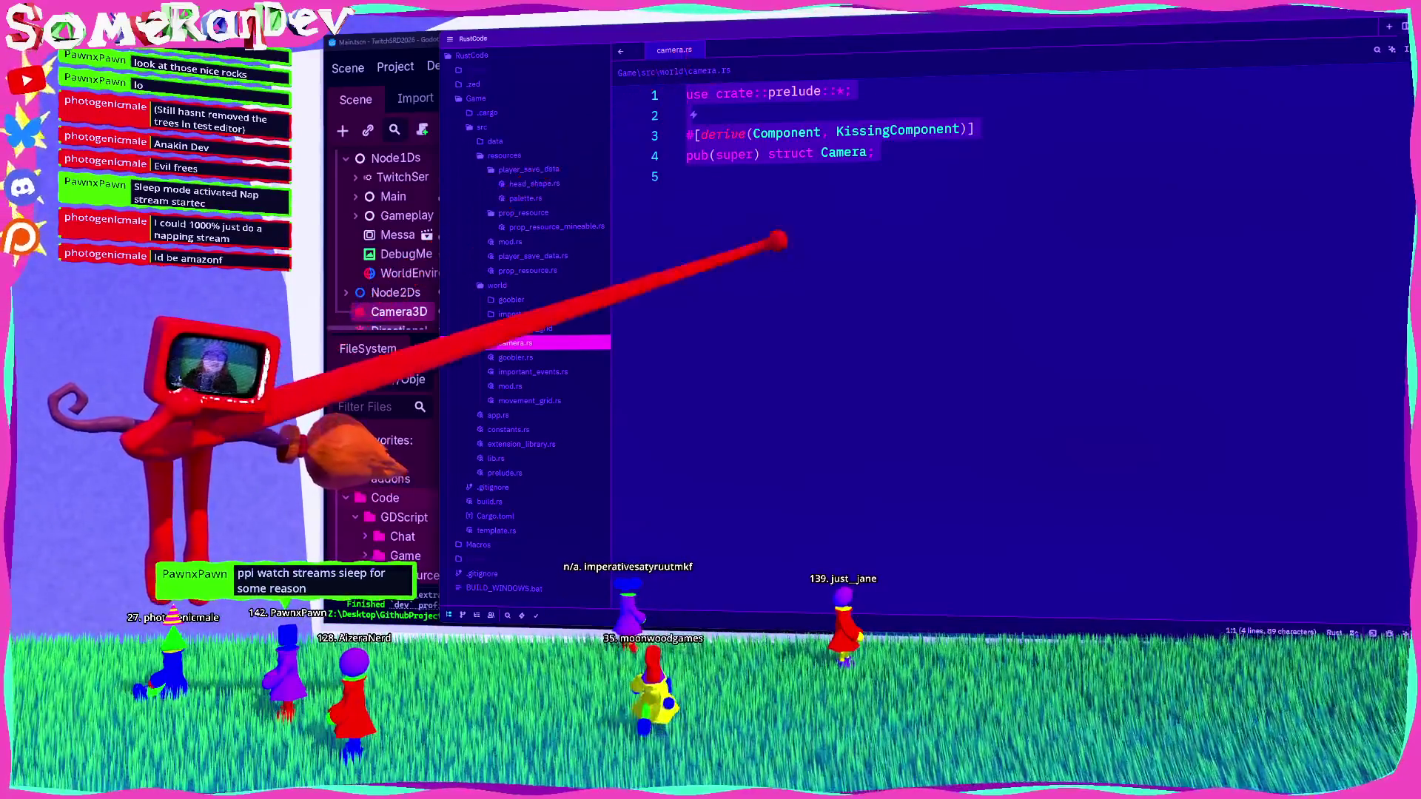
pyautogui.click(774, 233)
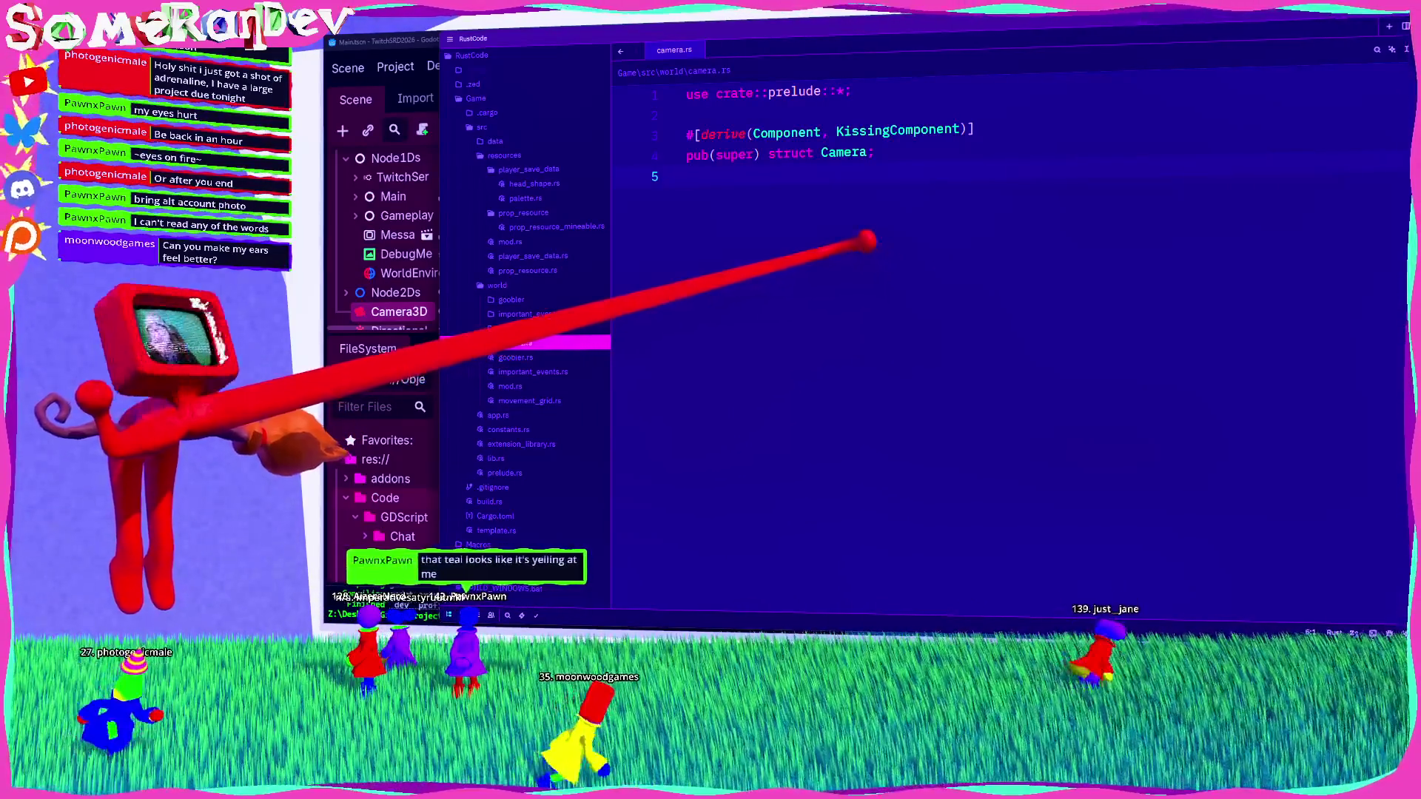
pyautogui.hotkey('alt', 'Tab')
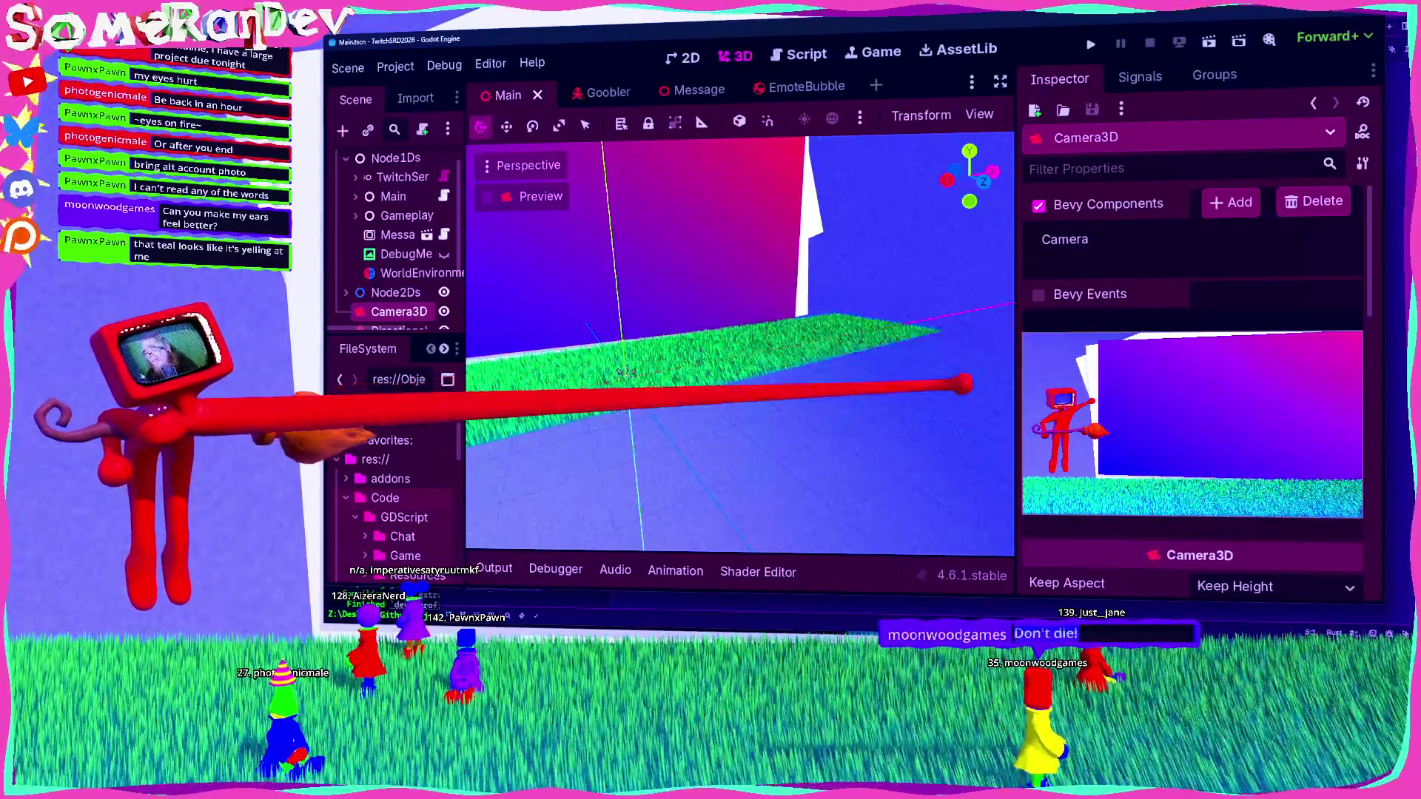
# Step: In Zed, replace SRD's Synthwave Dark with the dark navy Ayu theme
pyautogui.hotkey('alt', 'Tab')
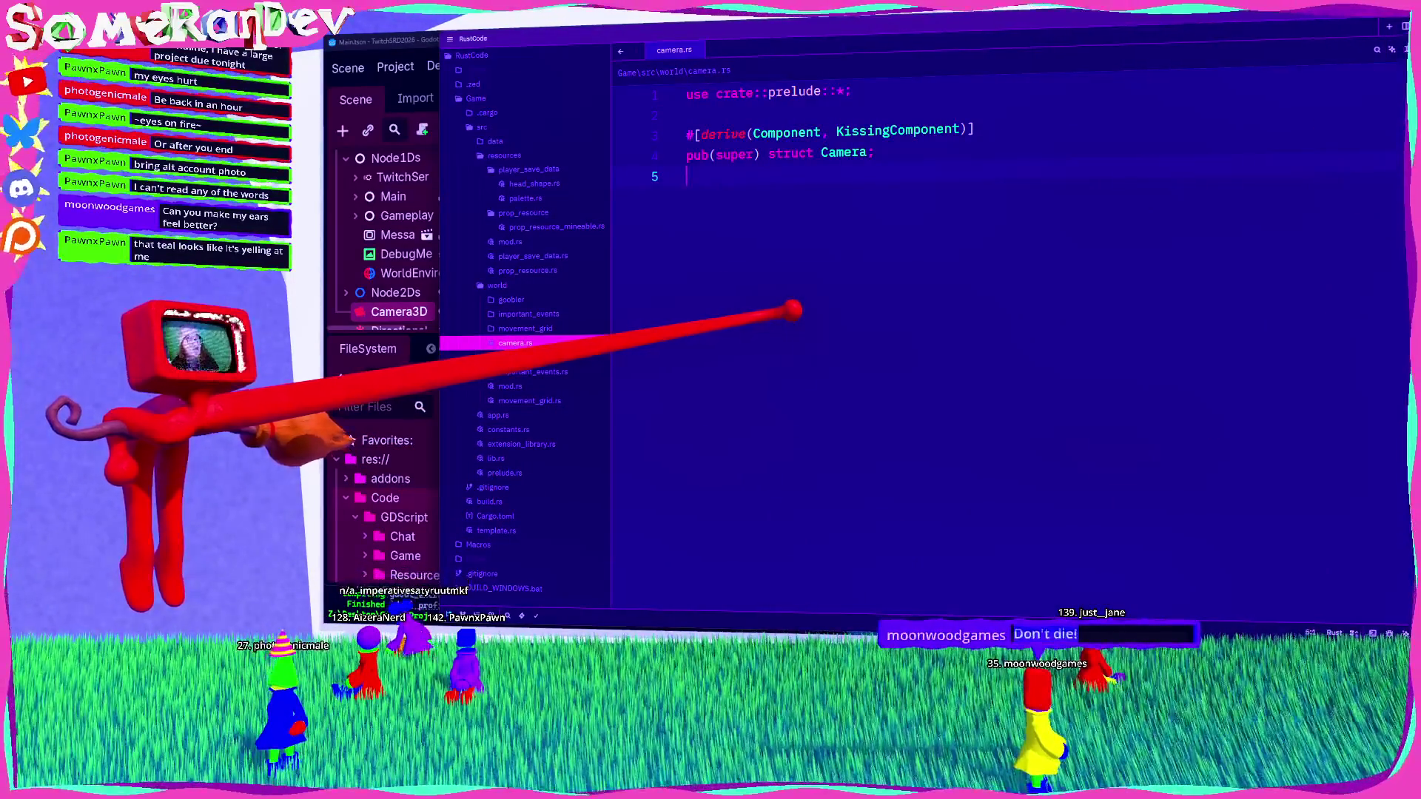
pyautogui.click(449, 38)
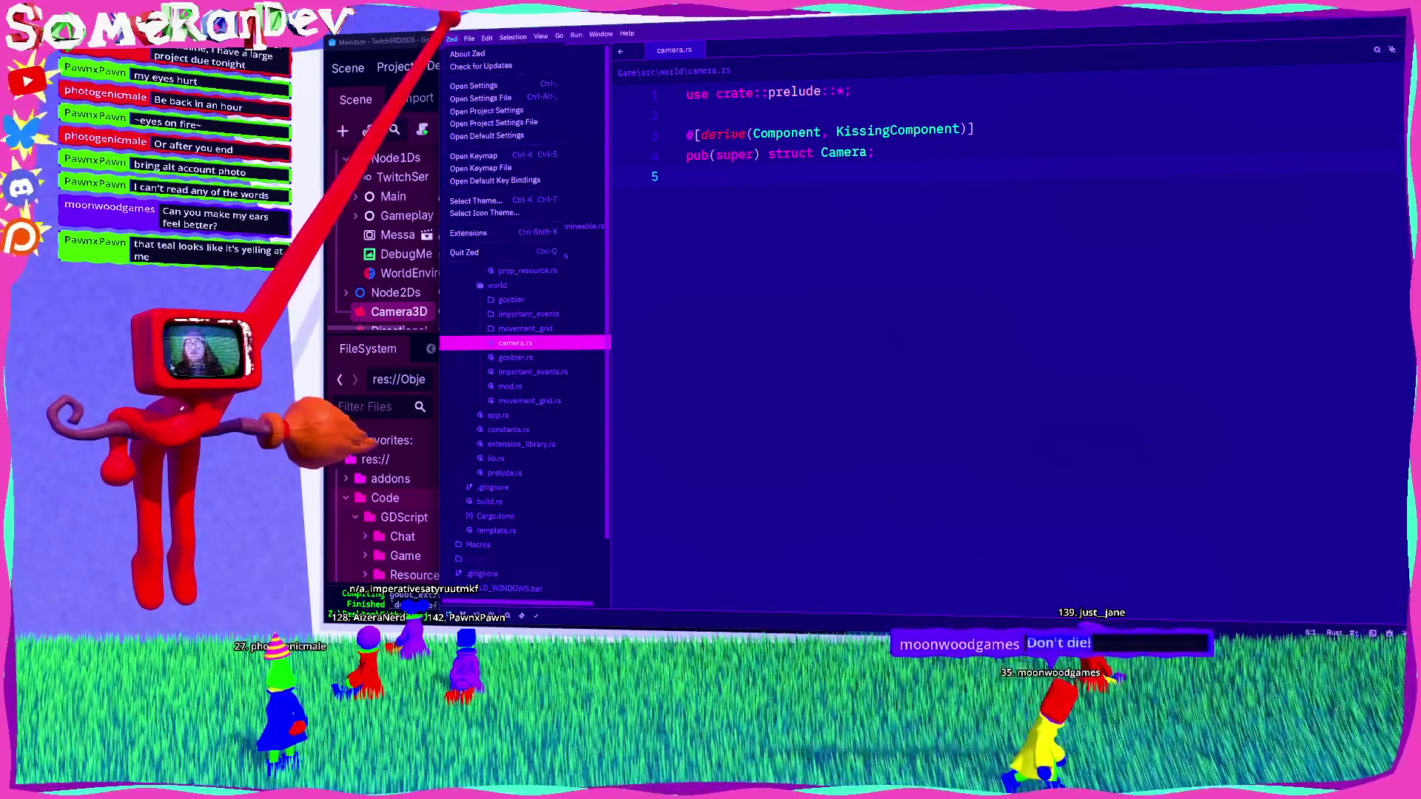
pyautogui.click(472, 23)
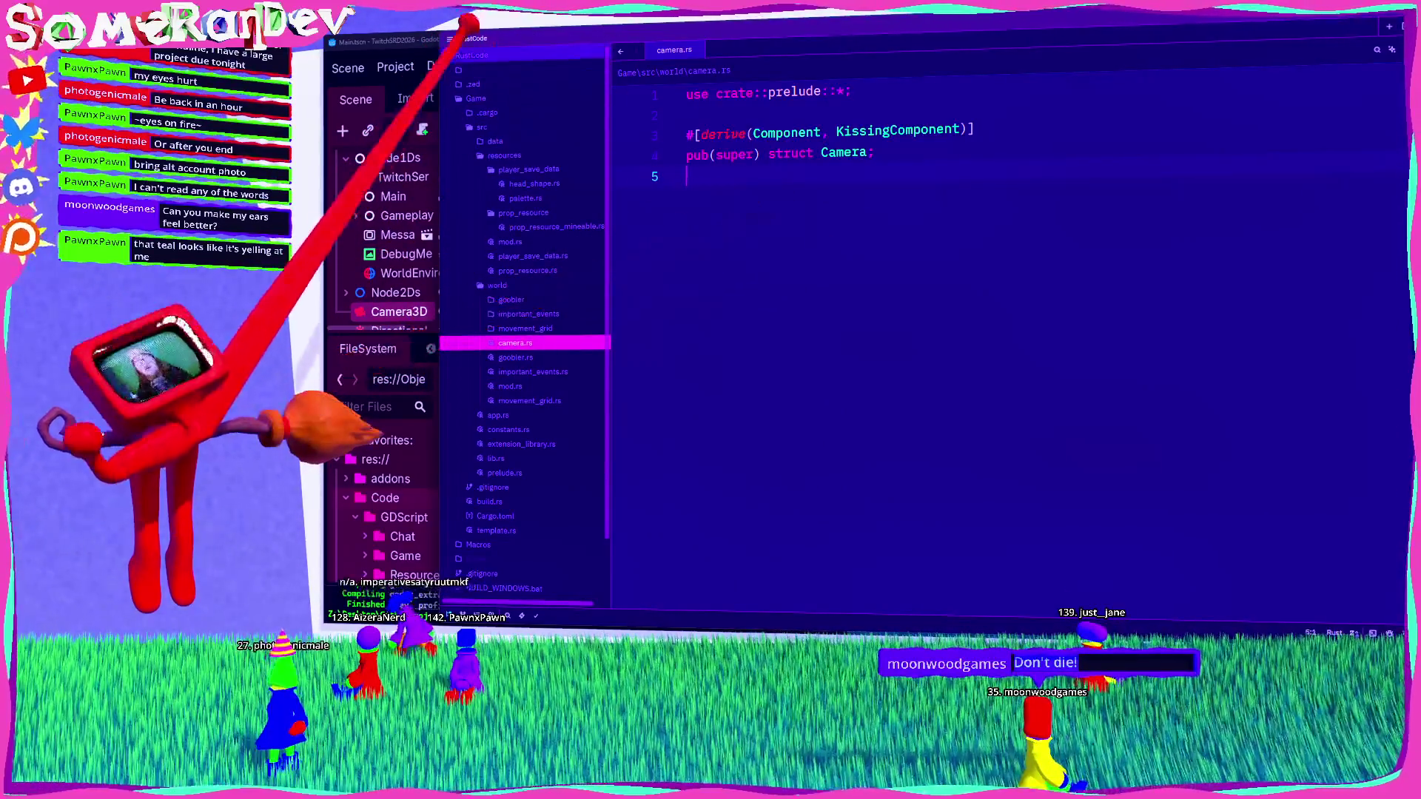
pyautogui.click(449, 37)
pyautogui.click(521, 181)
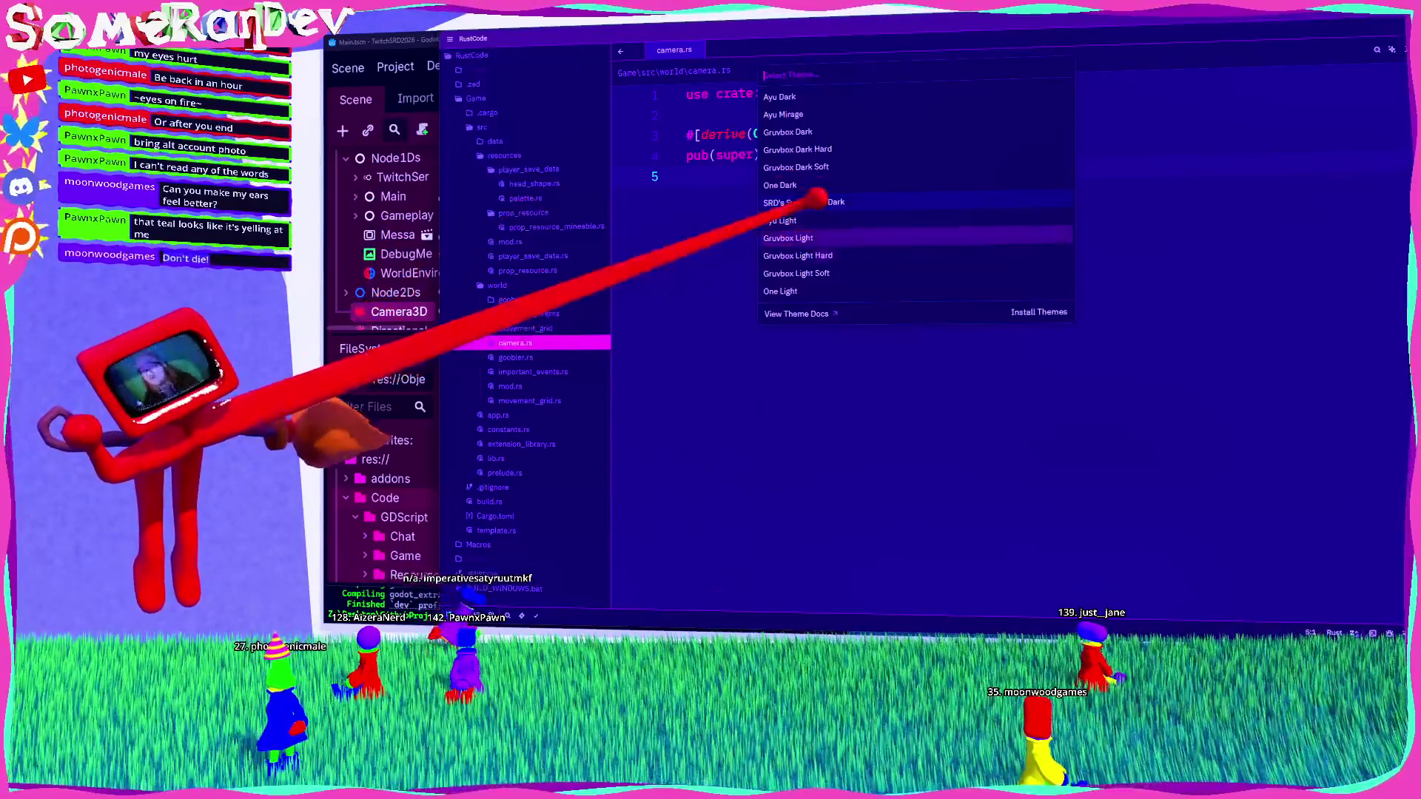
pyautogui.click(814, 92)
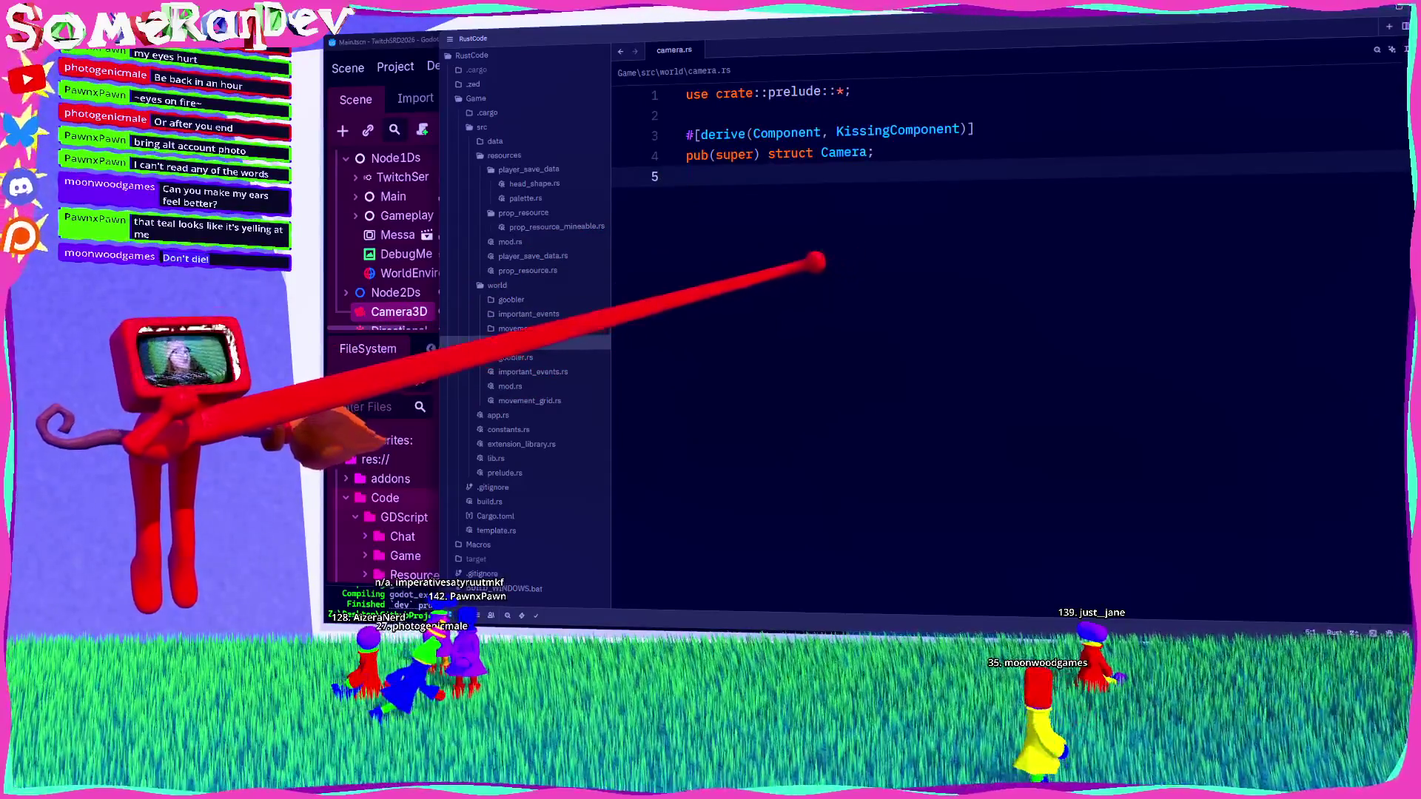
# Step: Compare by reverting to SRD's Synthwave Dark, then reapply the dark navy Ayu theme
pyautogui.click(450, 38)
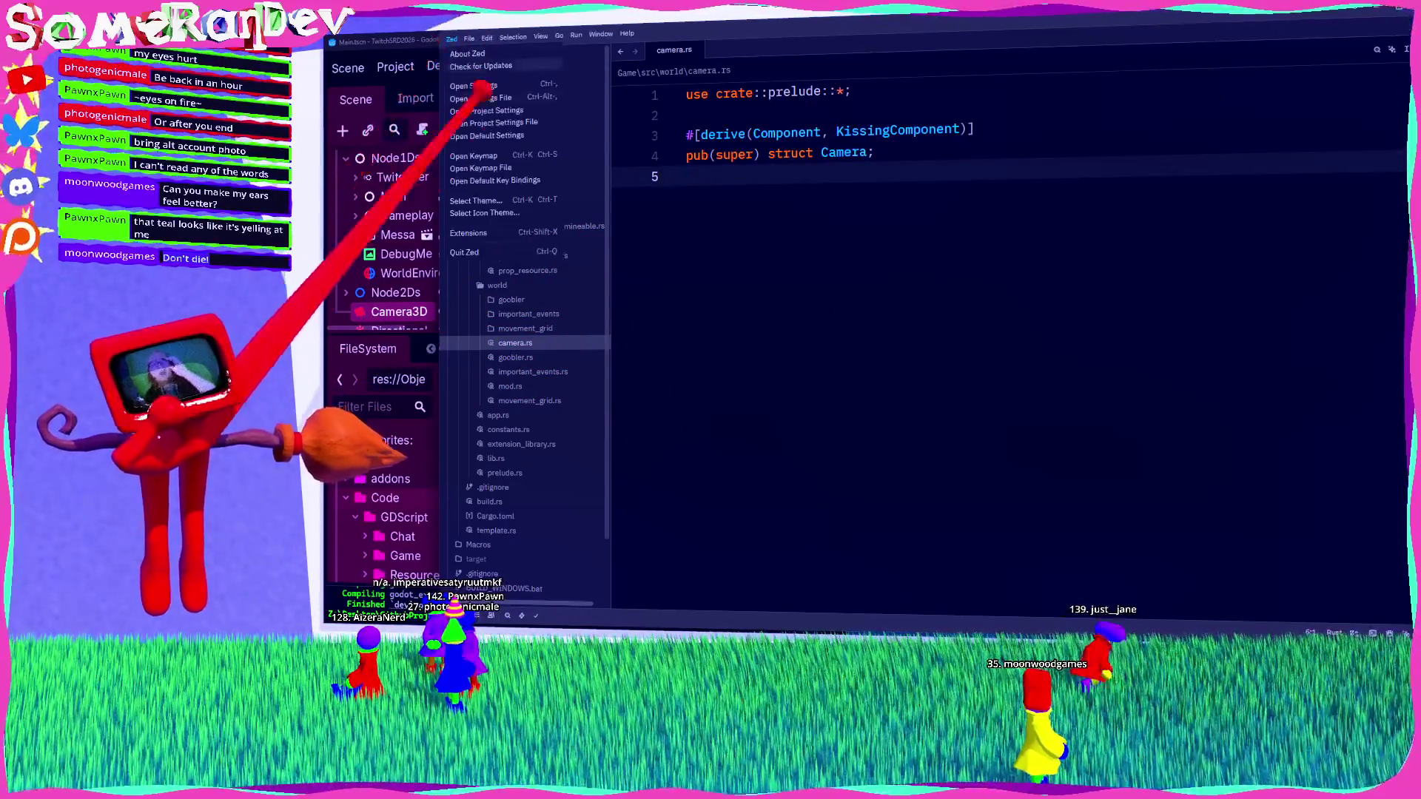
pyautogui.click(477, 200)
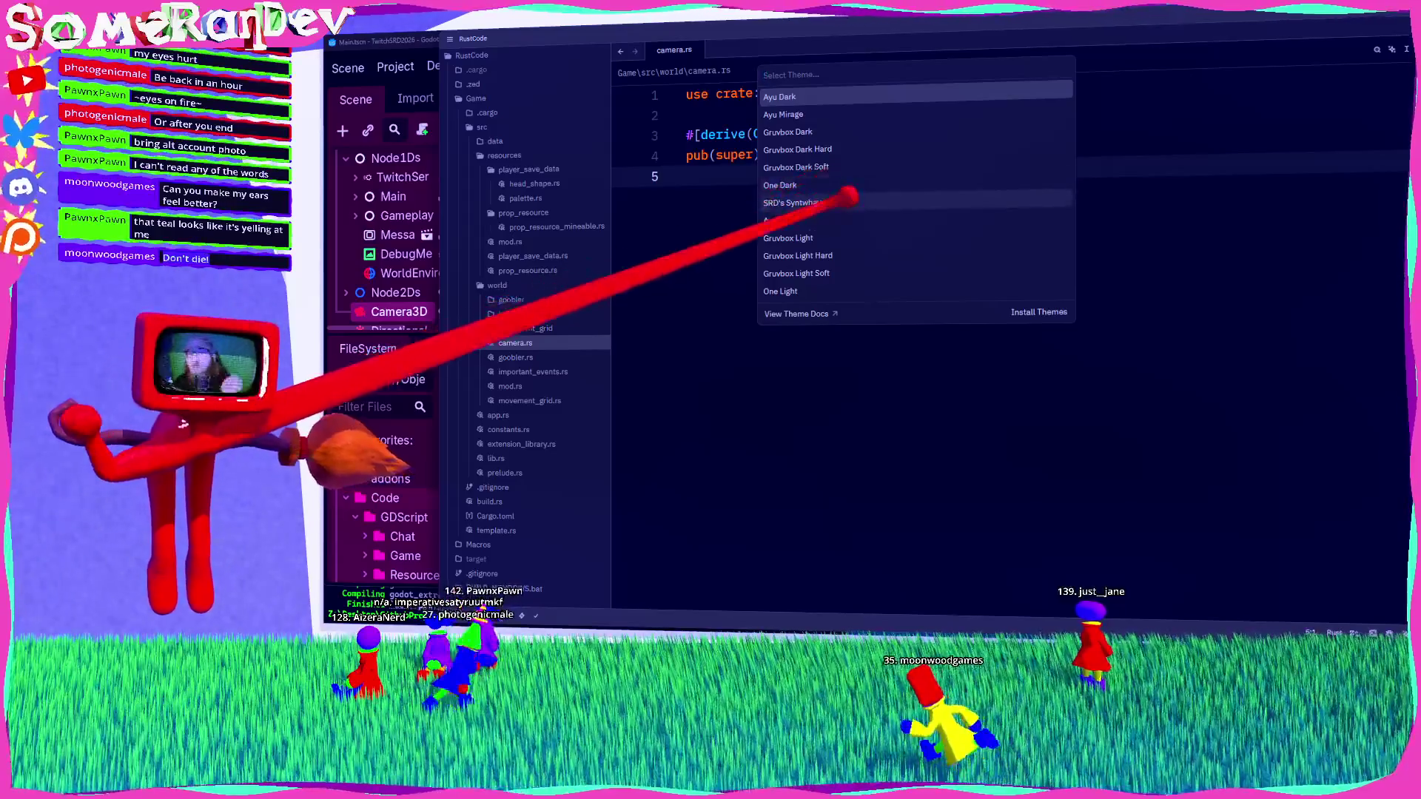
pyautogui.click(814, 202)
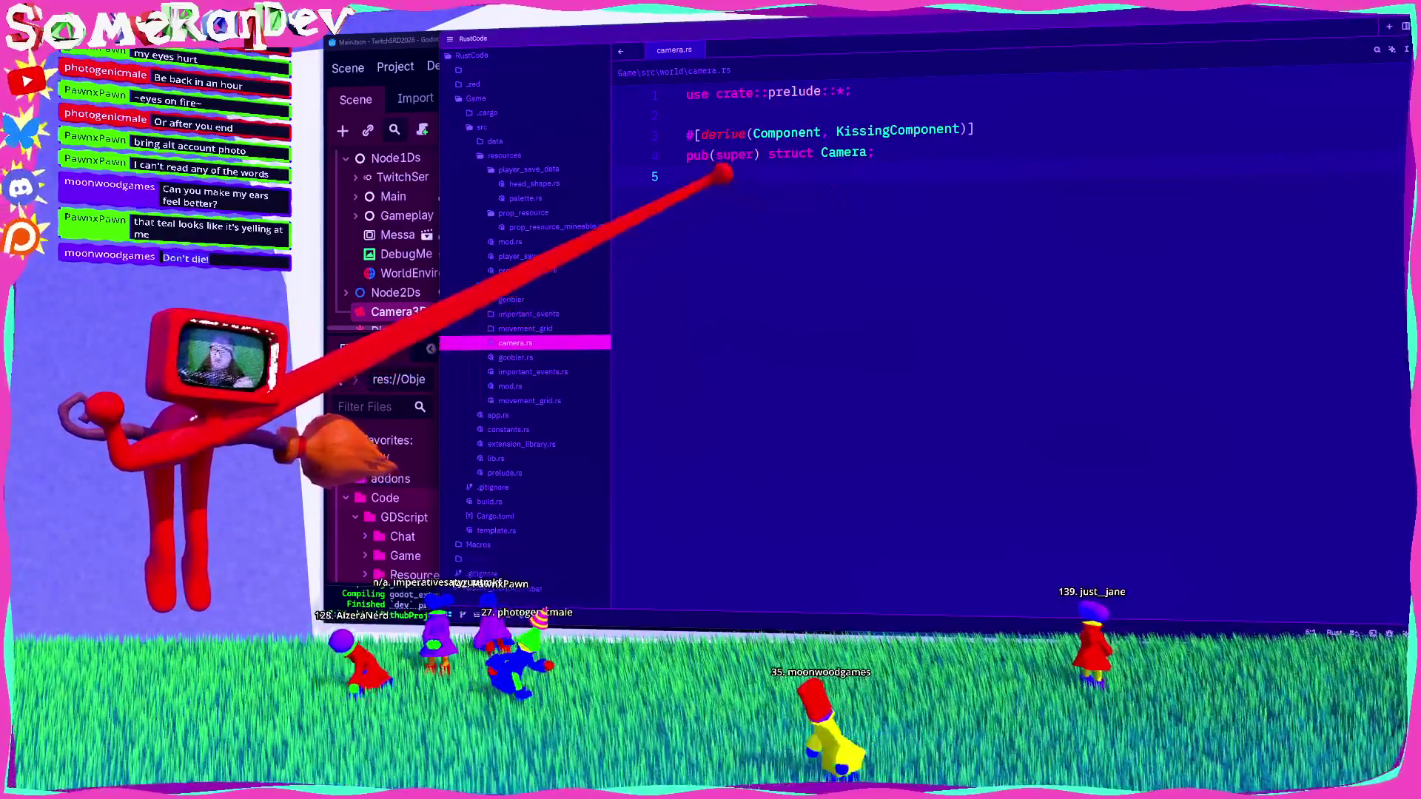
pyautogui.click(450, 38)
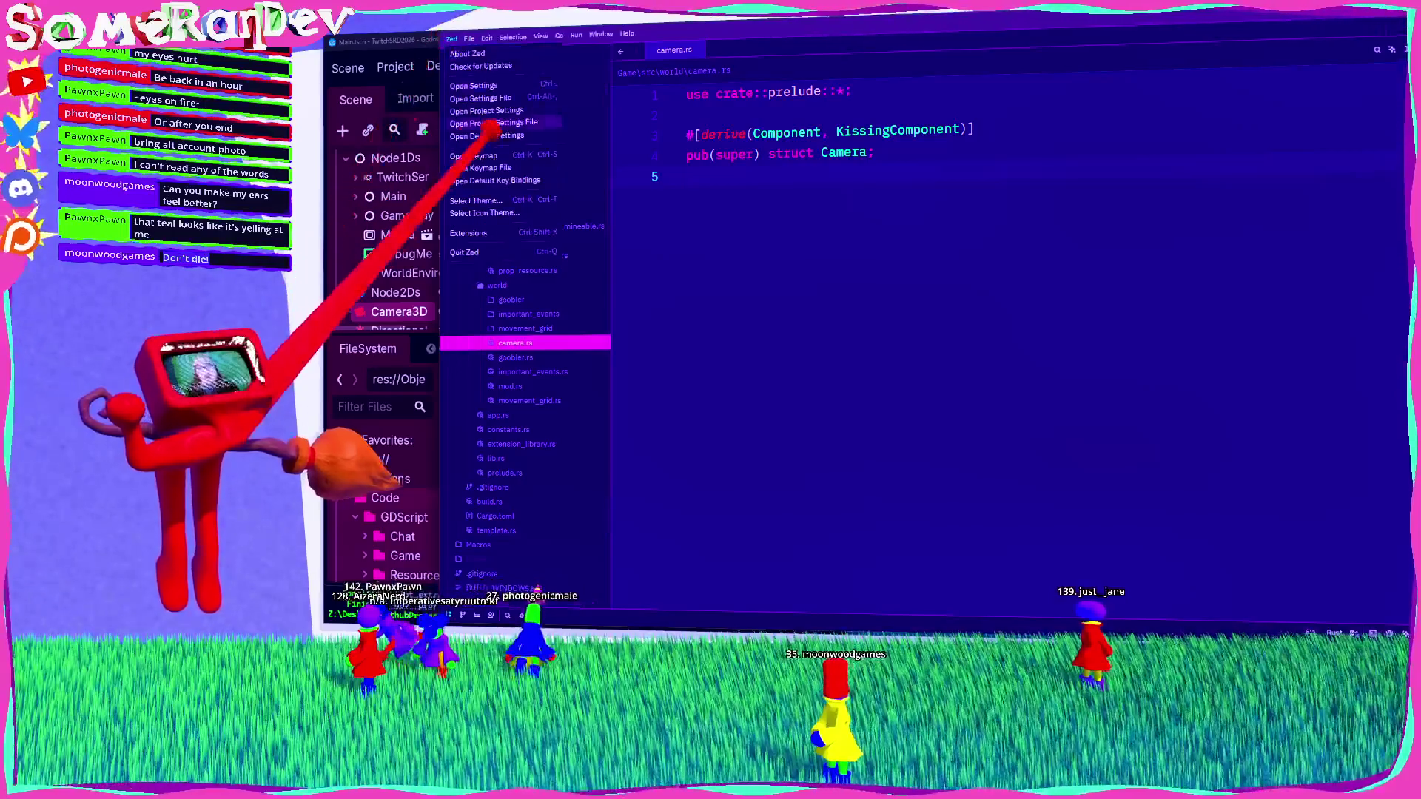
pyautogui.click(481, 200)
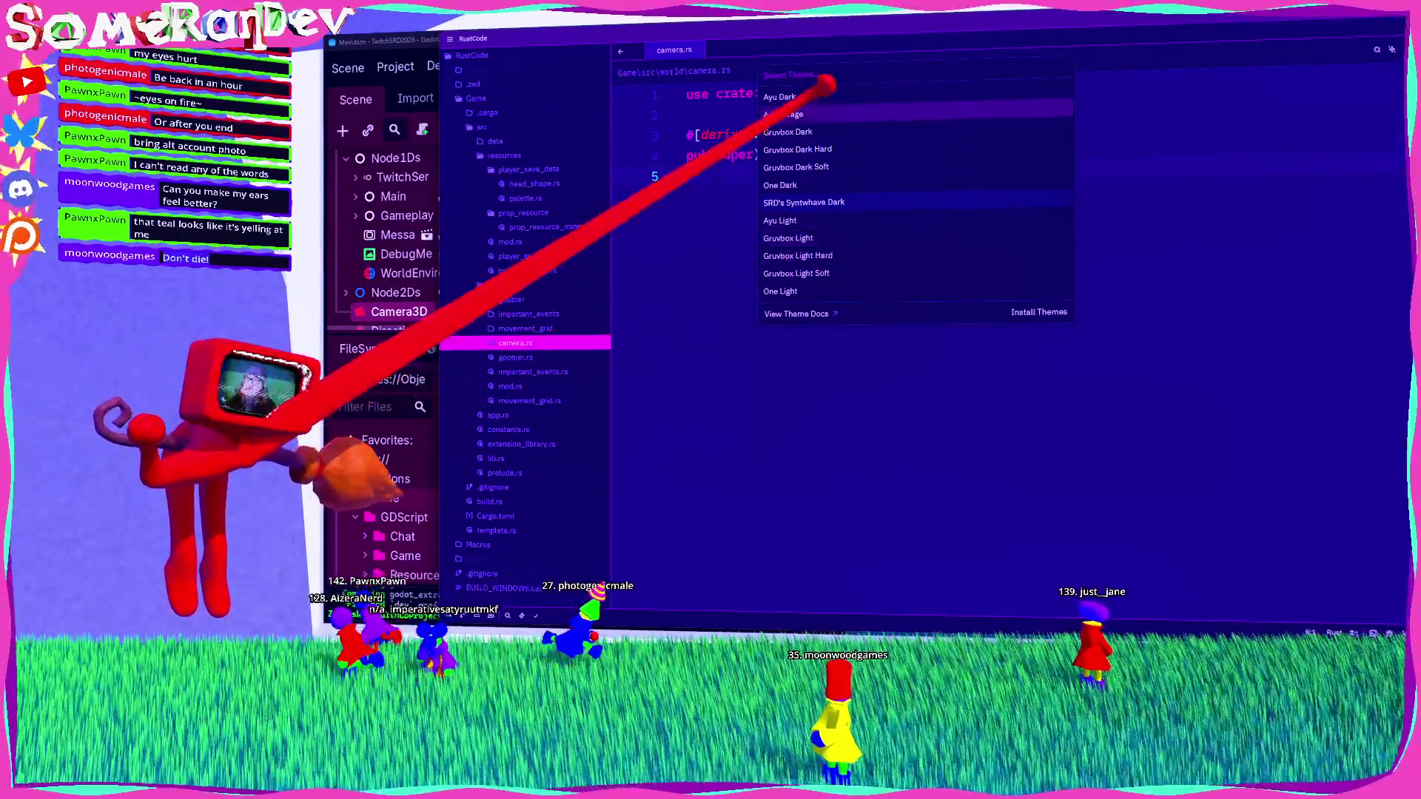
pyautogui.click(821, 110)
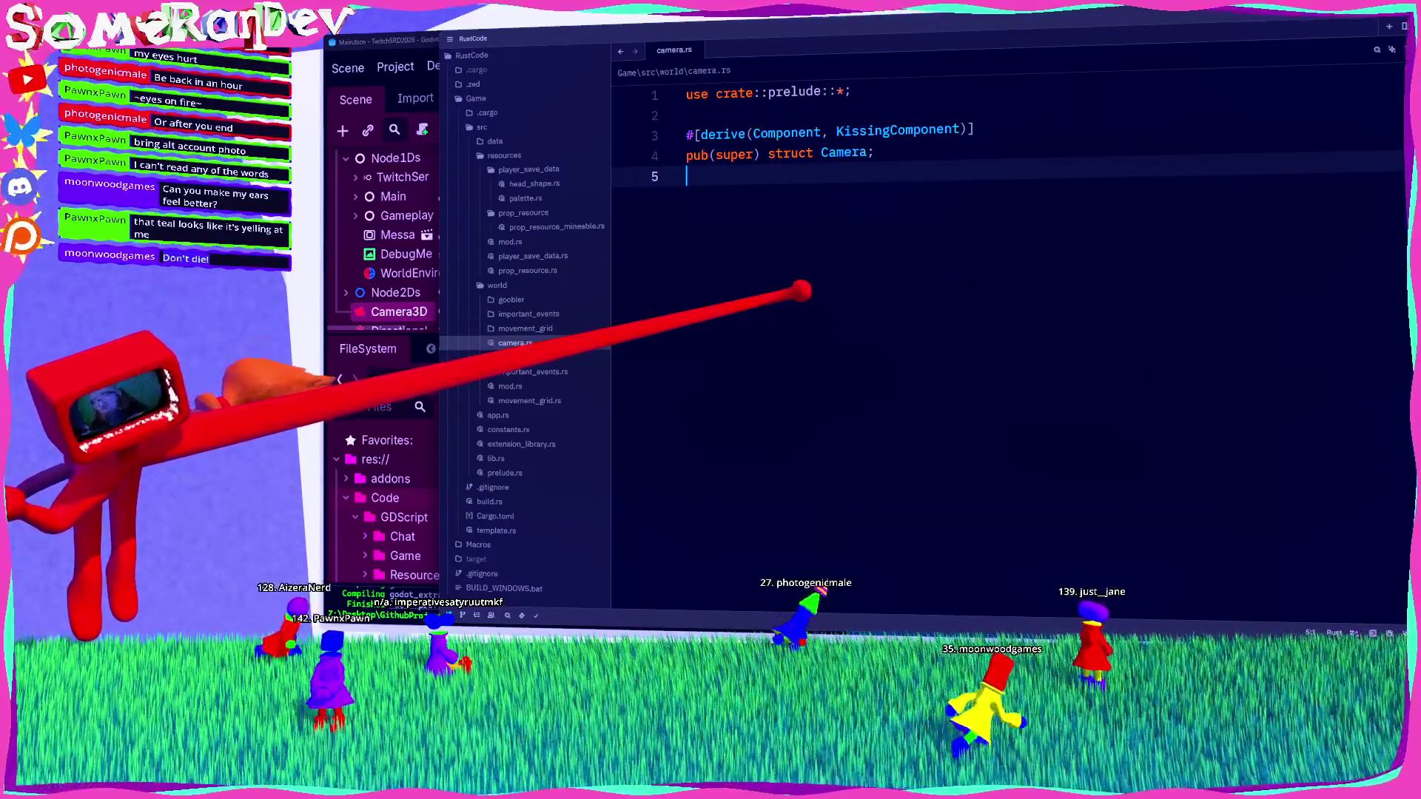
# Step: Switch from Zed back to the Godot editor showing the Camera3D preview
pyautogui.hotkey('alt', 'Tab')
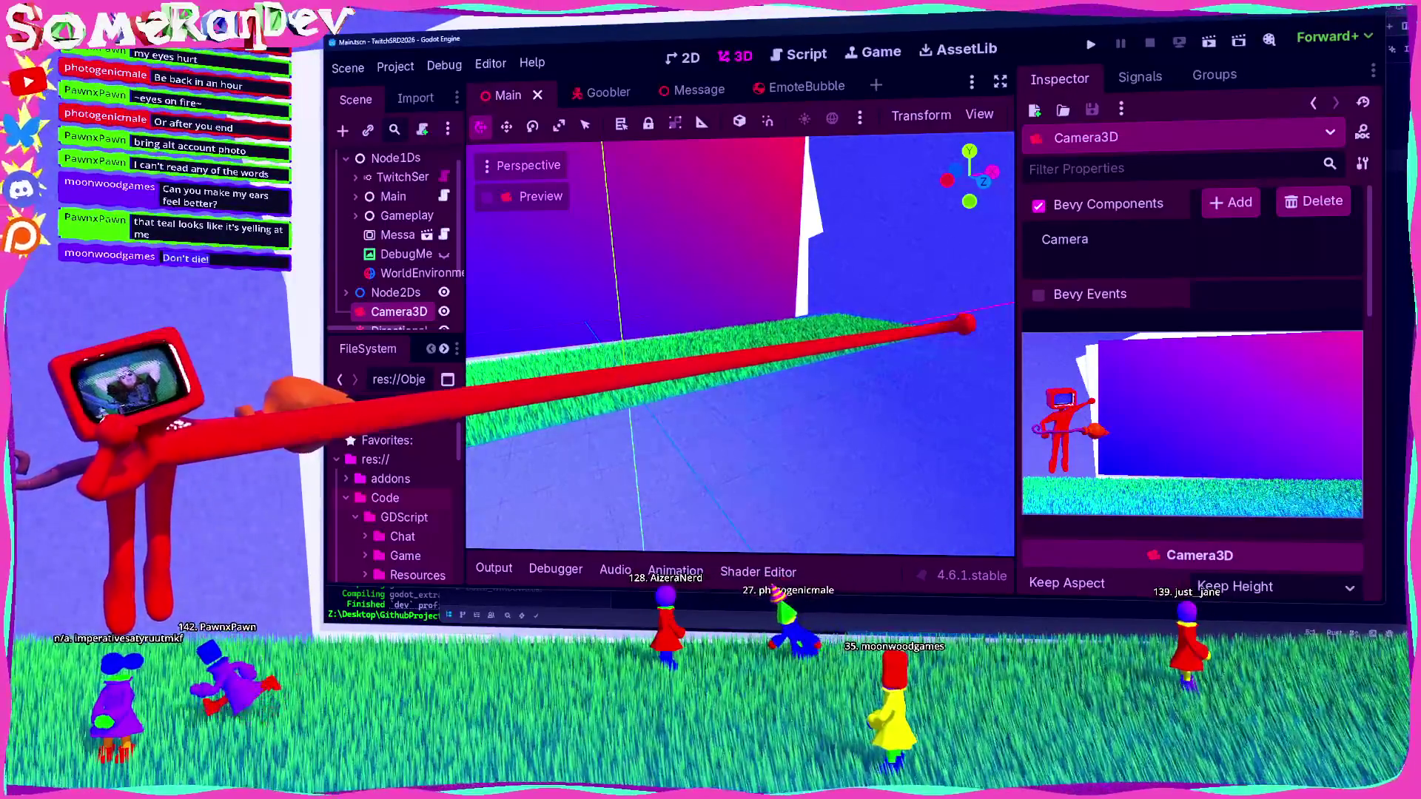
# Step: Orbit the view over the grass strip and launch the game in debug mode
pyautogui.moveTo(1009, 346); pyautogui.dragTo(836, 309)
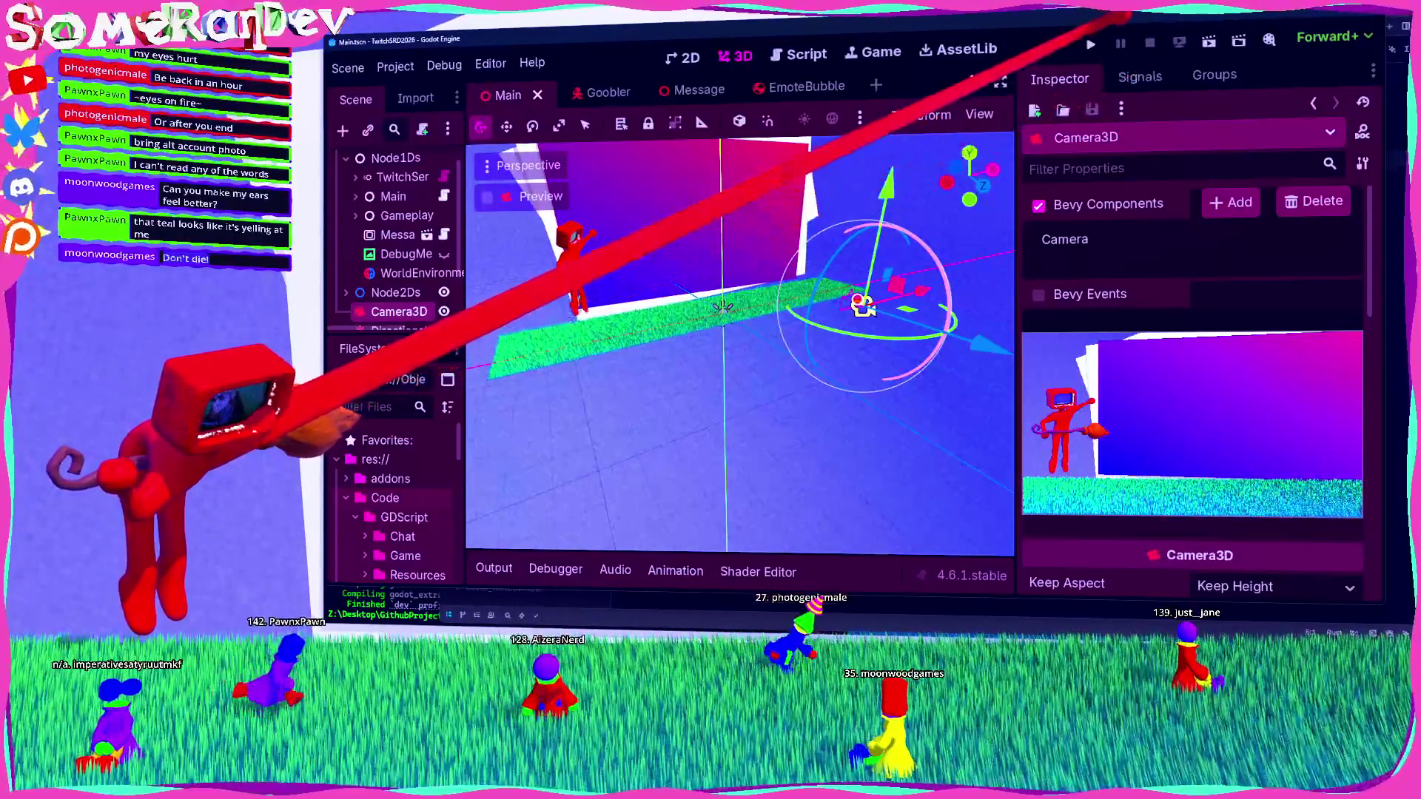
pyautogui.click(1091, 44)
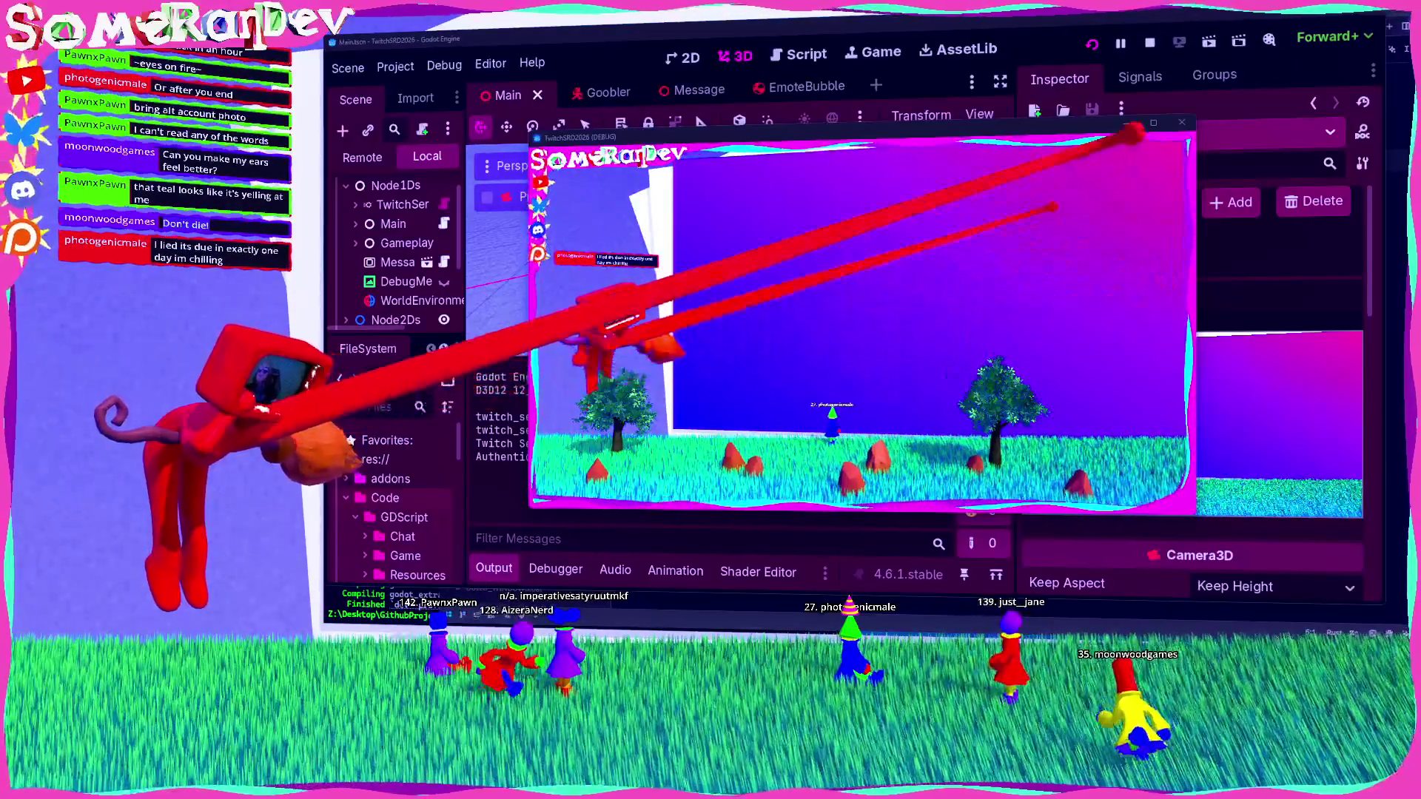
# Step: Maximize and restore the running game window, then stop the debug run with F8
pyautogui.press('super+Up')
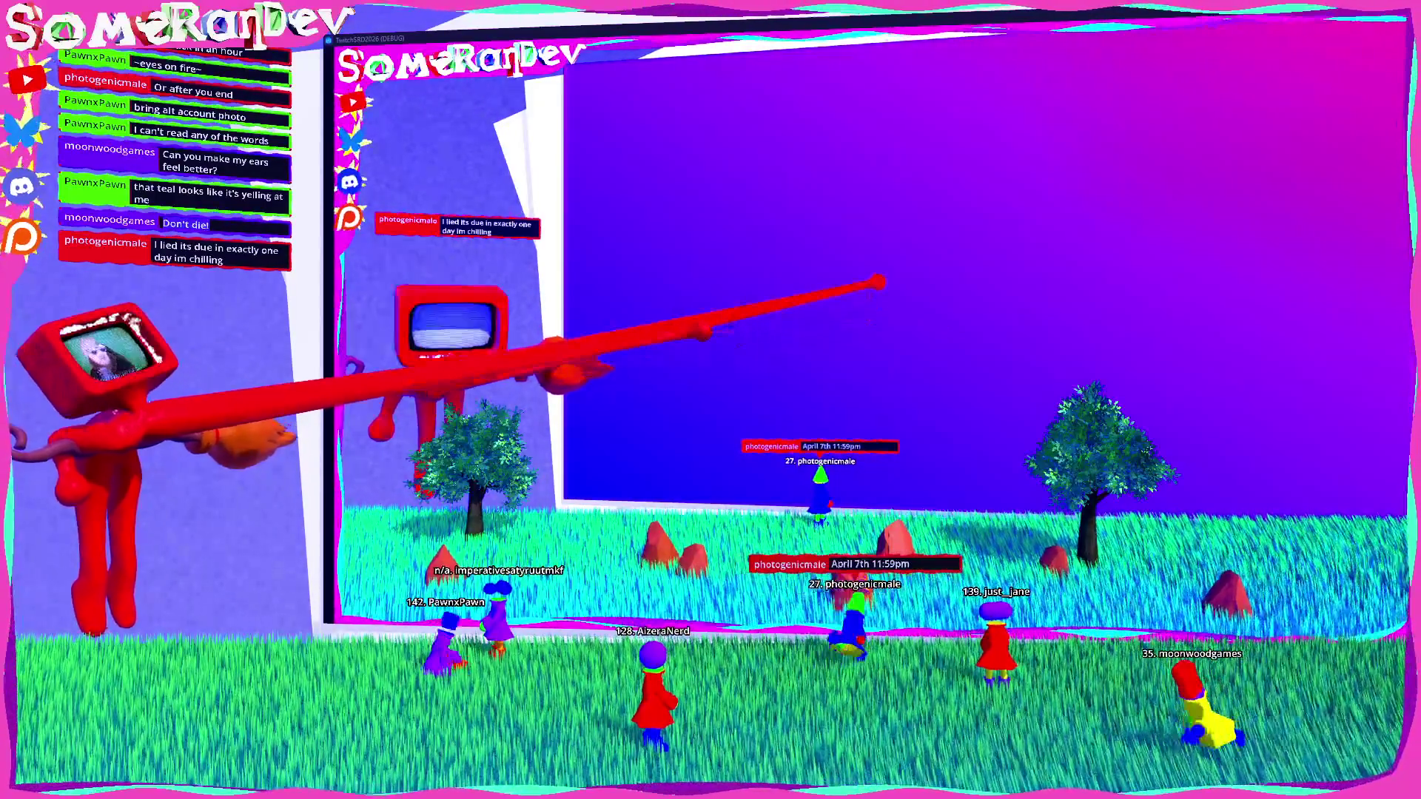
pyautogui.press('super+Down')
pyautogui.press('F8')
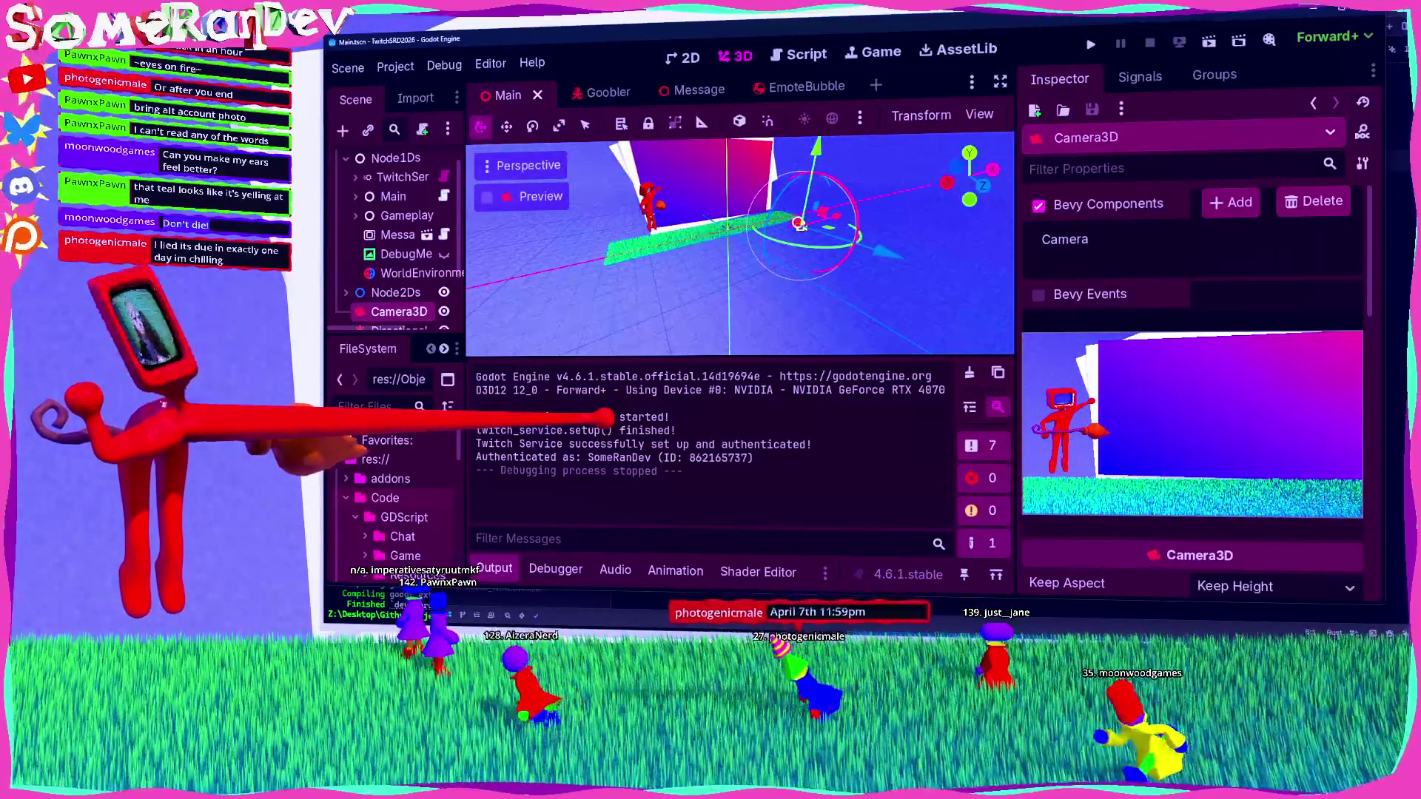
# Step: Save the Main scene and select the Main node to view Disable Twitch and Skip Intro
pyautogui.hotkey('ctrl', 's')
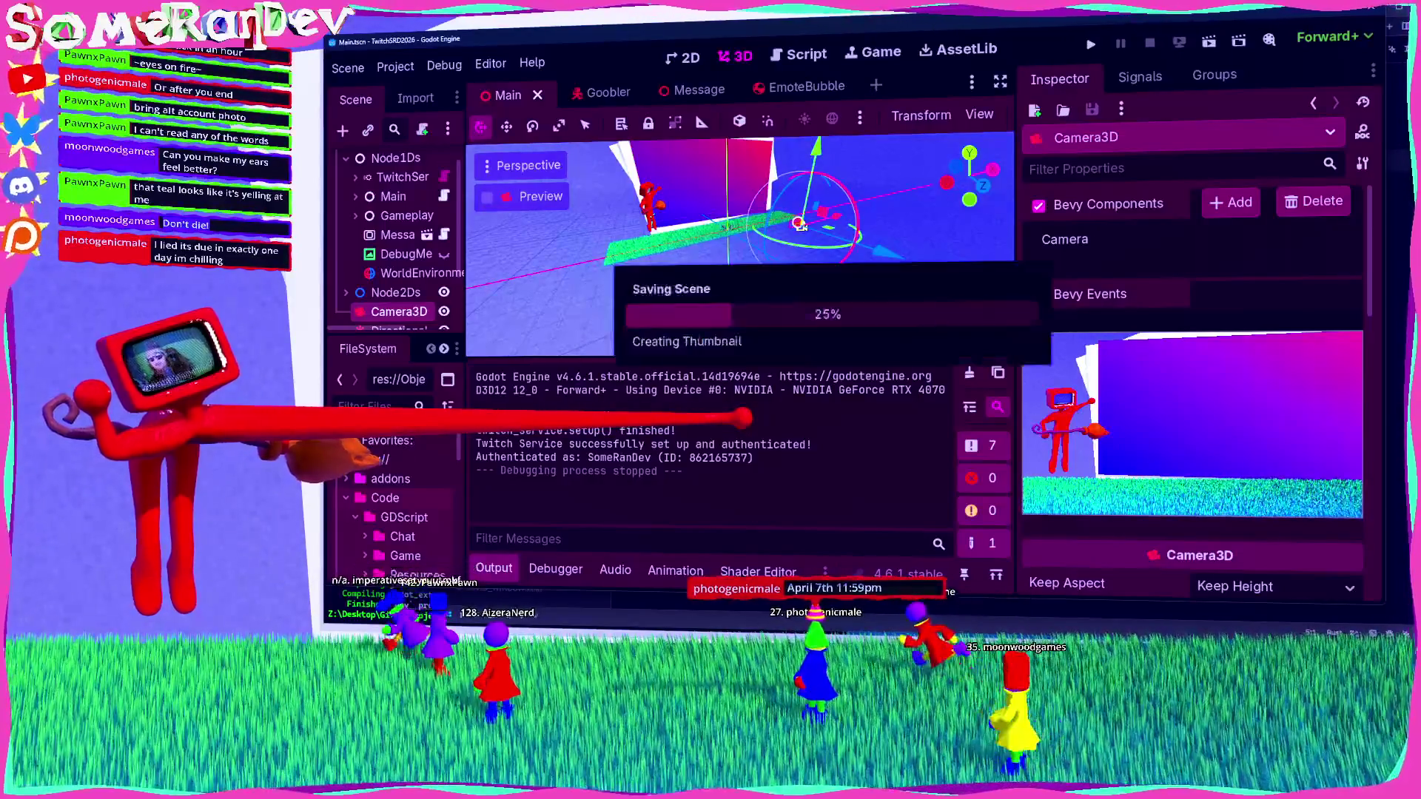
pyautogui.click(393, 196)
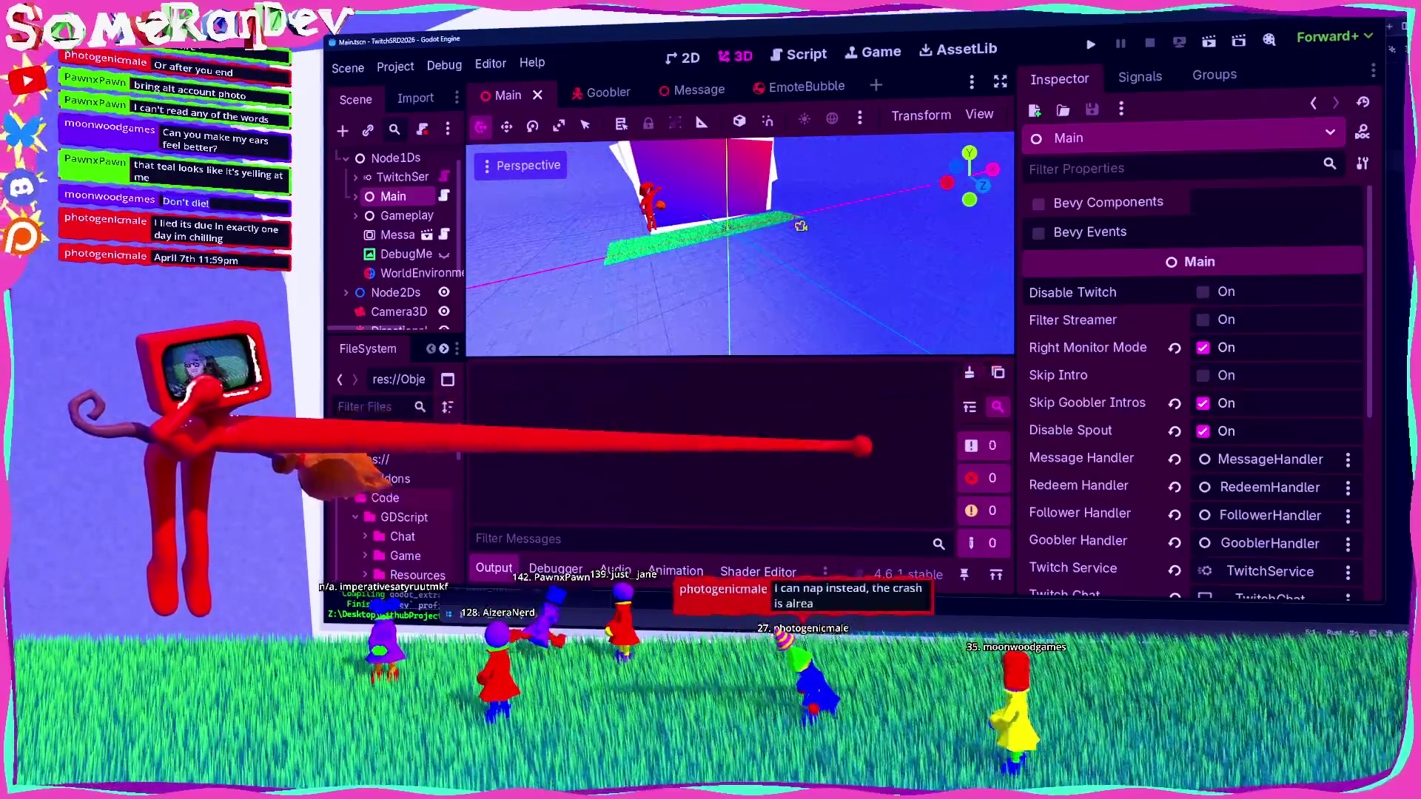
# Step: Clear the output log, run the game again with F5, and stop it with F8 after testing
pyautogui.hotkey('ctrl', 'alt', 'k')
pyautogui.press('F5')
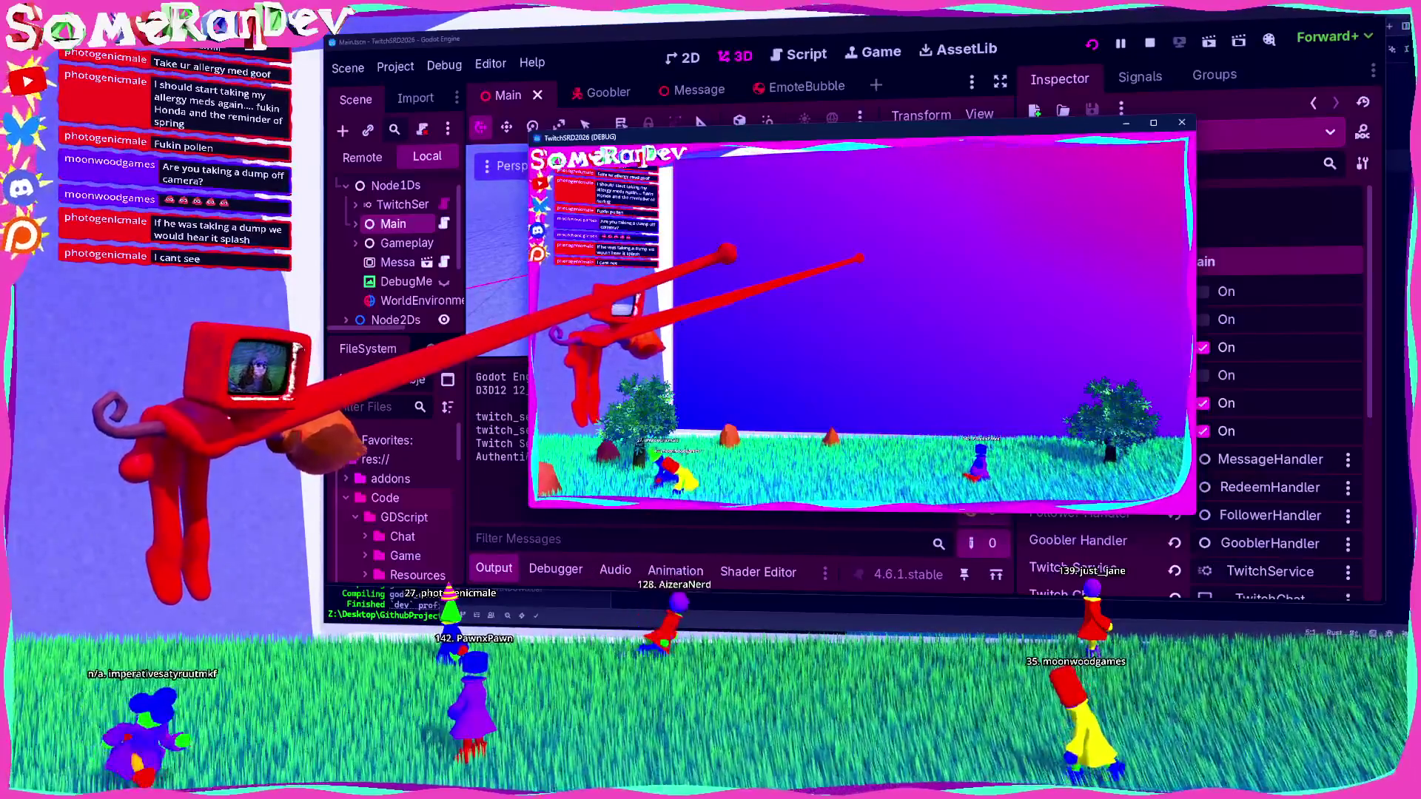
pyautogui.press('F8')
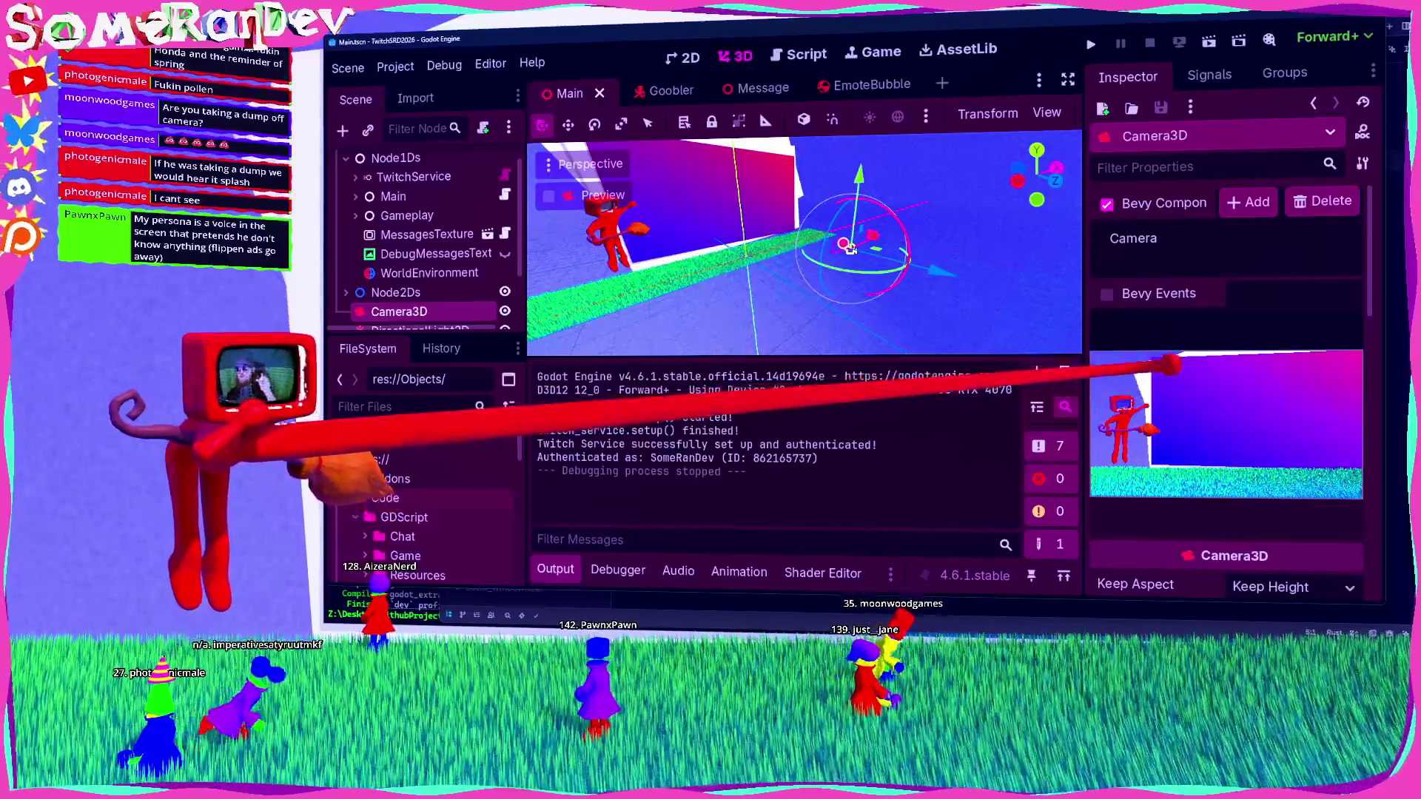
# Step: Check the Camera3D Position (0, 3.026, 8.768) options, then open the Shader Editor with Alt+S
pyautogui.scroll(-5, 1192, 413)
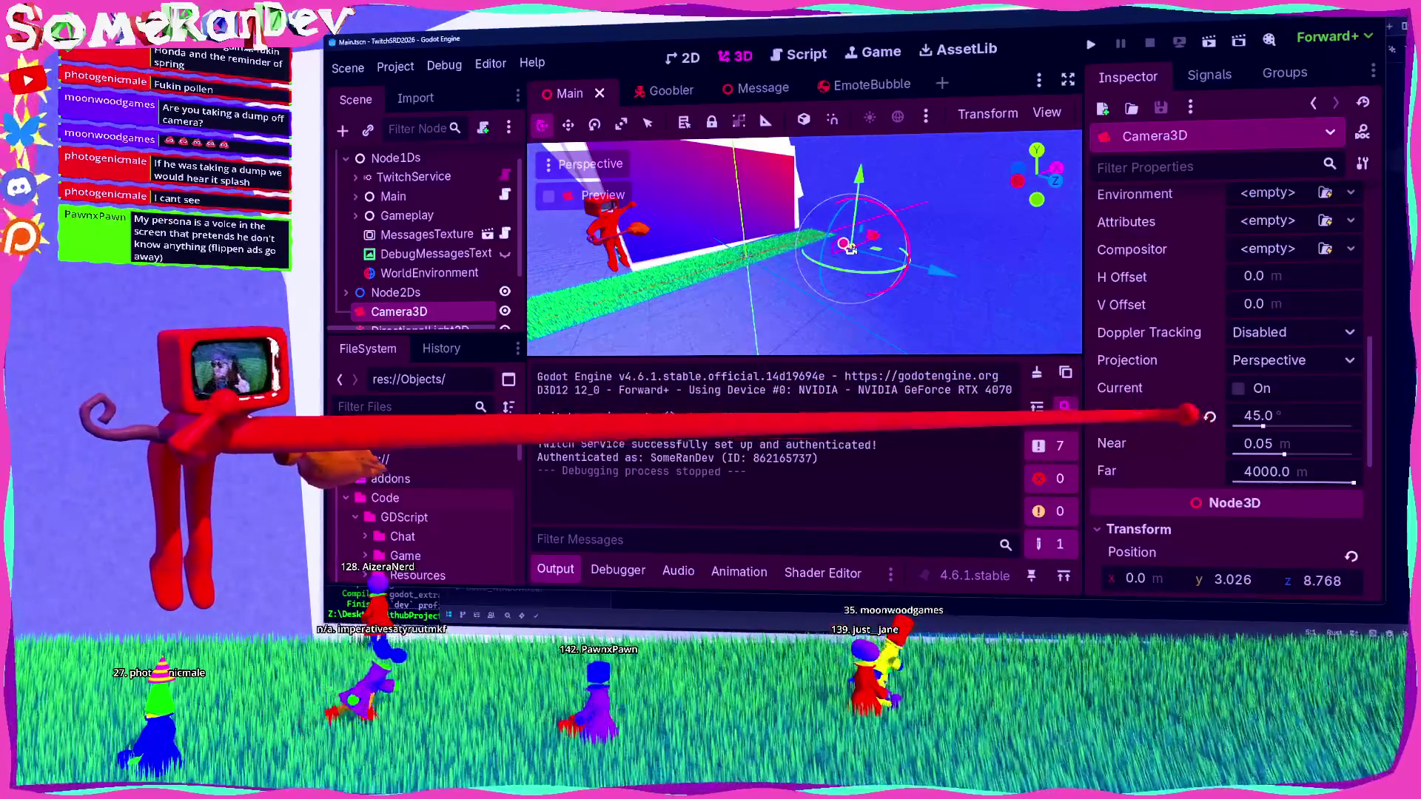
pyautogui.scroll(-3, 1192, 413)
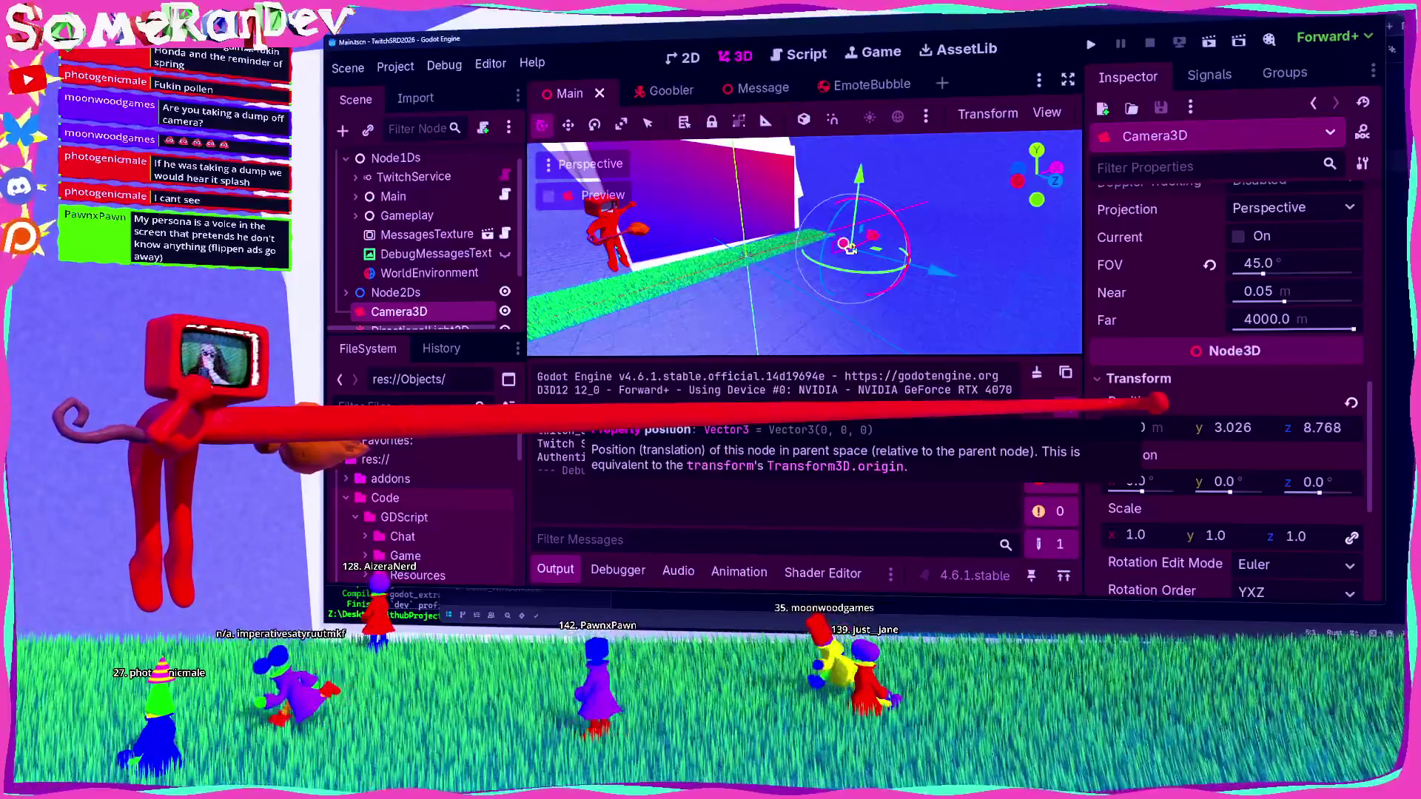
pyautogui.rightClick(1133, 402)
pyautogui.click(1180, 413)
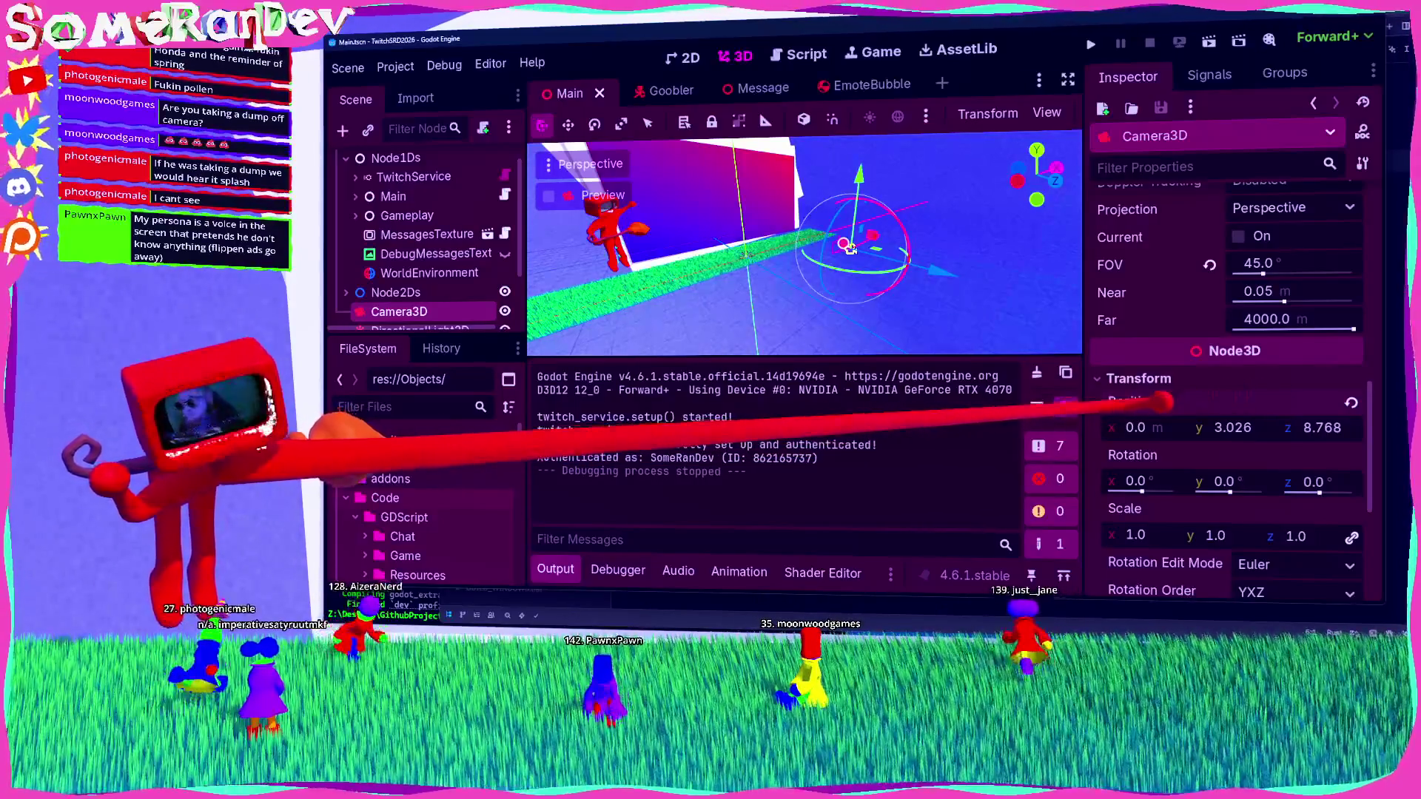
pyautogui.rightClick(1256, 403)
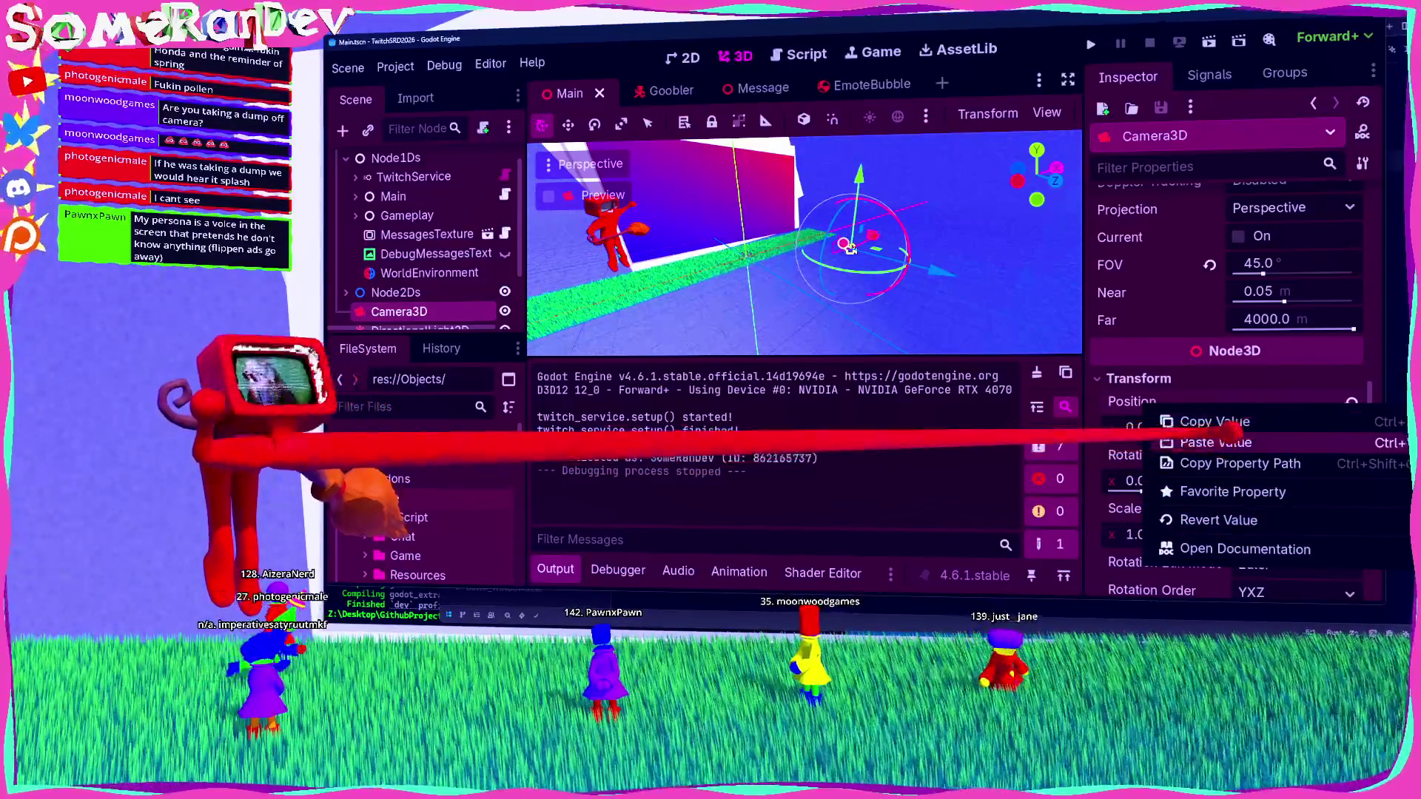
pyautogui.click(1206, 420)
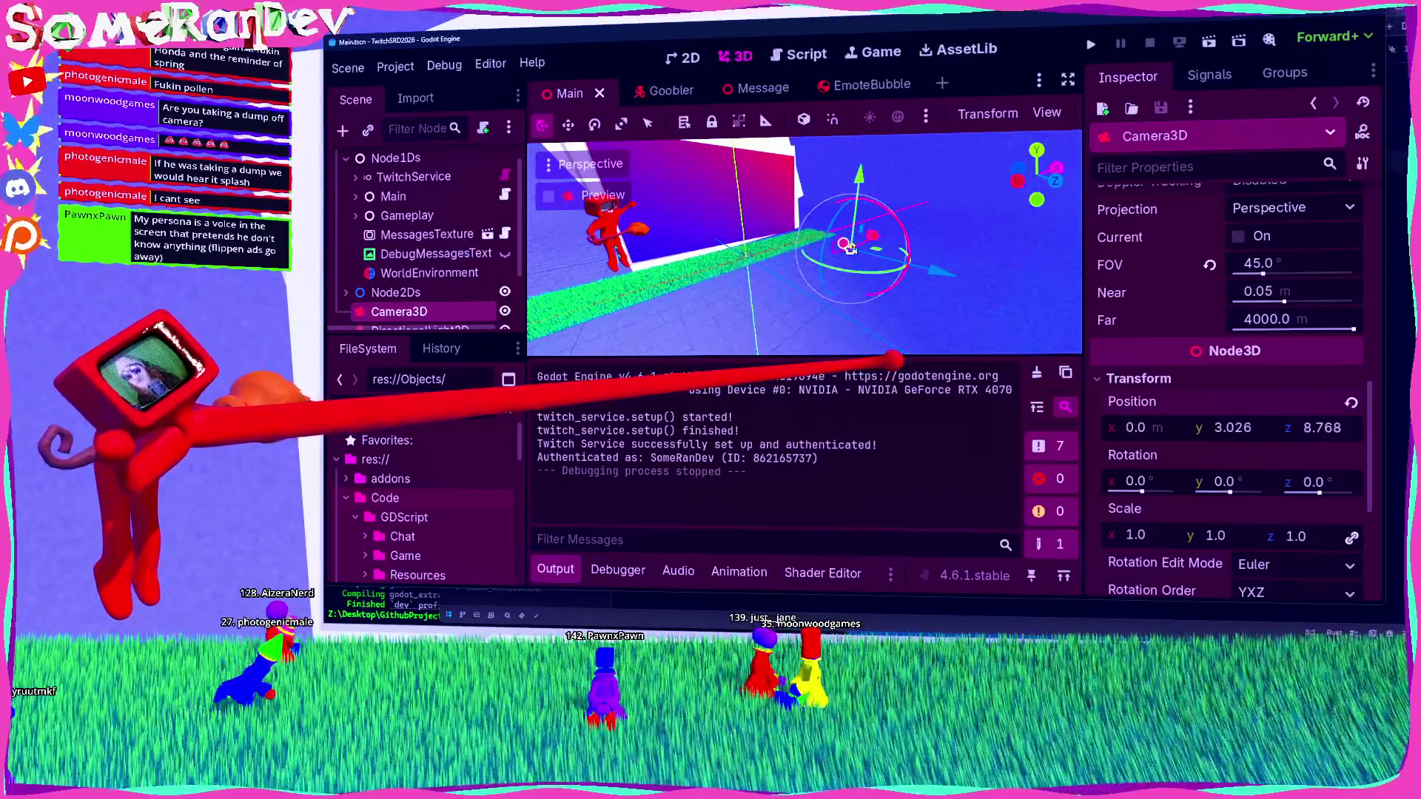
pyautogui.hotkey('alt', 's')
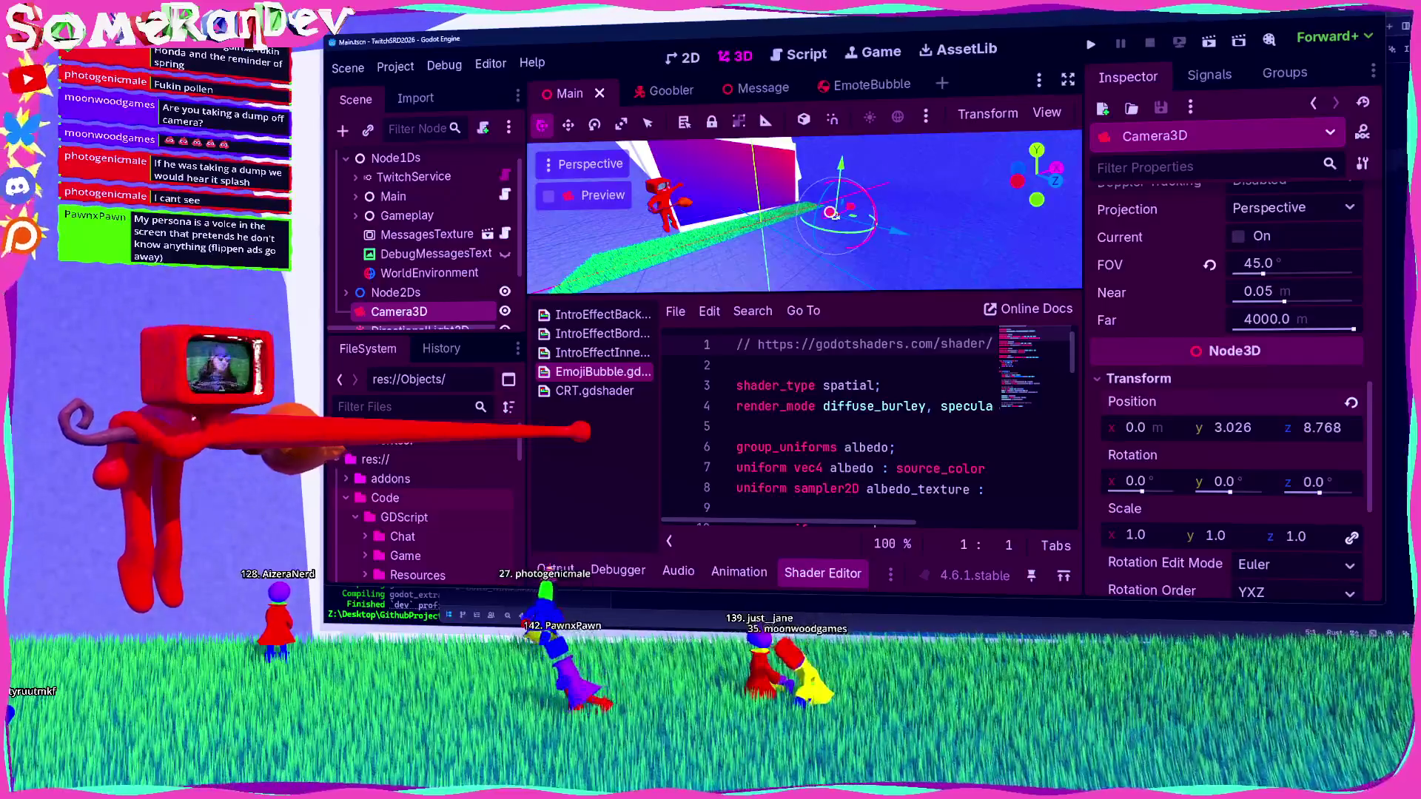
# Step: View the IntroEffectInner and IntroEffectBorder shaders, then hide the Shader Editor dock
pyautogui.rightClick(603, 355)
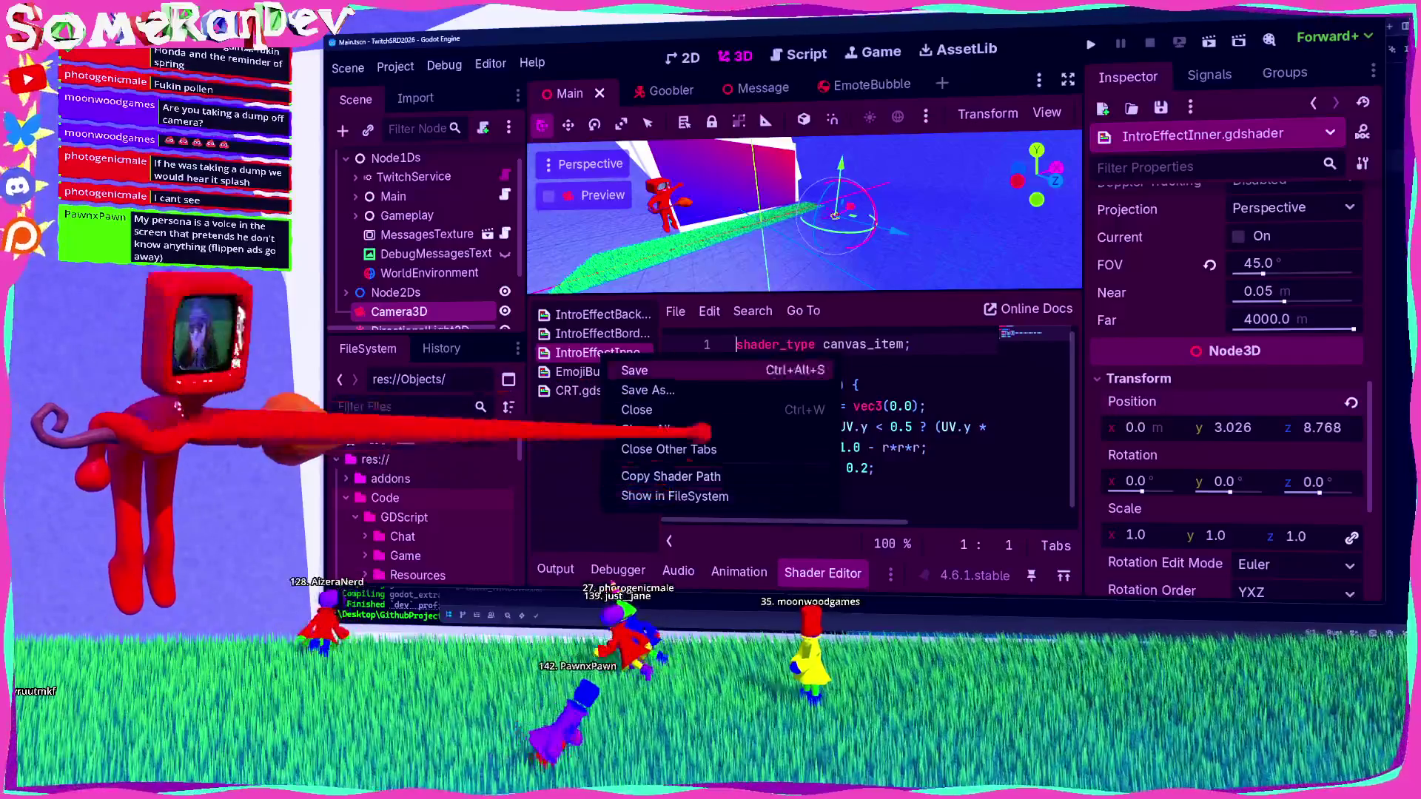
pyautogui.press('Escape')
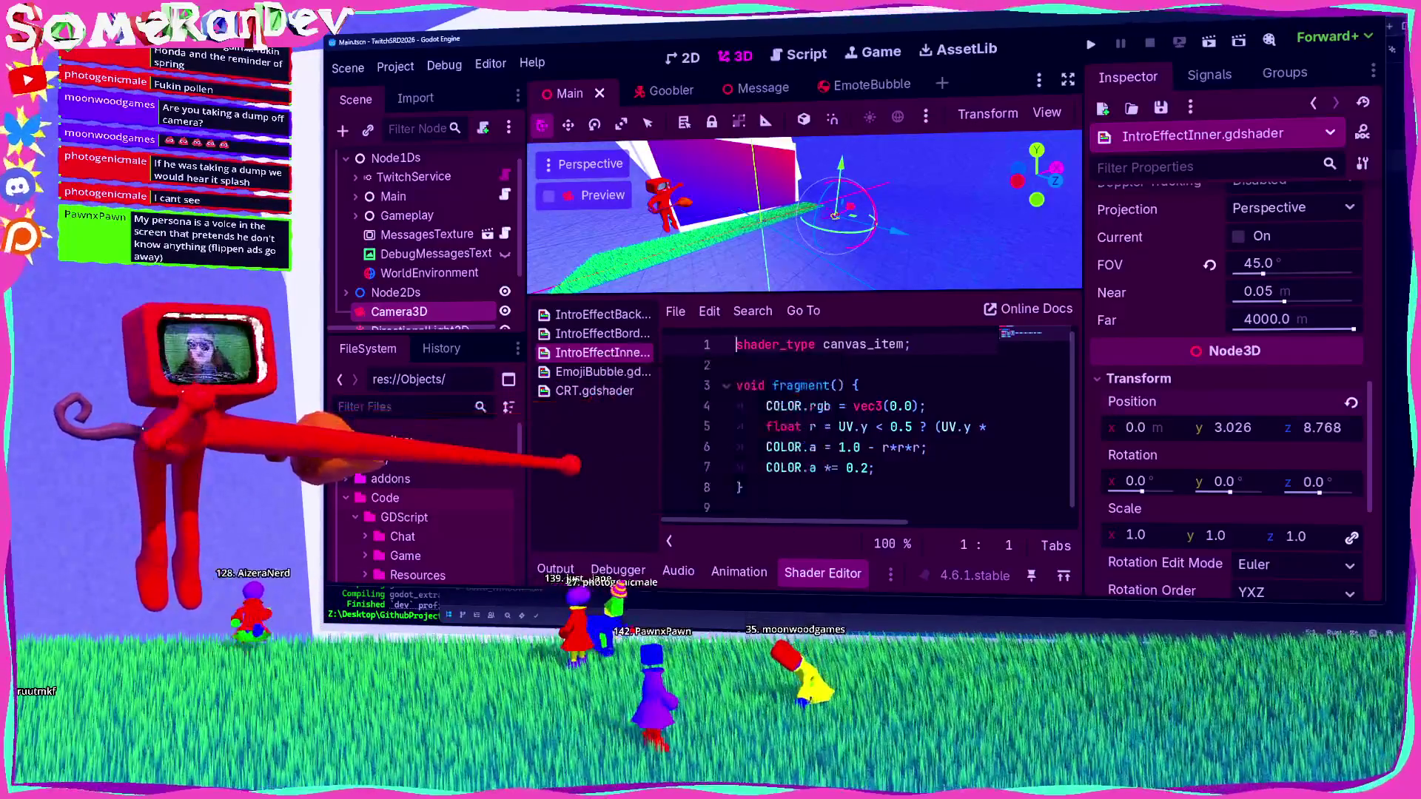
pyautogui.rightClick(596, 334)
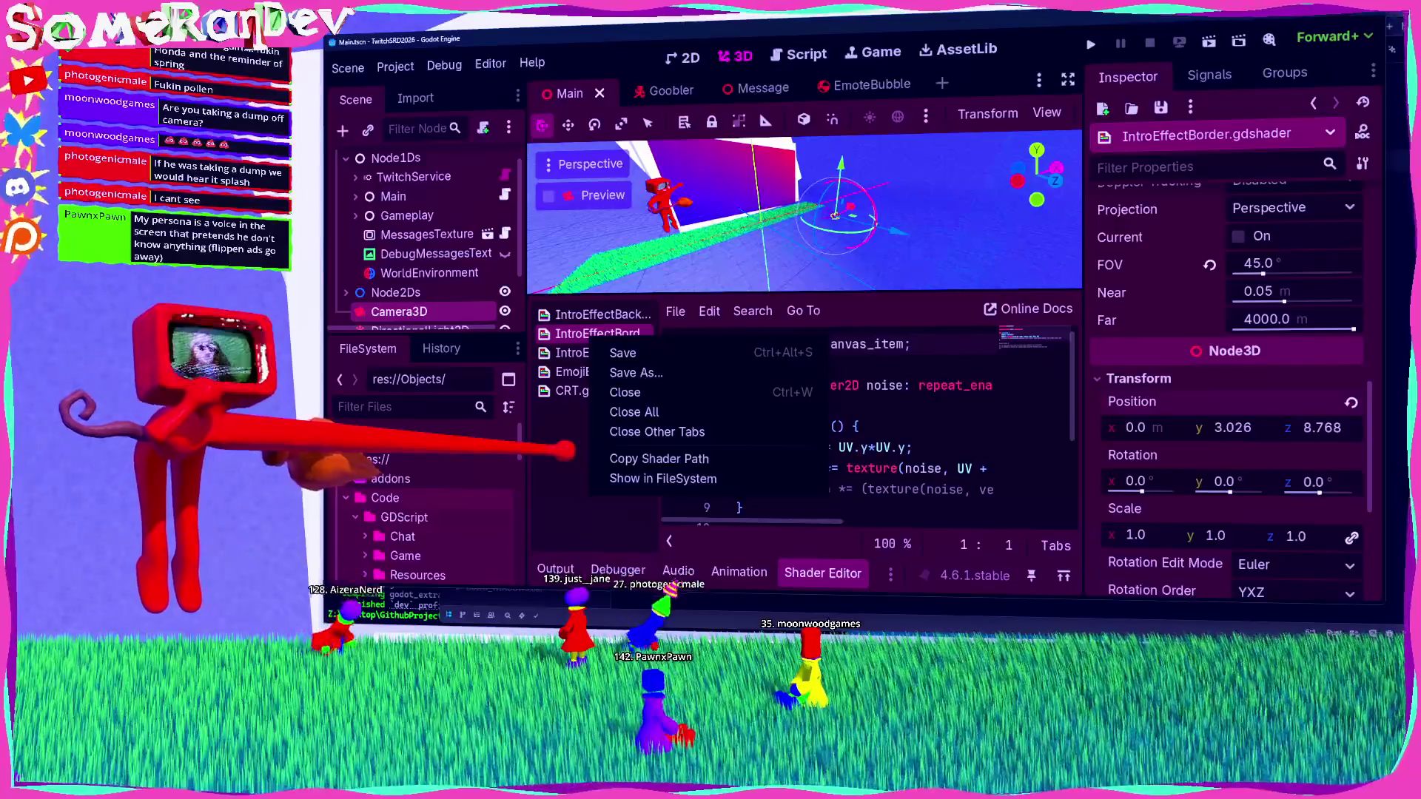
pyautogui.press('Escape')
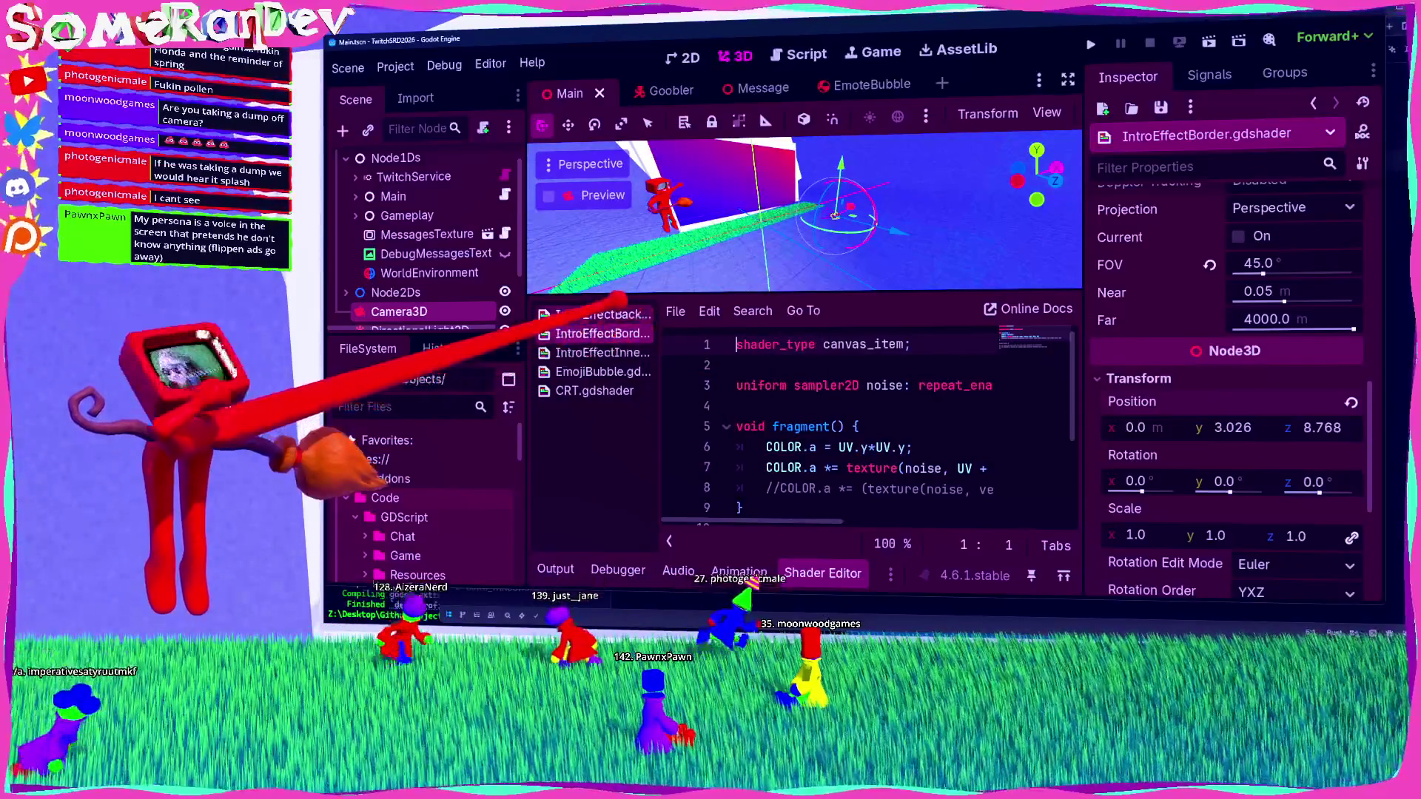
pyautogui.click(827, 575)
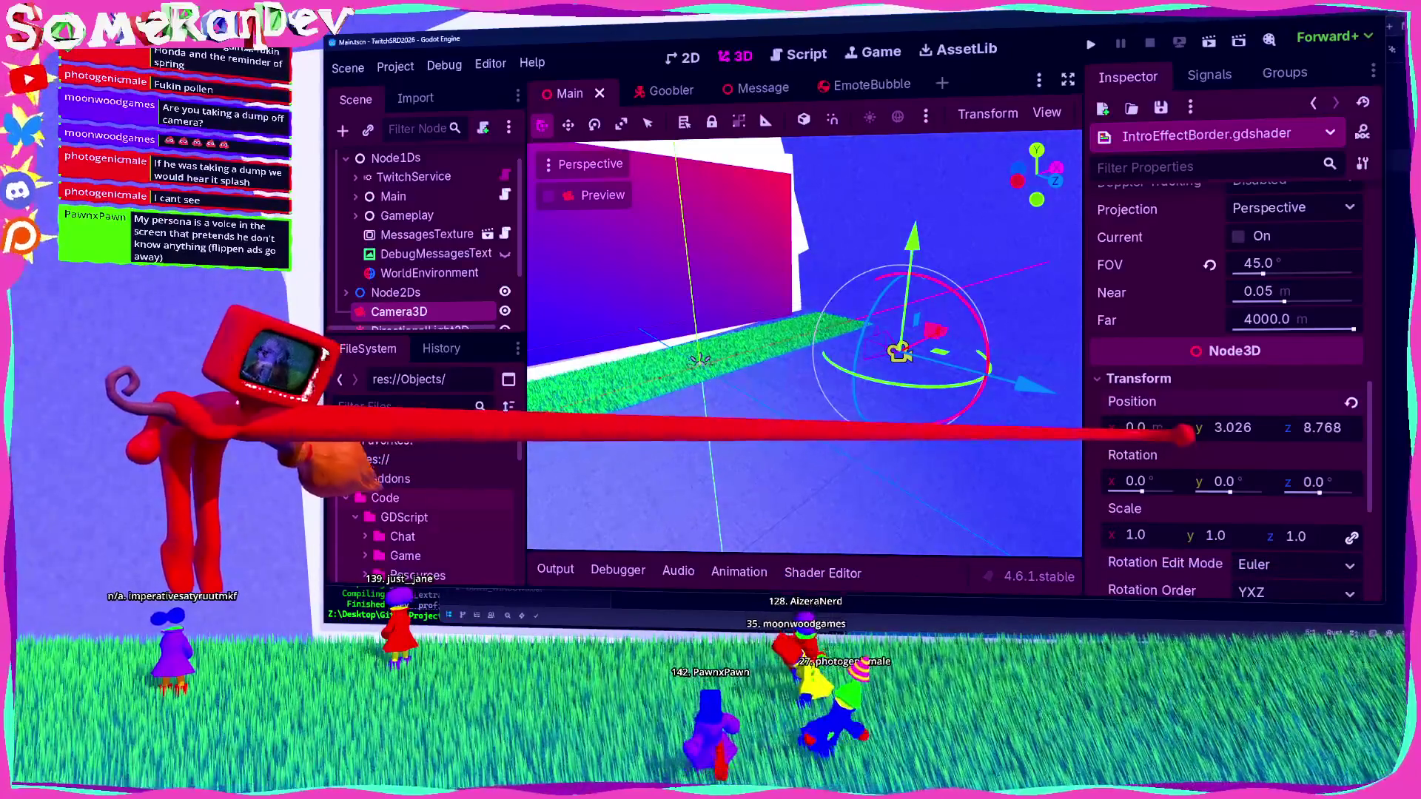
# Step: Start a /* */ block comment on a new line below the Camera struct in camera.rs
pyautogui.hotkey('alt', 'Tab')
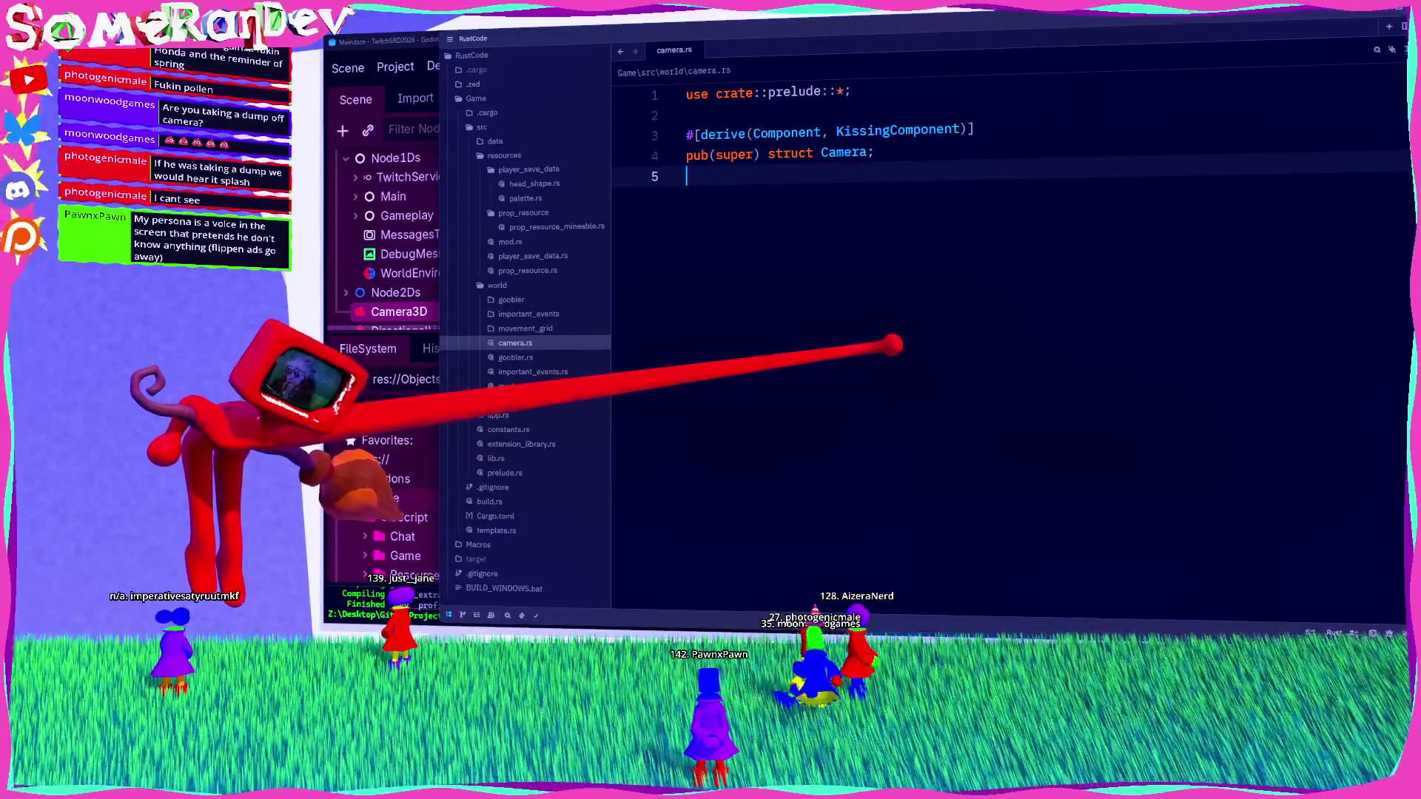
pyautogui.press('Return')
pyautogui.write('//')
pyautogui.press('BackSpace')
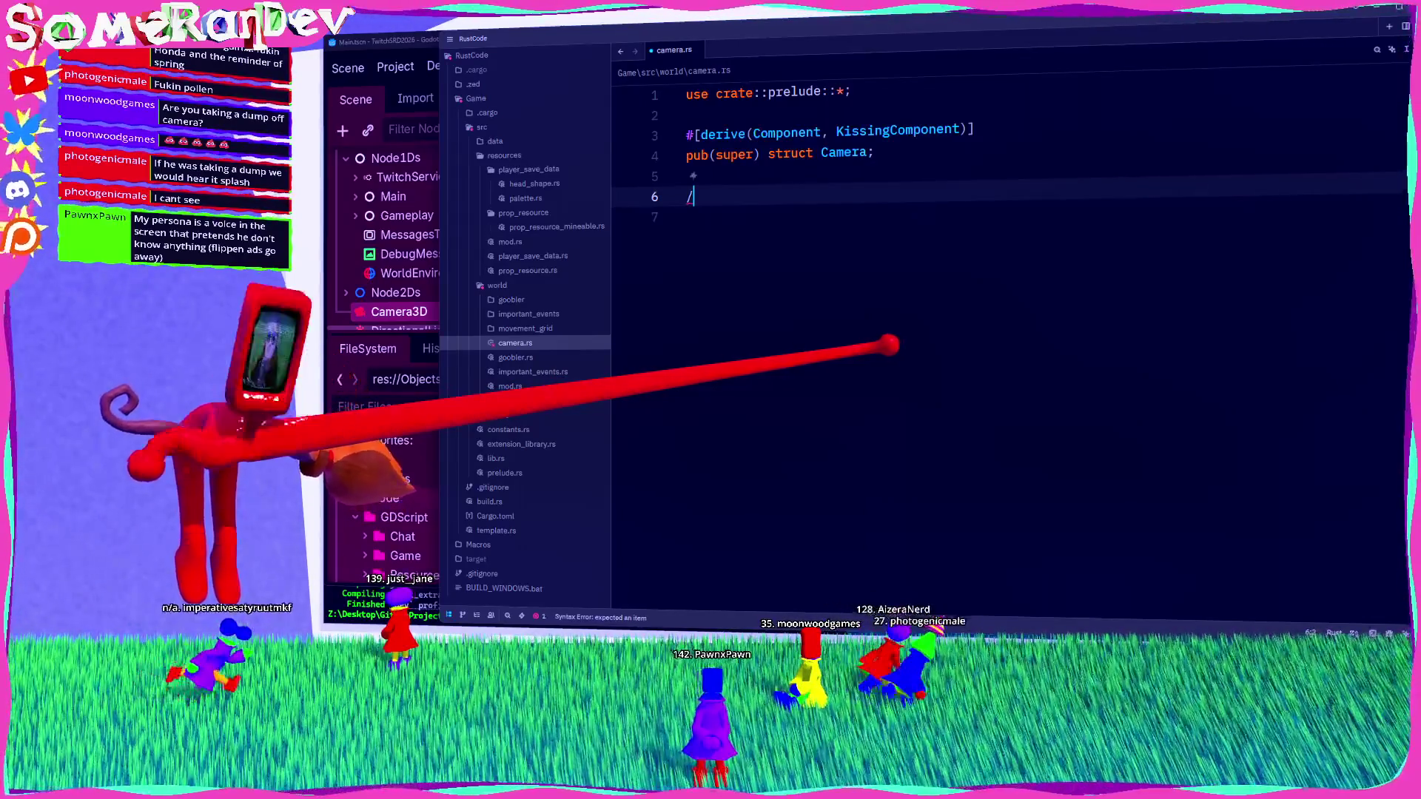
pyautogui.write('*')
pyautogui.press('Return')
pyautogui.press('Return')
pyautogui.press('Return')
pyautogui.press('Up')
pyautogui.press('Up')
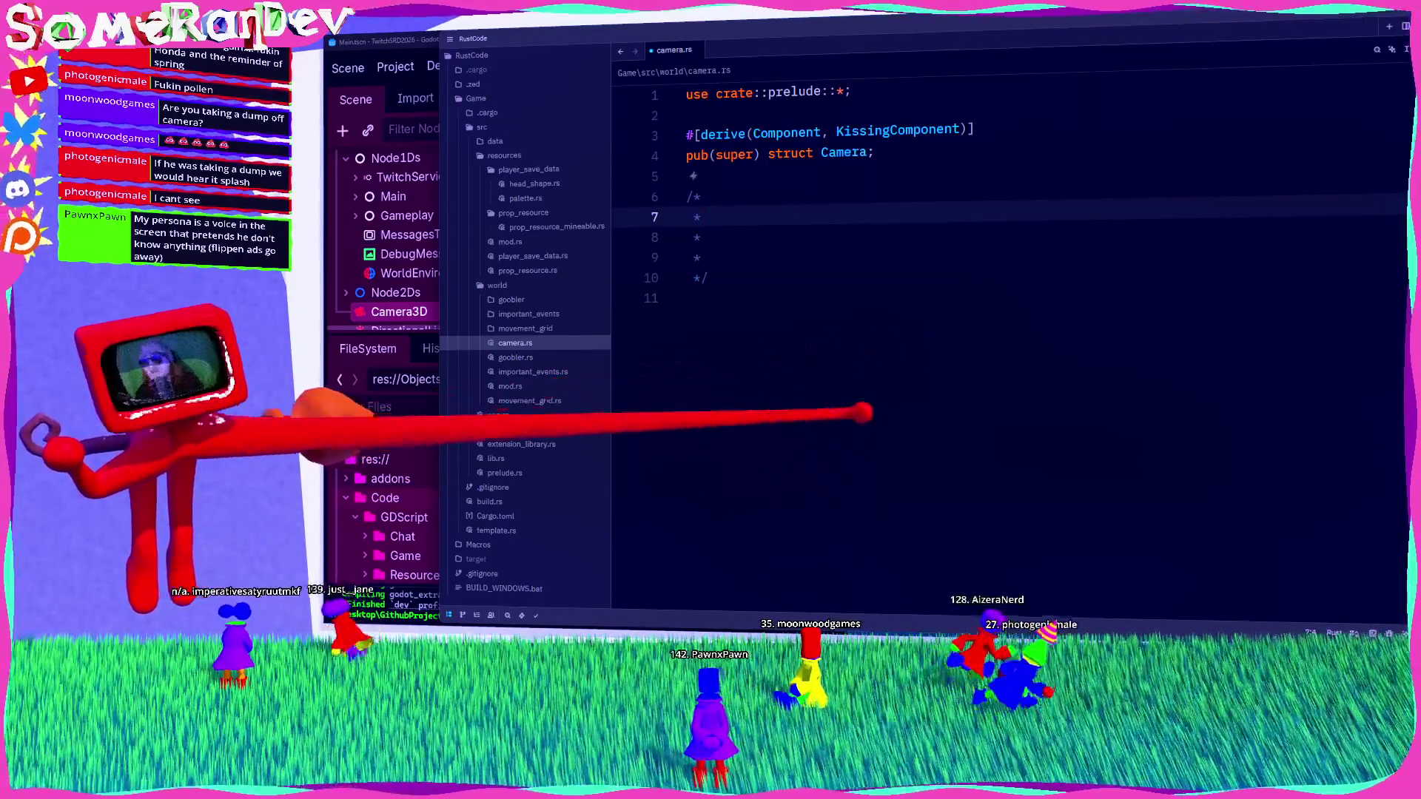
# Step: Tidy the comment's lines and write 'Default position:' inside it
pyautogui.press('Down')
pyautogui.hotkey('ctrl', 'shift', 'k')
pyautogui.press('BackSpace')
pyautogui.press('BackSpace')
pyautogui.press('Return')
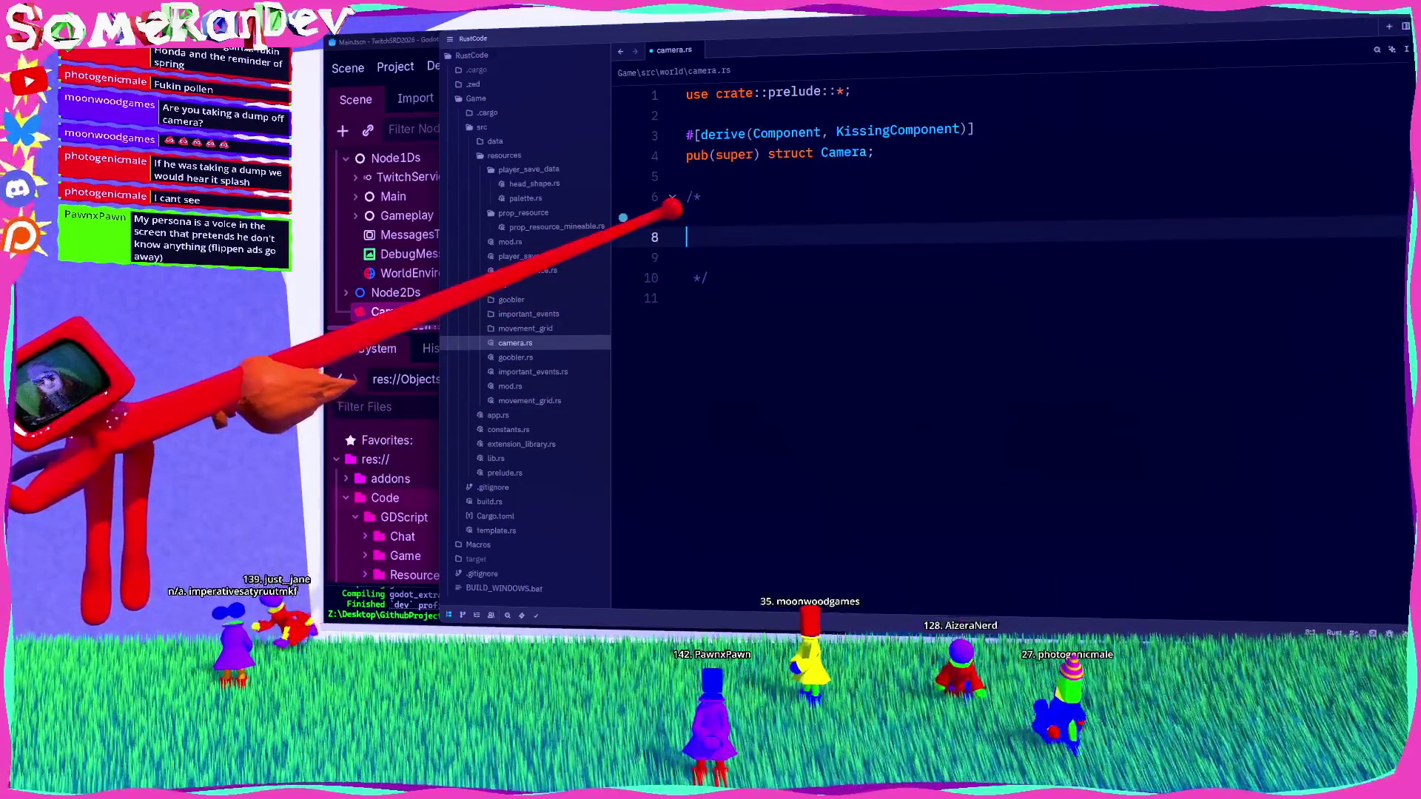
pyautogui.write('Default position:')
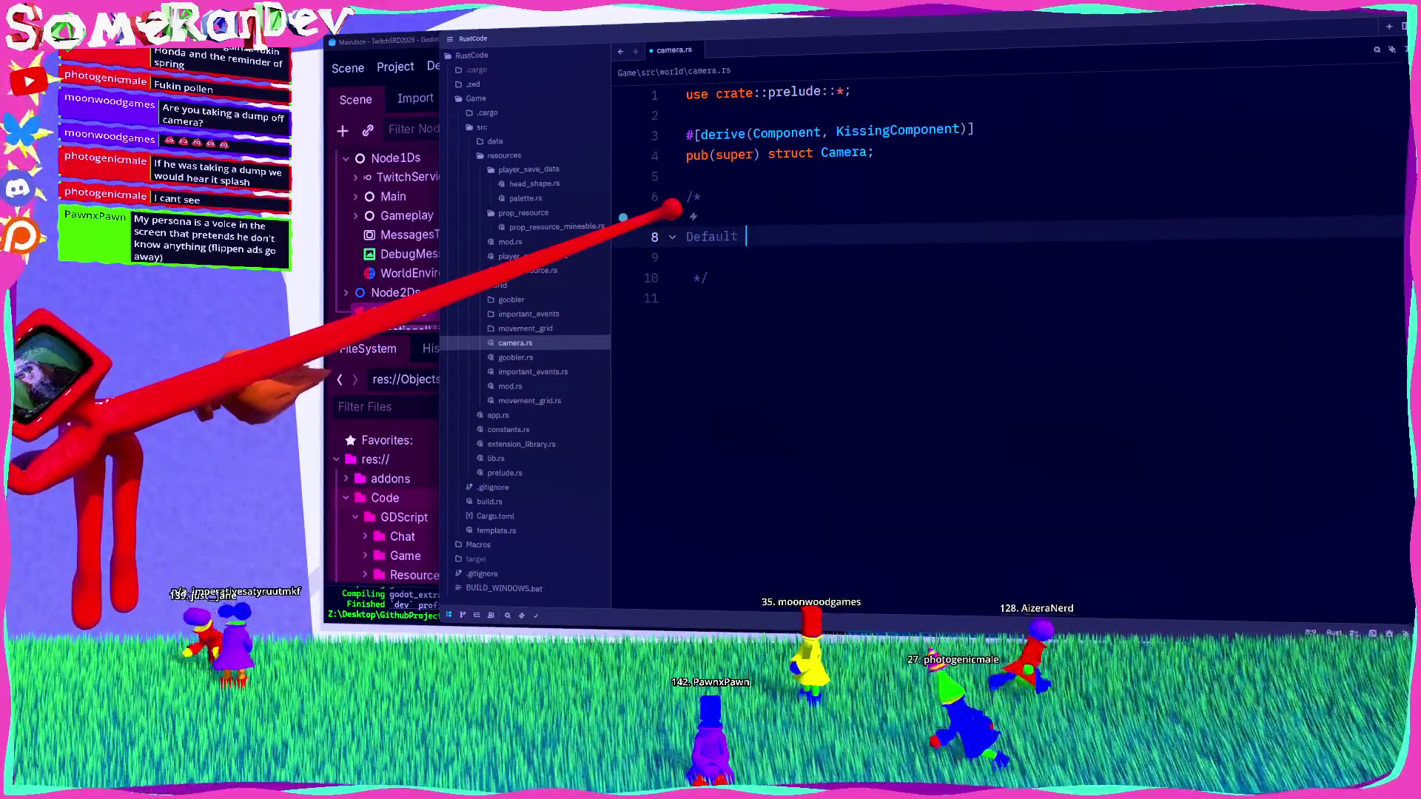
pyautogui.hotkey('alt', 'Tab')
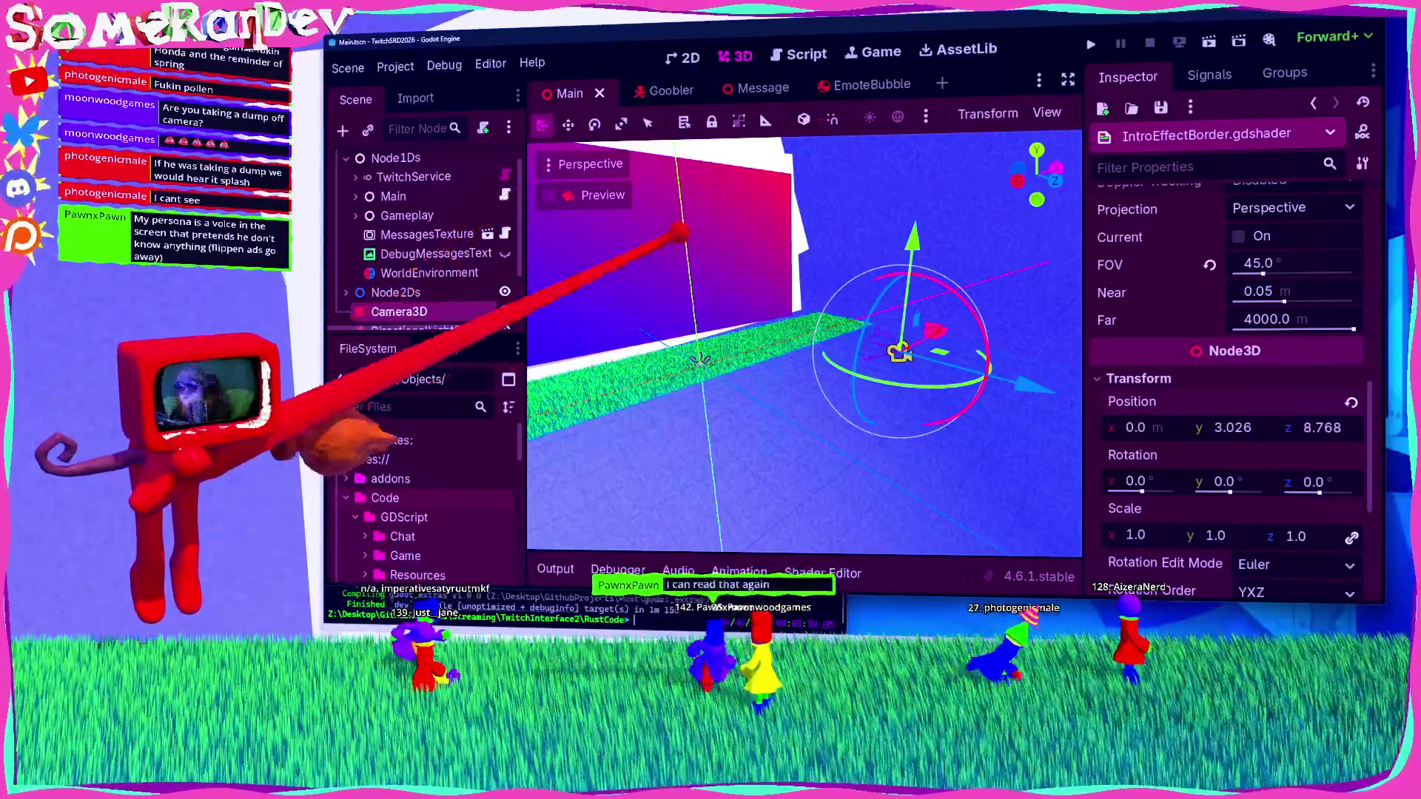
# Step: Note the camera position 0, 3.026, 8.768 and widen the Zed window leftward over Godot
pyautogui.press('w')
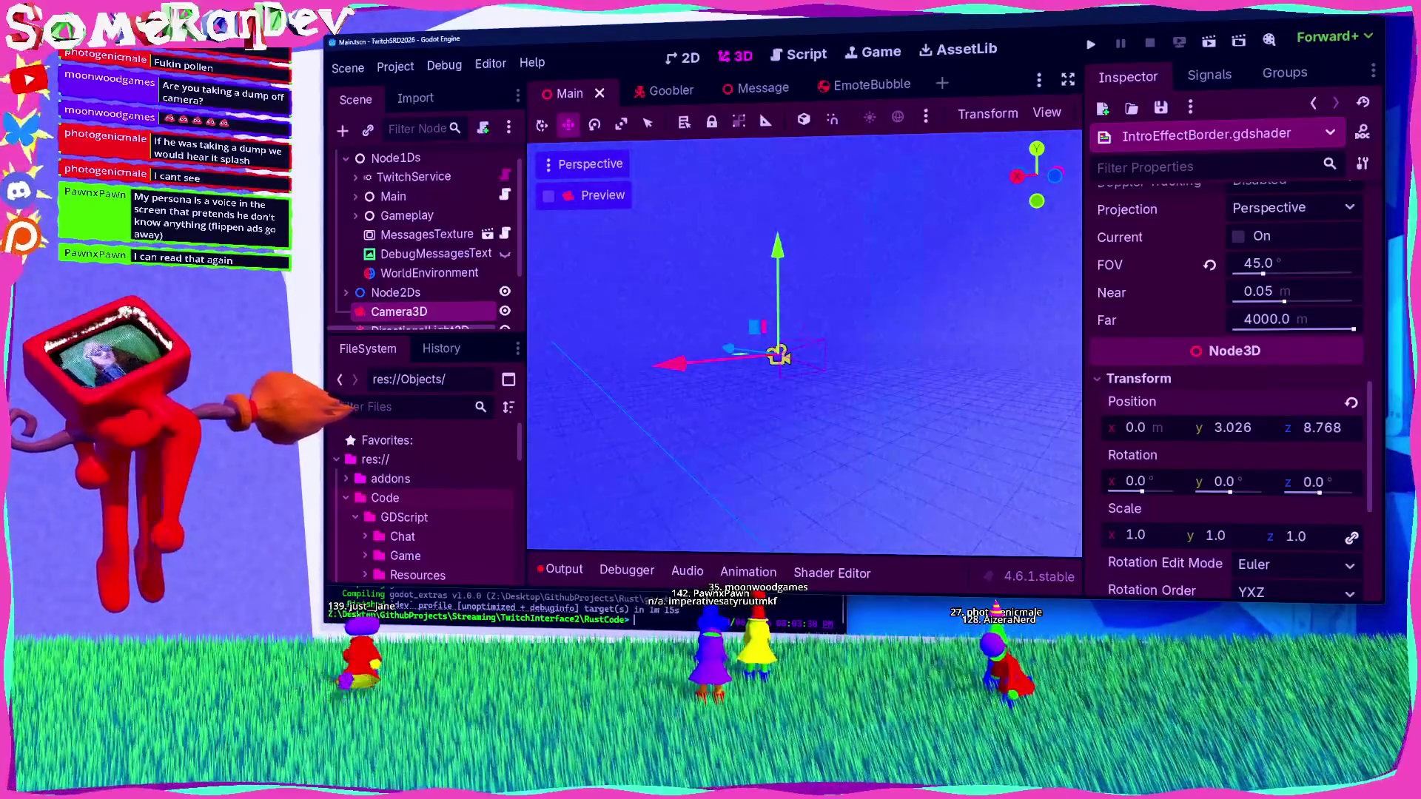
pyautogui.hotkey('alt', 'Tab')
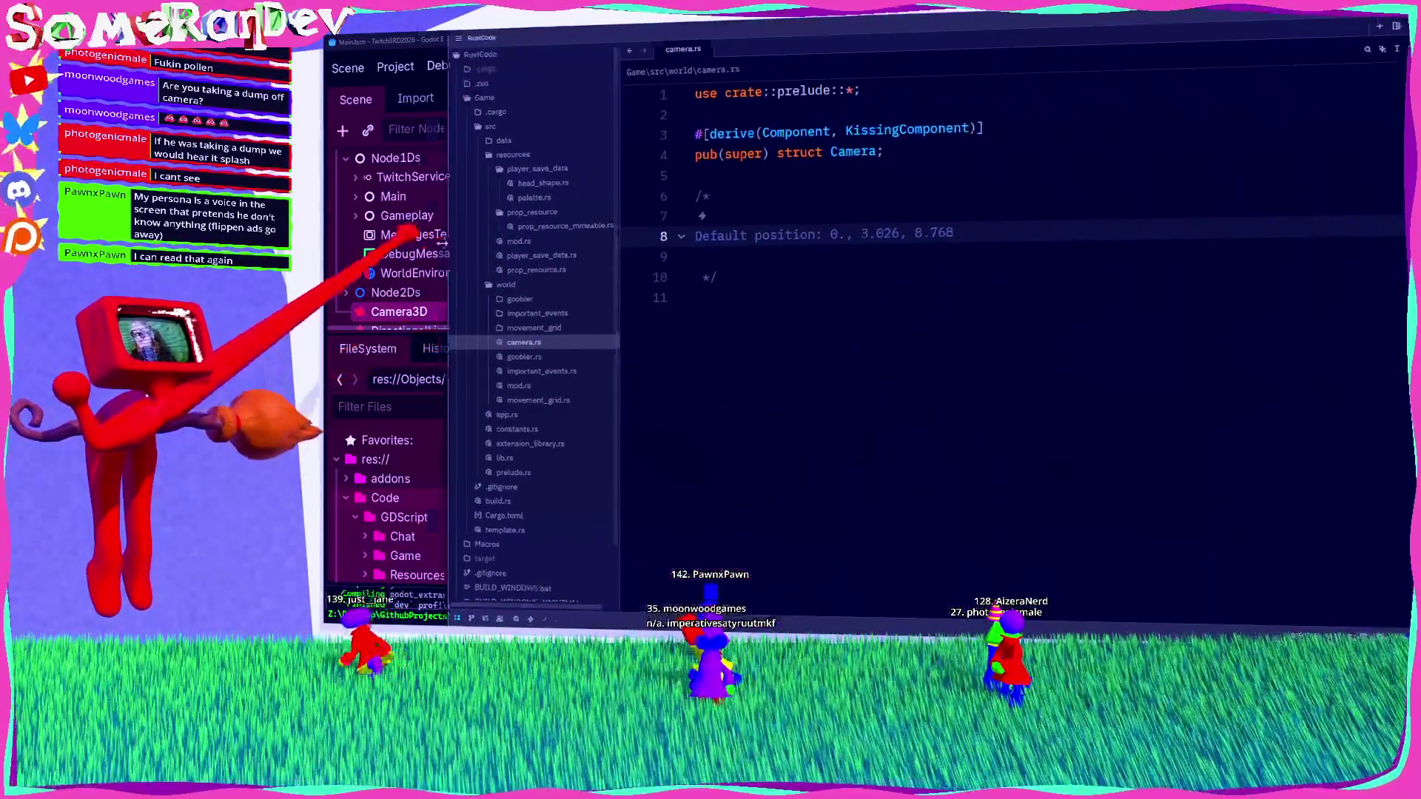
pyautogui.moveTo(442, 243); pyautogui.dragTo(377, 243)
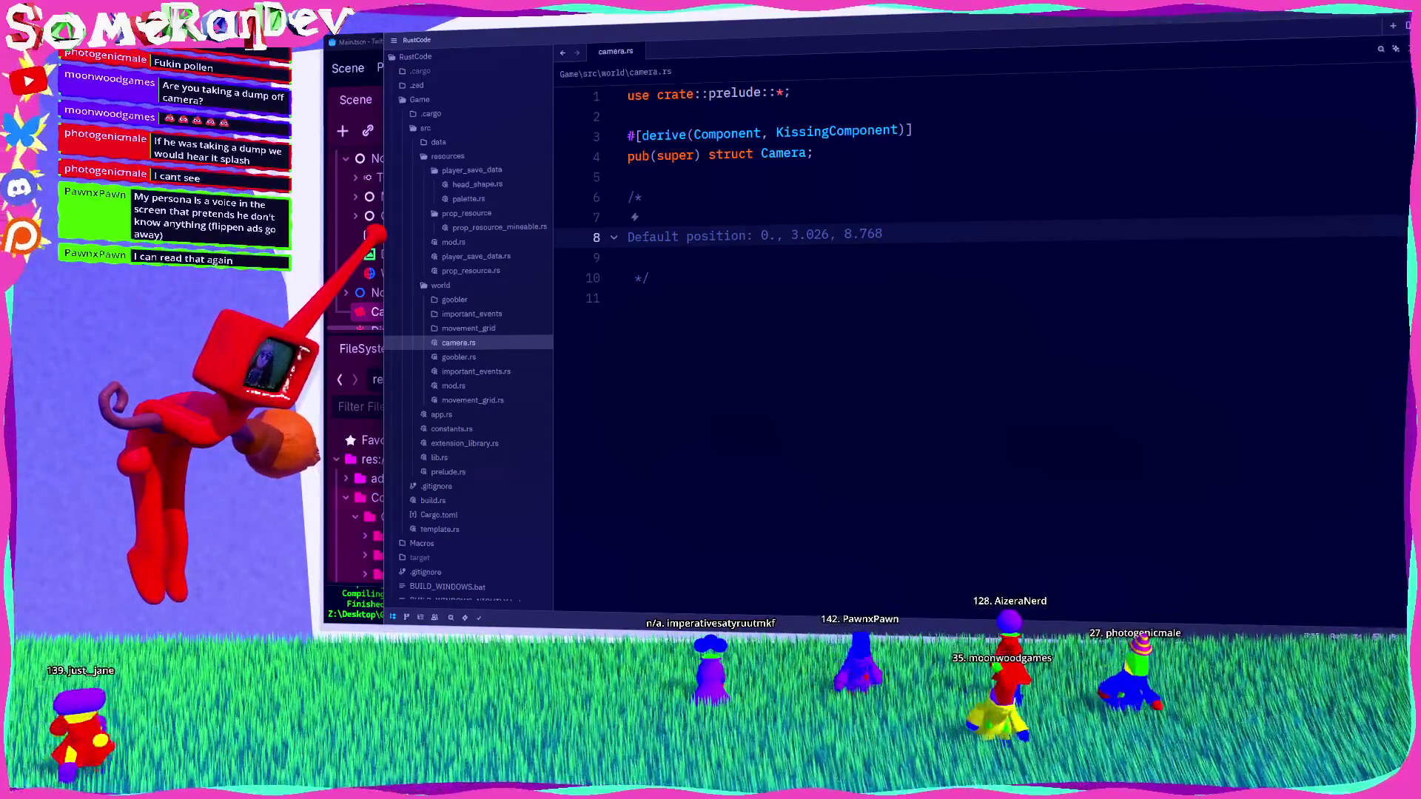
# Step: Add a 'Default rotation: 0., 0., 0.' line to the comment and remove its blank line
pyautogui.click(651, 215)
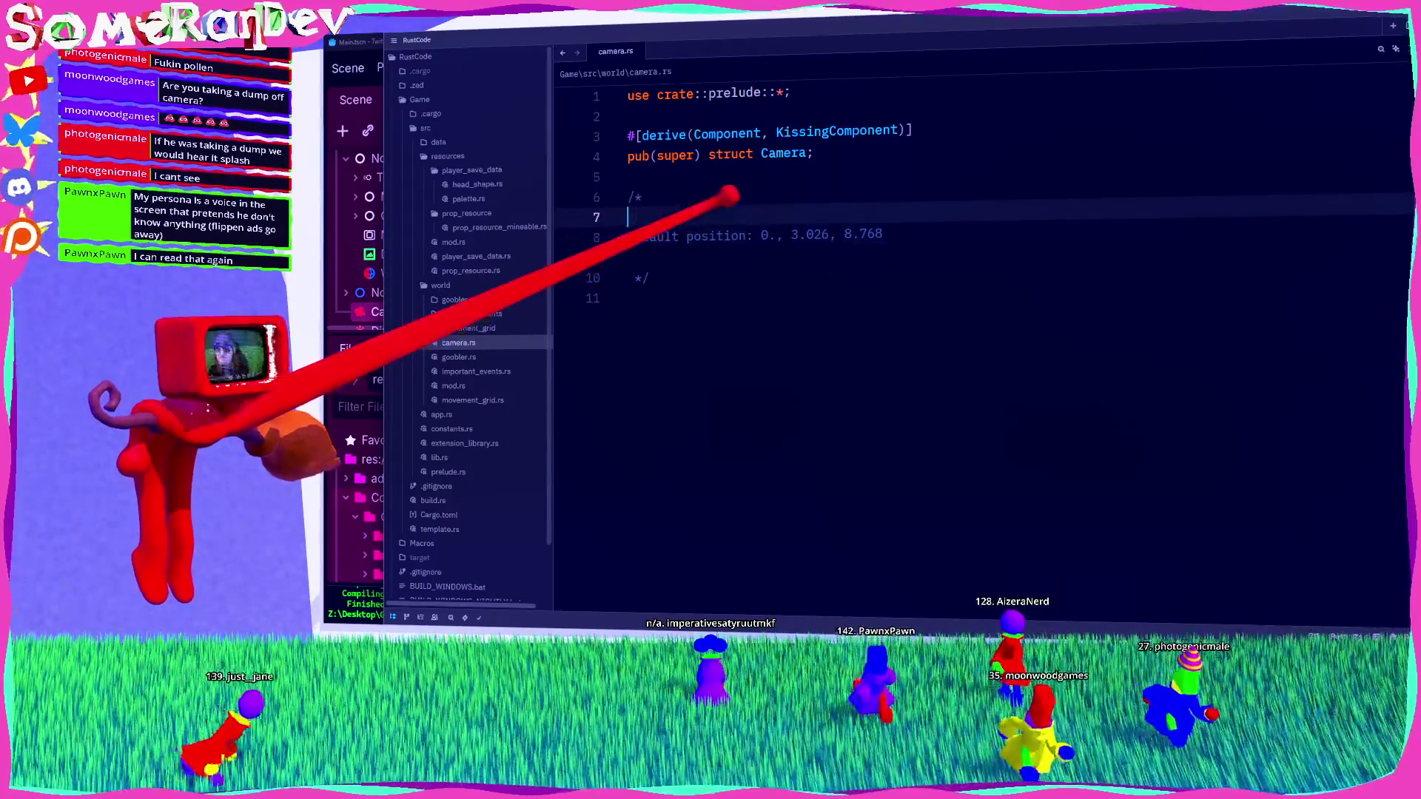
pyautogui.click(627, 257)
pyautogui.write('Def')
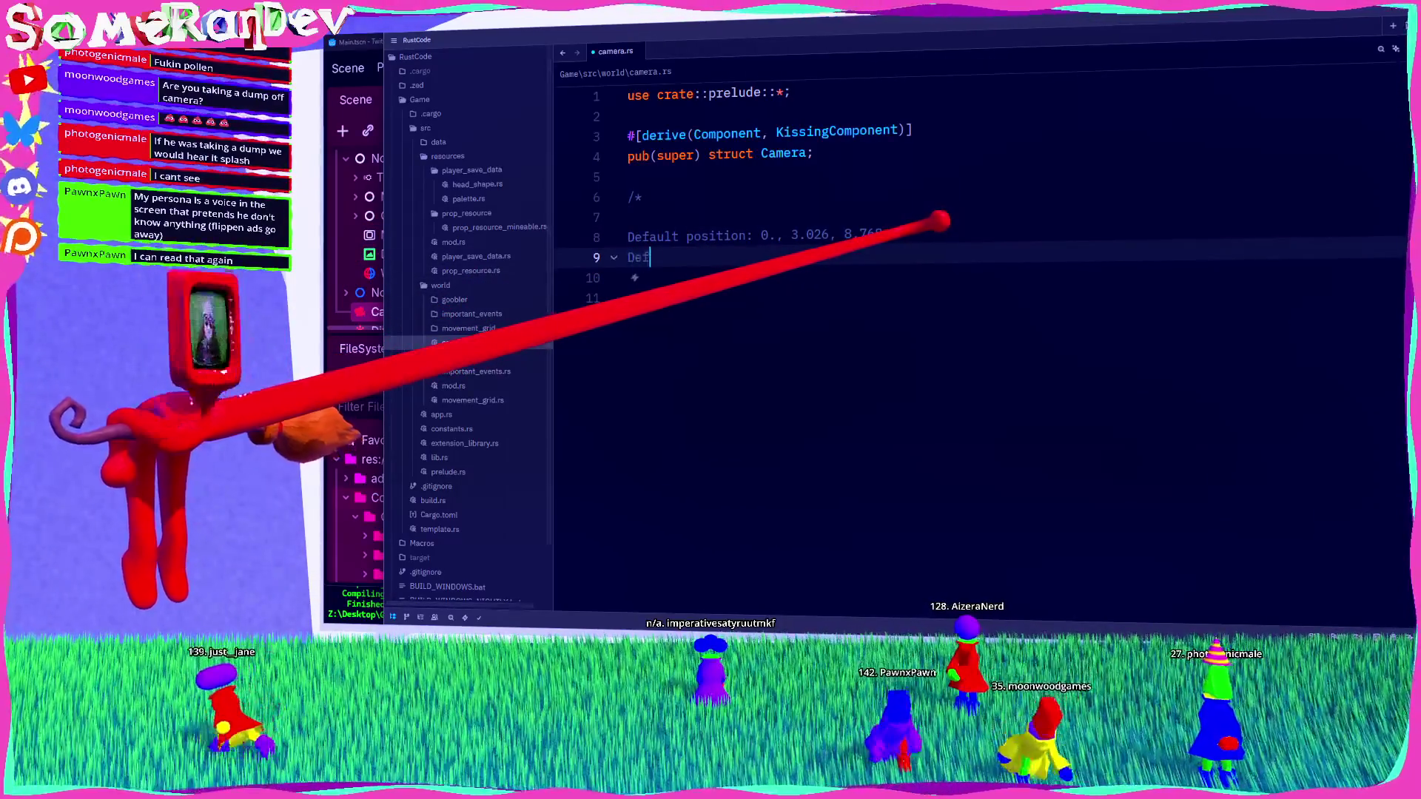
pyautogui.write('ault rotation: 0')
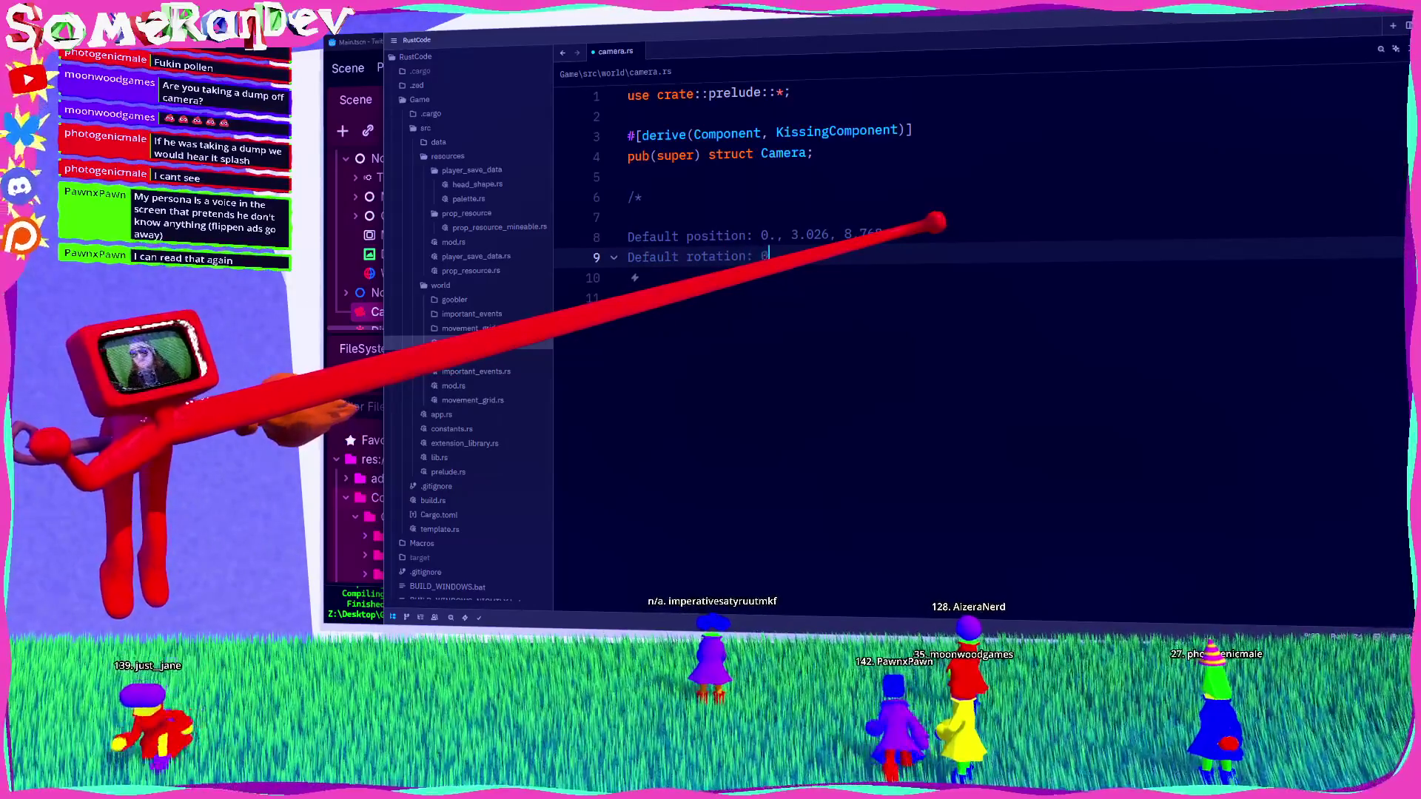
pyautogui.write('0., 0.')
pyautogui.press('Return')
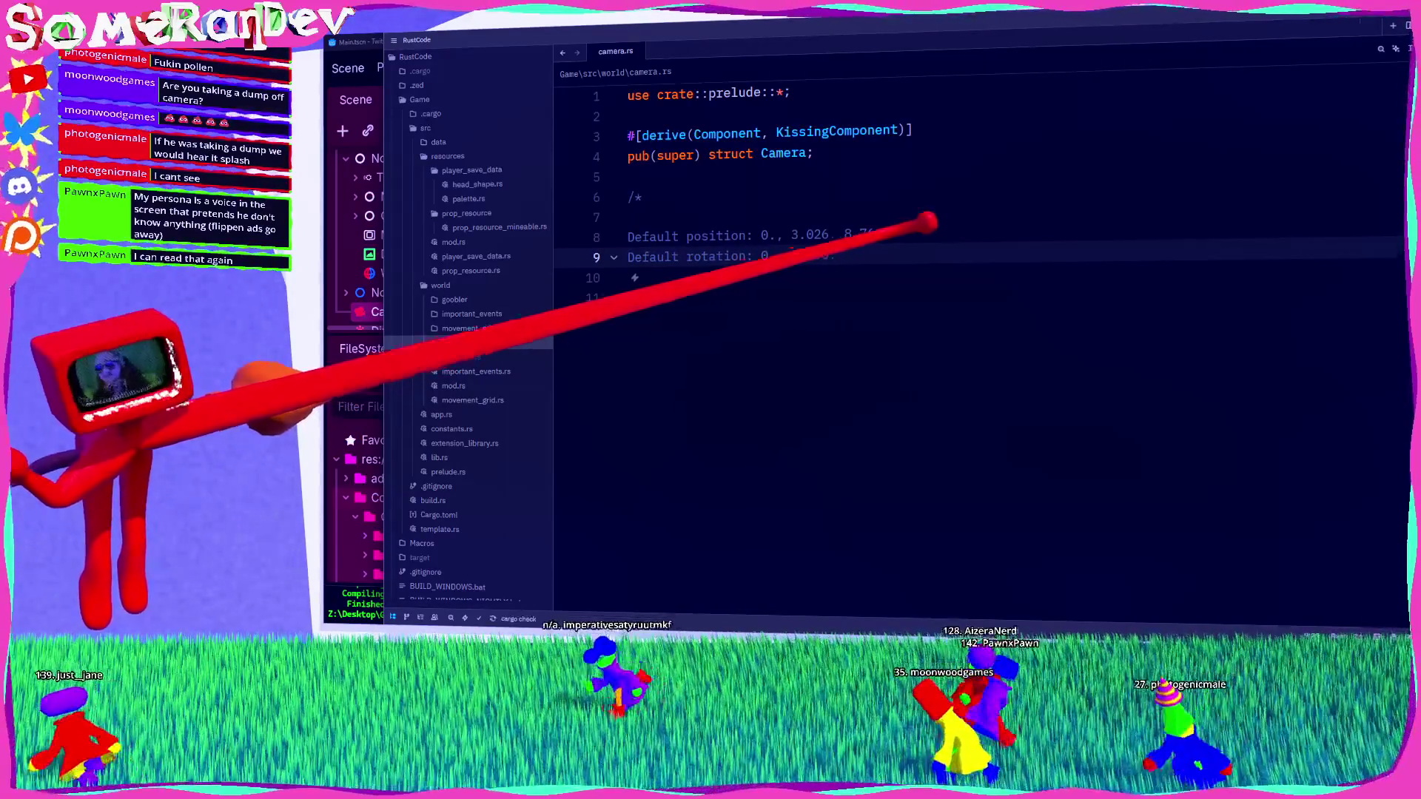
pyautogui.click(635, 217)
pyautogui.press('BackSpace')
pyautogui.click(675, 251)
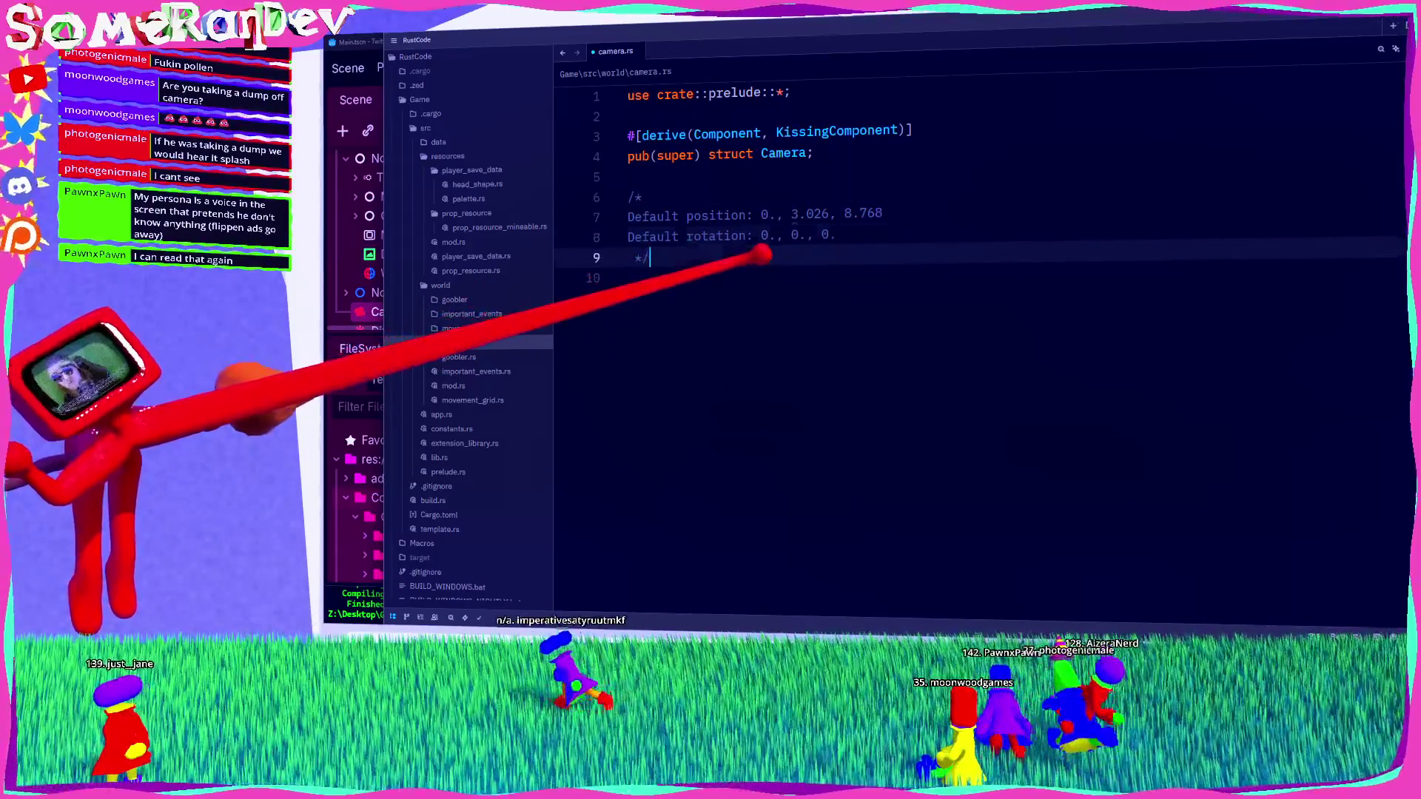
pyautogui.click(349, 37)
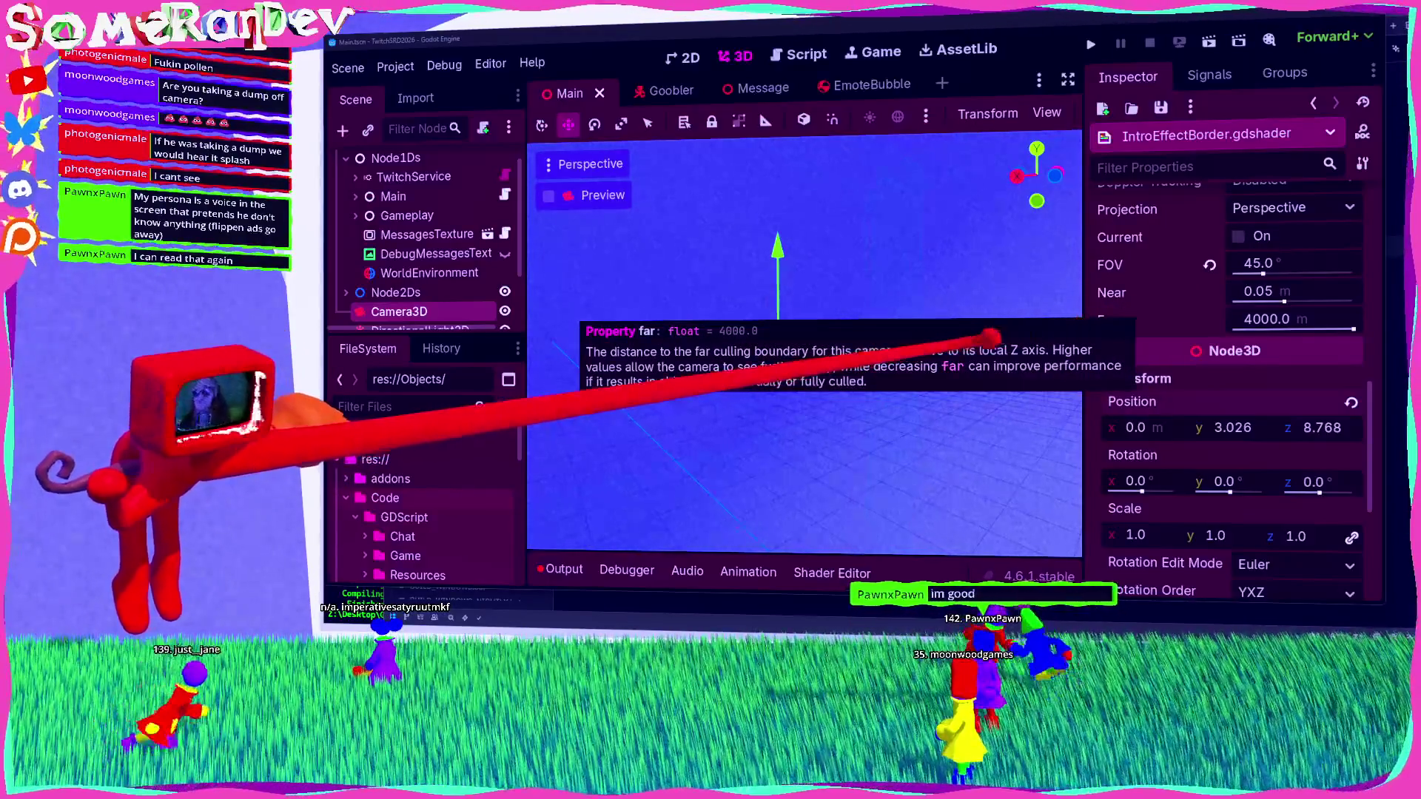
# Step: Drag Camera3D up its Y axis until its position reads 0, 26.449, 8.768
pyautogui.scroll(8, 1177, 311)
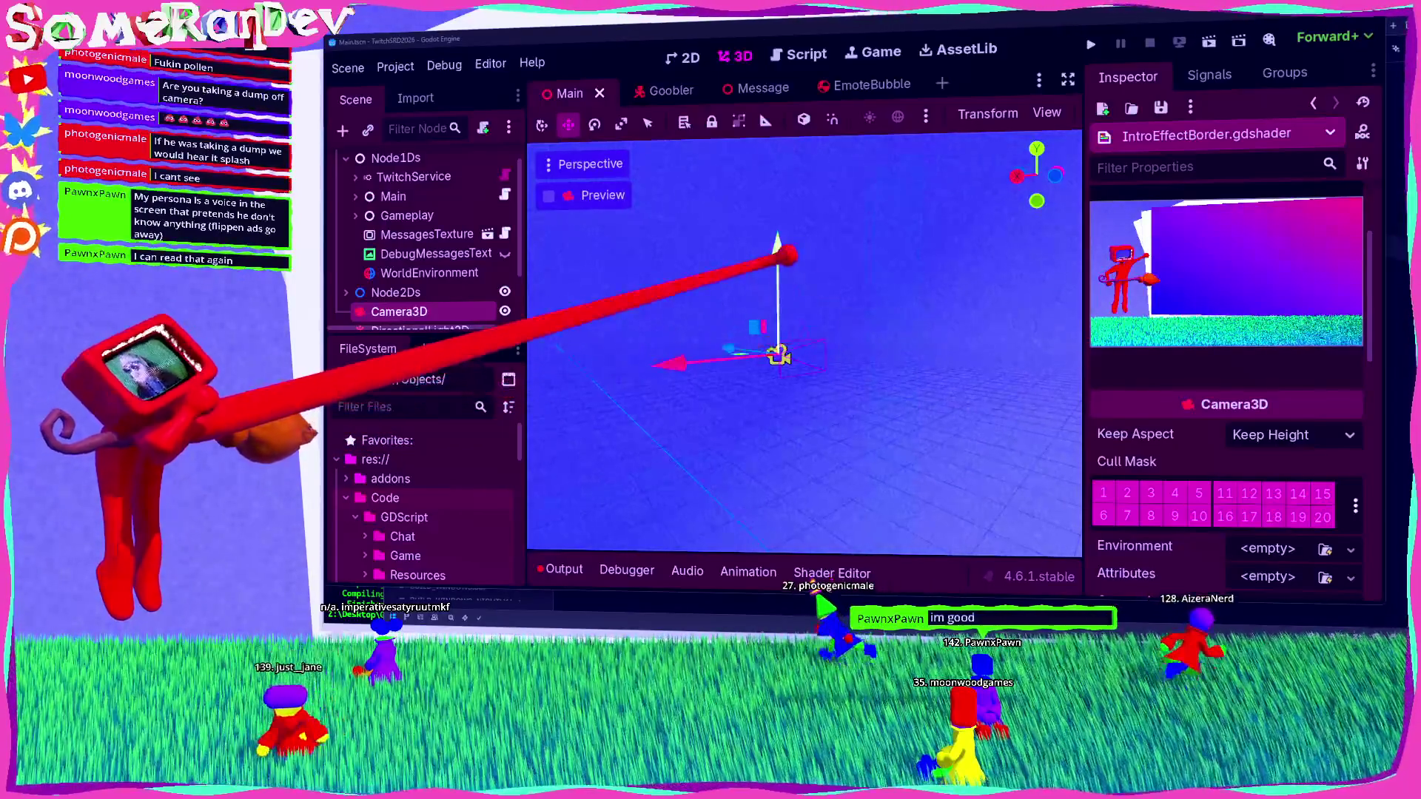
pyautogui.moveTo(777, 248); pyautogui.dragTo(796, 126)
pyautogui.scroll(-3, 844, 302)
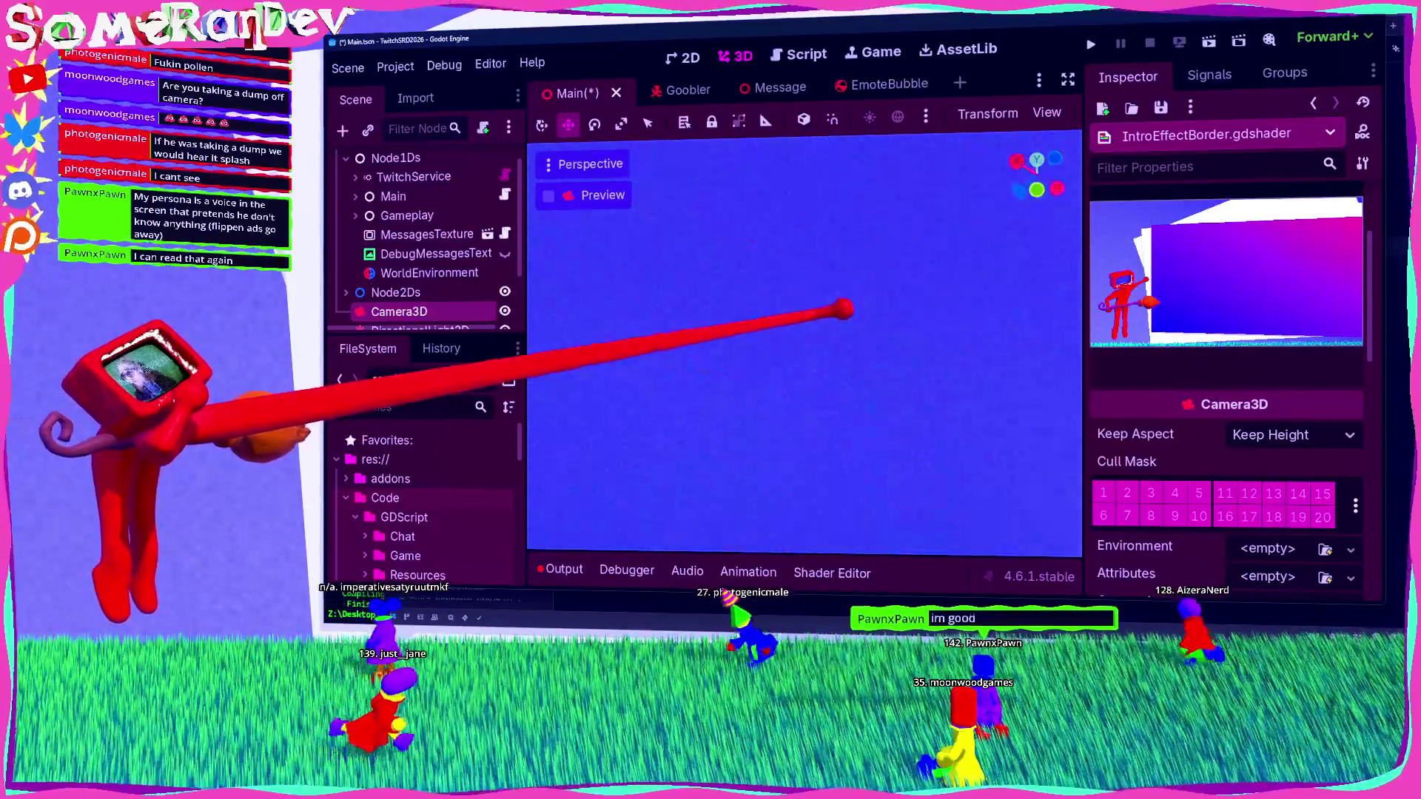
pyautogui.moveTo(803, 217); pyautogui.dragTo(777, 206)
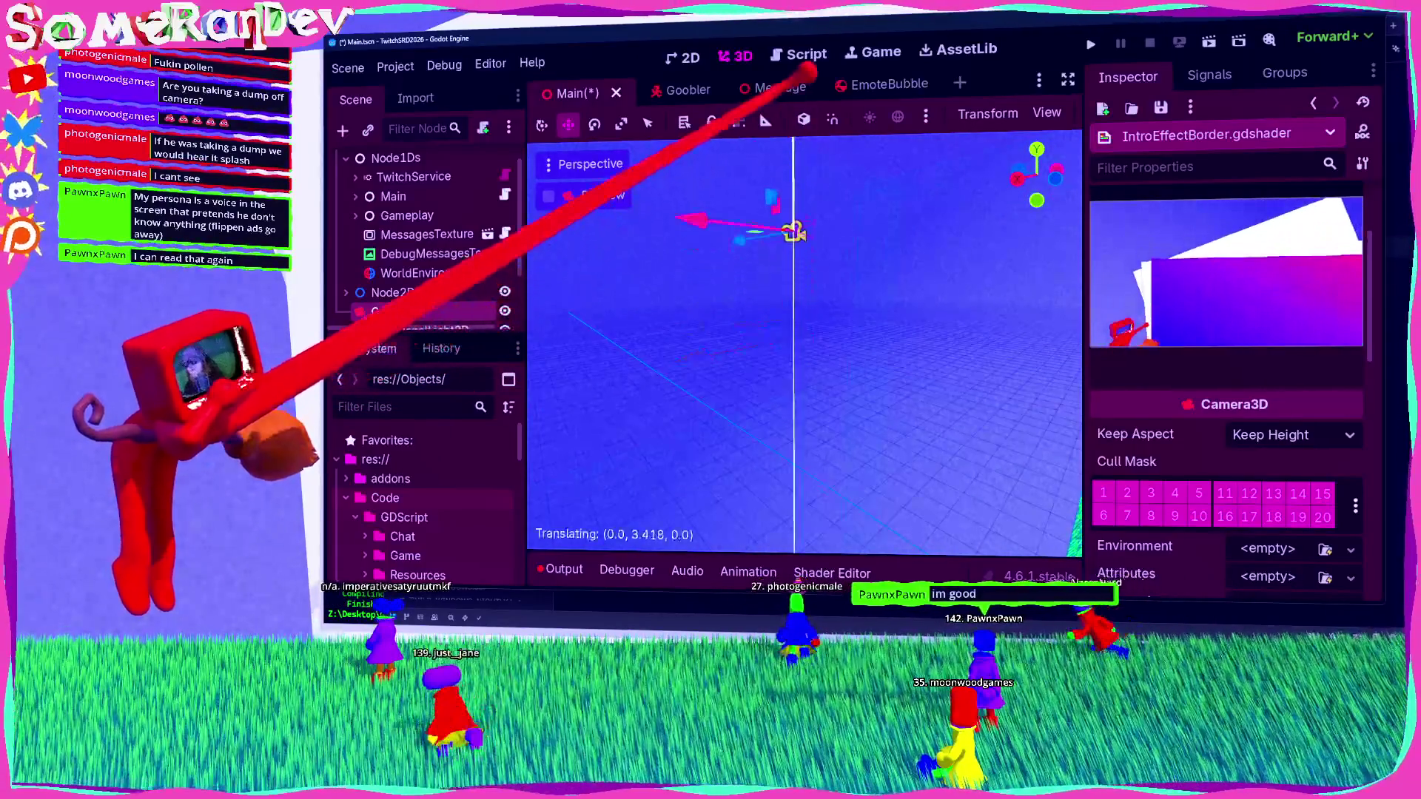
pyautogui.scroll(-3, 840, 200)
pyautogui.scroll(-3, 851, 307)
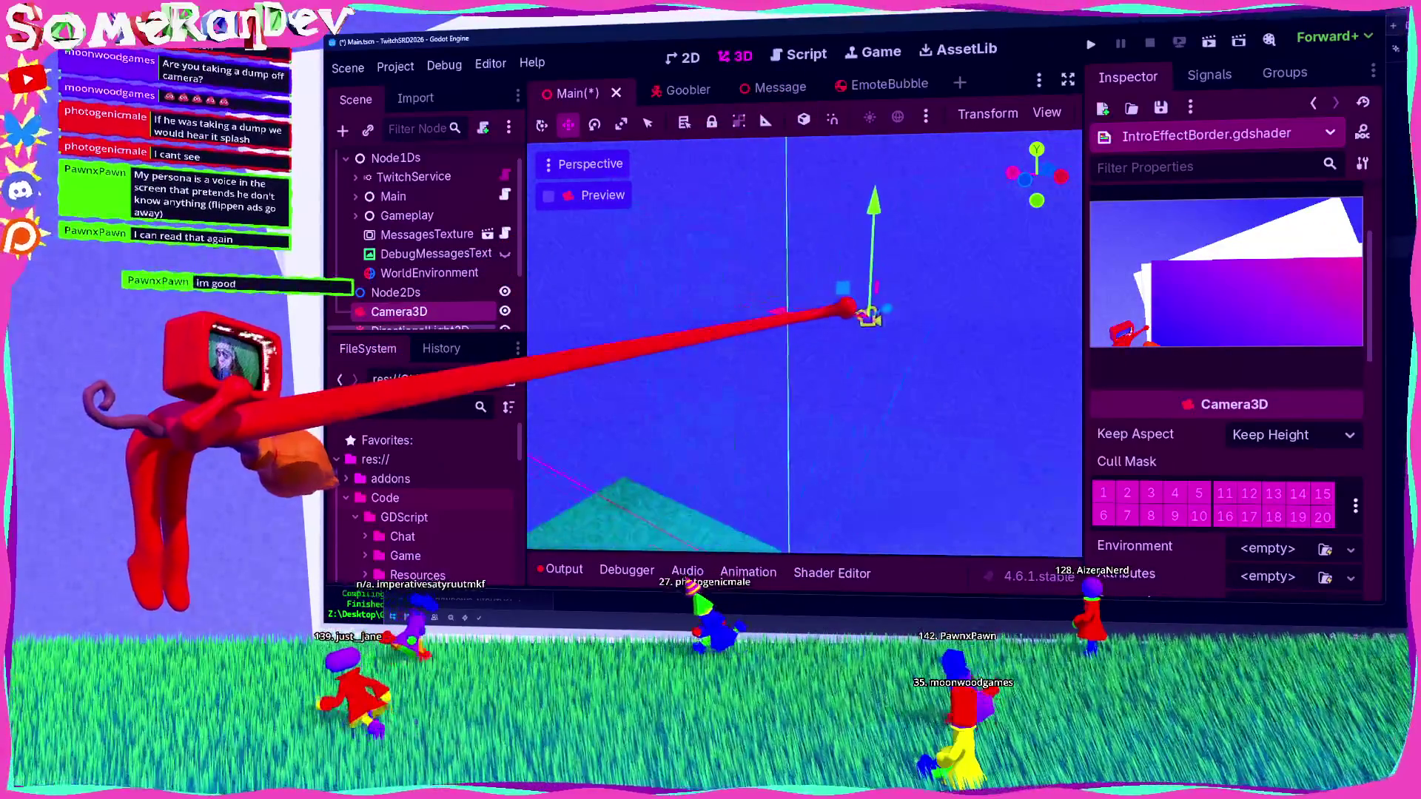
pyautogui.moveTo(851, 181)
pyautogui.mouseDown()
pyautogui.moveTo(895, 133)
pyautogui.moveTo(818, 222)
pyautogui.moveTo(850, 308)
pyautogui.moveTo(836, 304)
pyautogui.mouseUp()
pyautogui.scroll(-3, 851, 304)
pyautogui.press('s')
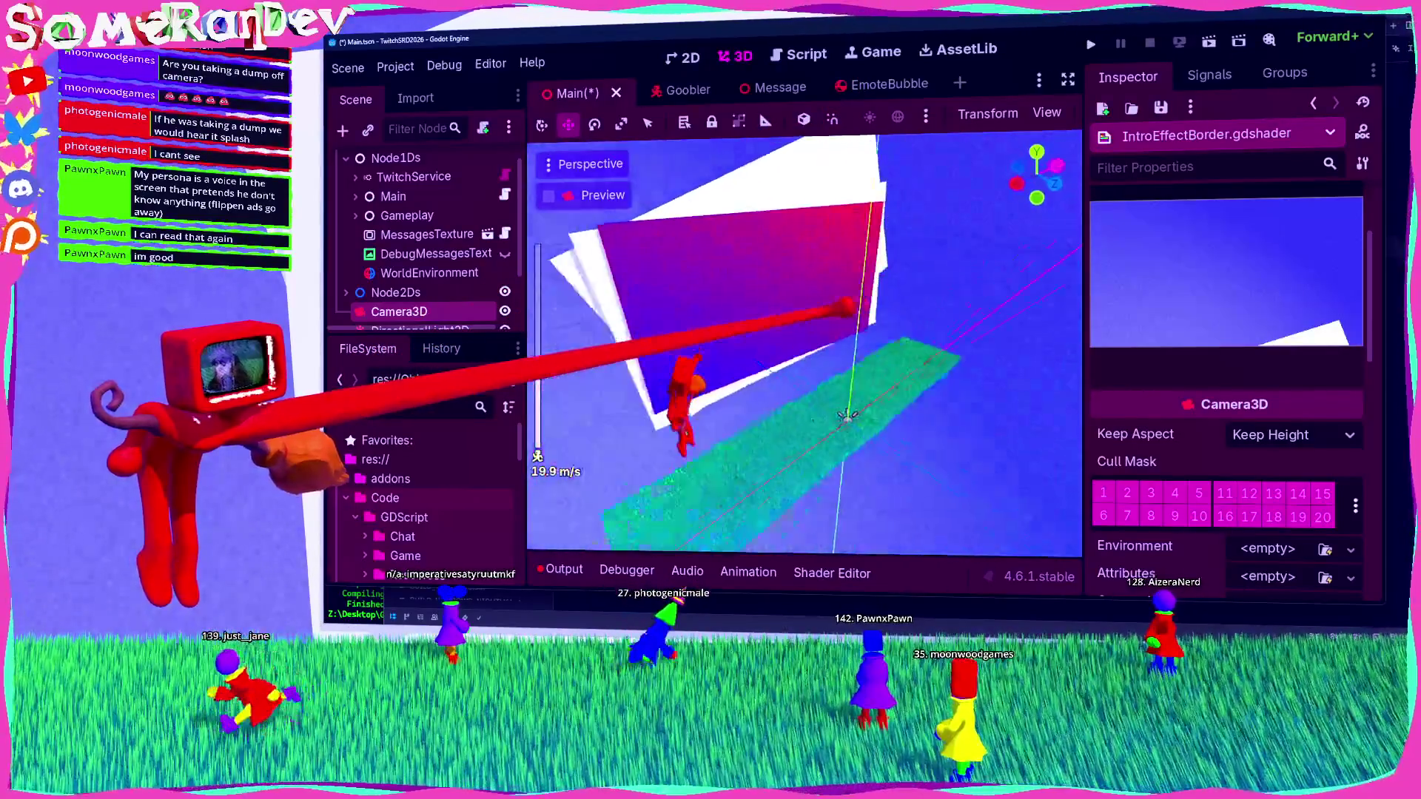
pyautogui.moveTo(814, 222)
pyautogui.mouseDown()
pyautogui.moveTo(833, 296)
pyautogui.moveTo(842, 128)
pyautogui.moveTo(819, 350)
pyautogui.mouseUp()
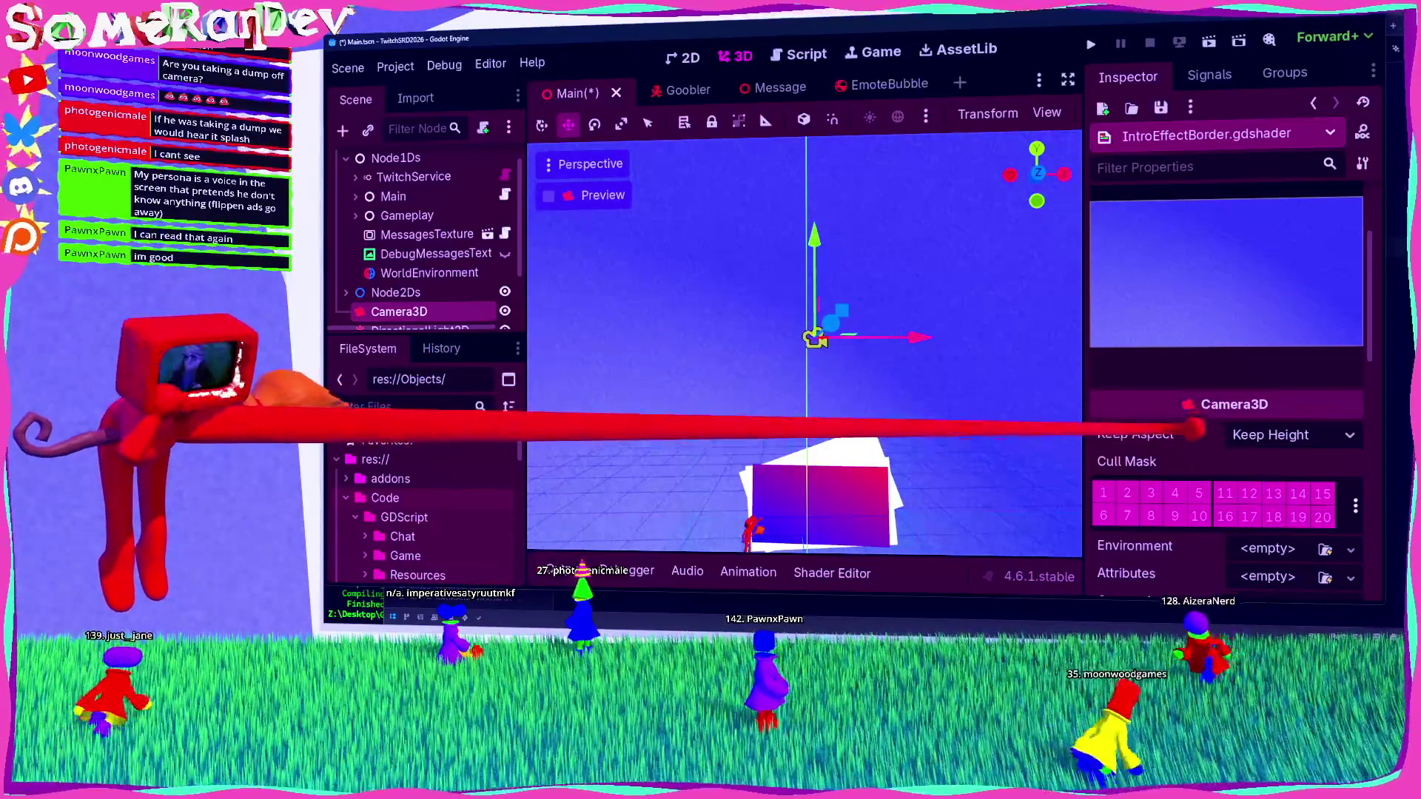
pyautogui.scroll(-4, 1177, 393)
pyautogui.scroll(-5, 1176, 392)
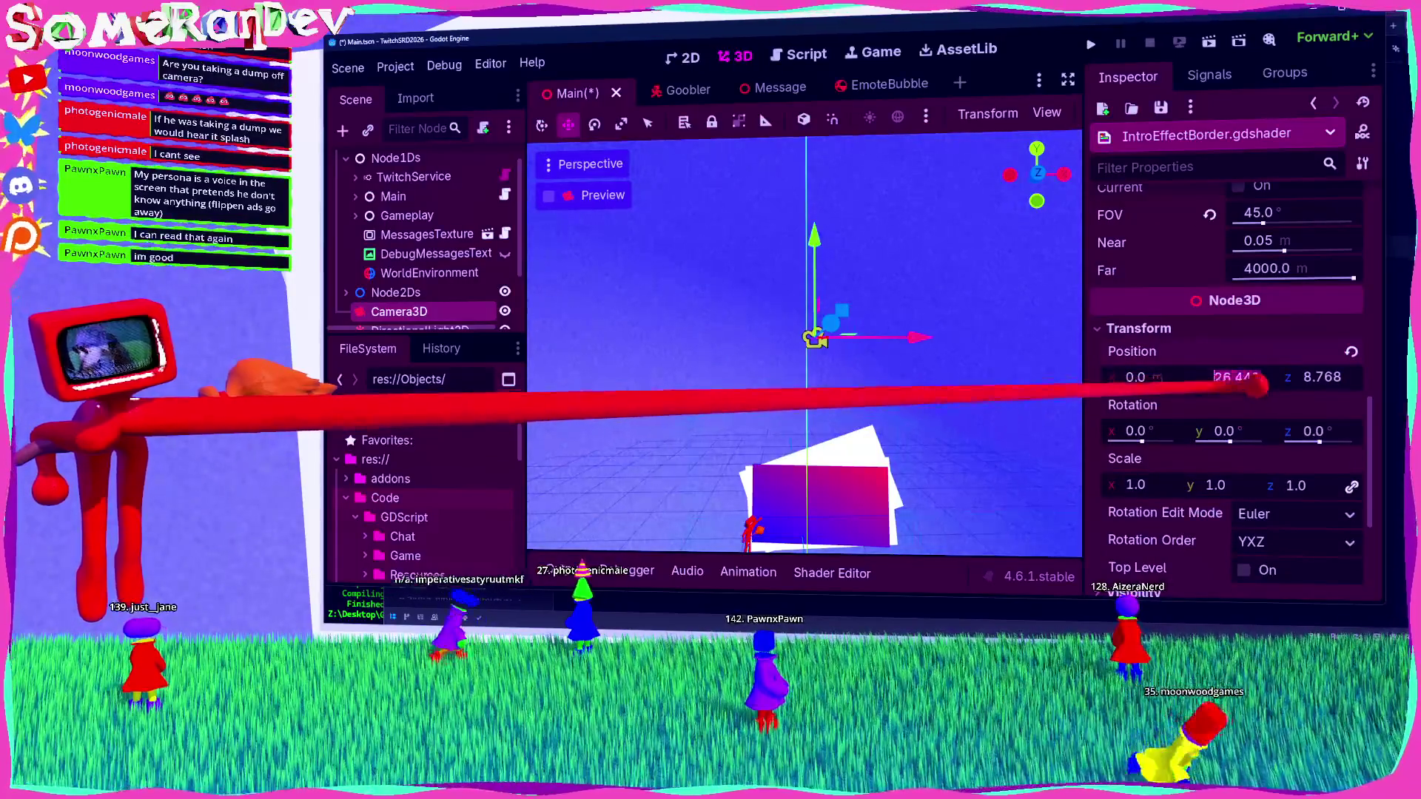
# Step: Add a block comment 'start camera at y = 26.449' below the struct, with blank lines above it
pyautogui.hotkey('alt', 'Tab')
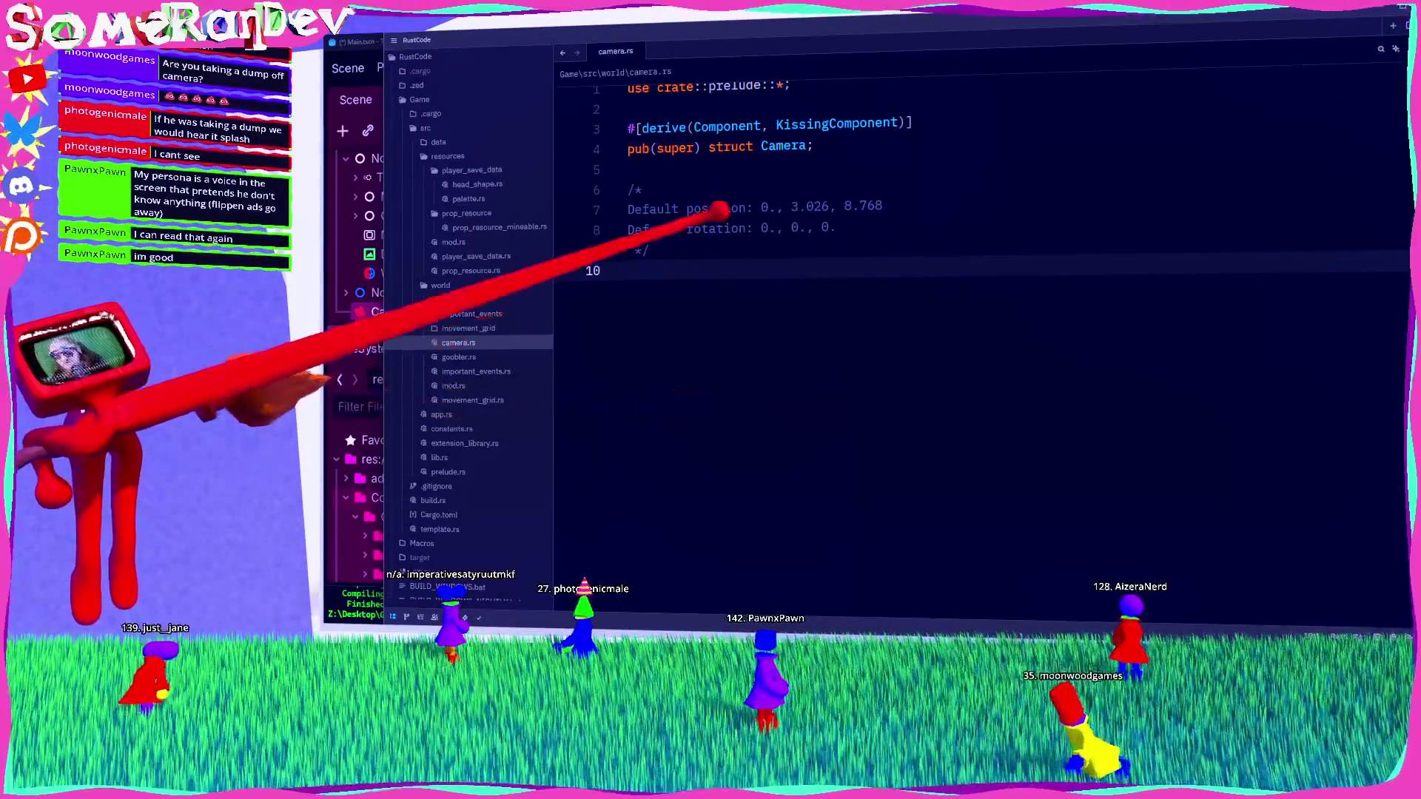
pyautogui.click(714, 167)
pyautogui.press('Return')
pyautogui.write('/*')
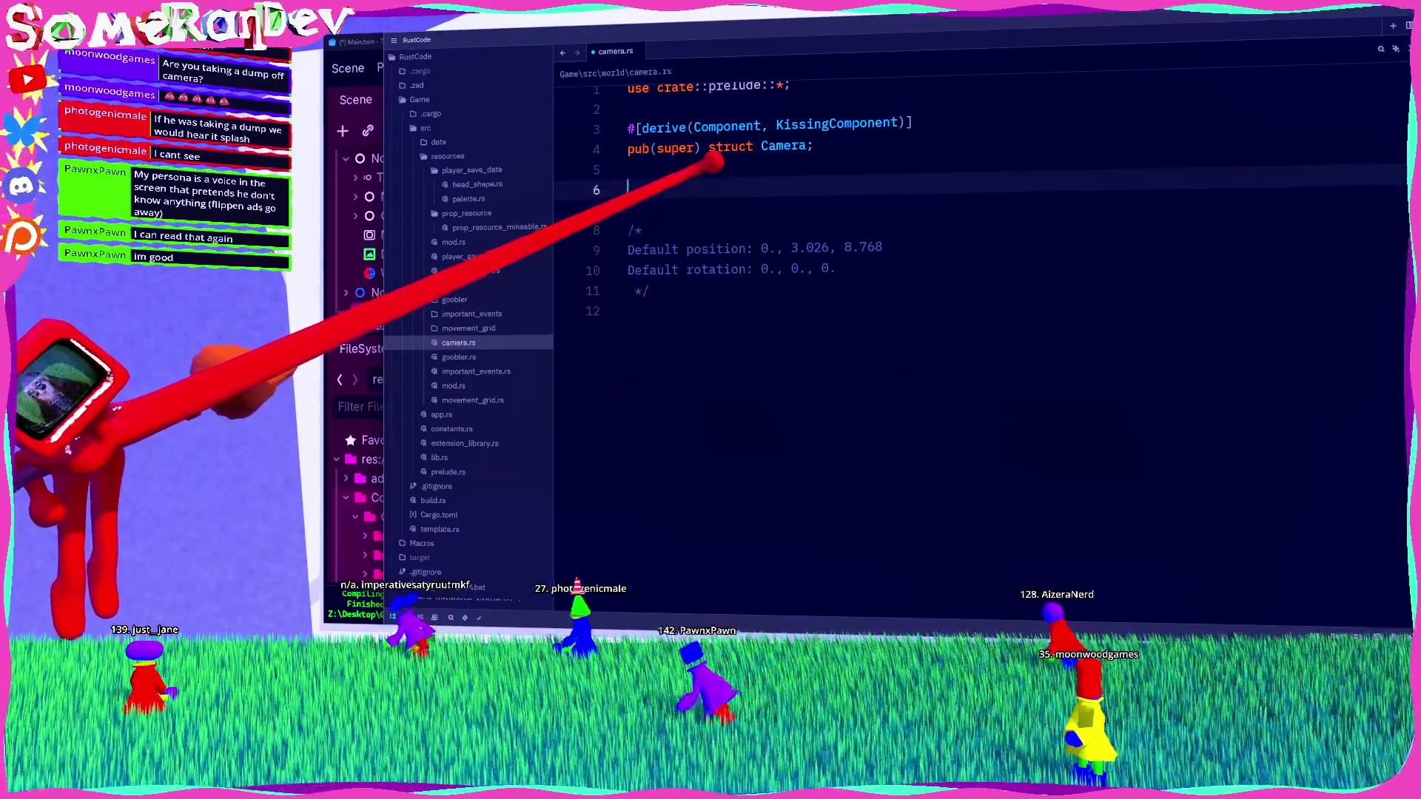
pyautogui.press('Return')
pyautogui.write('start ')
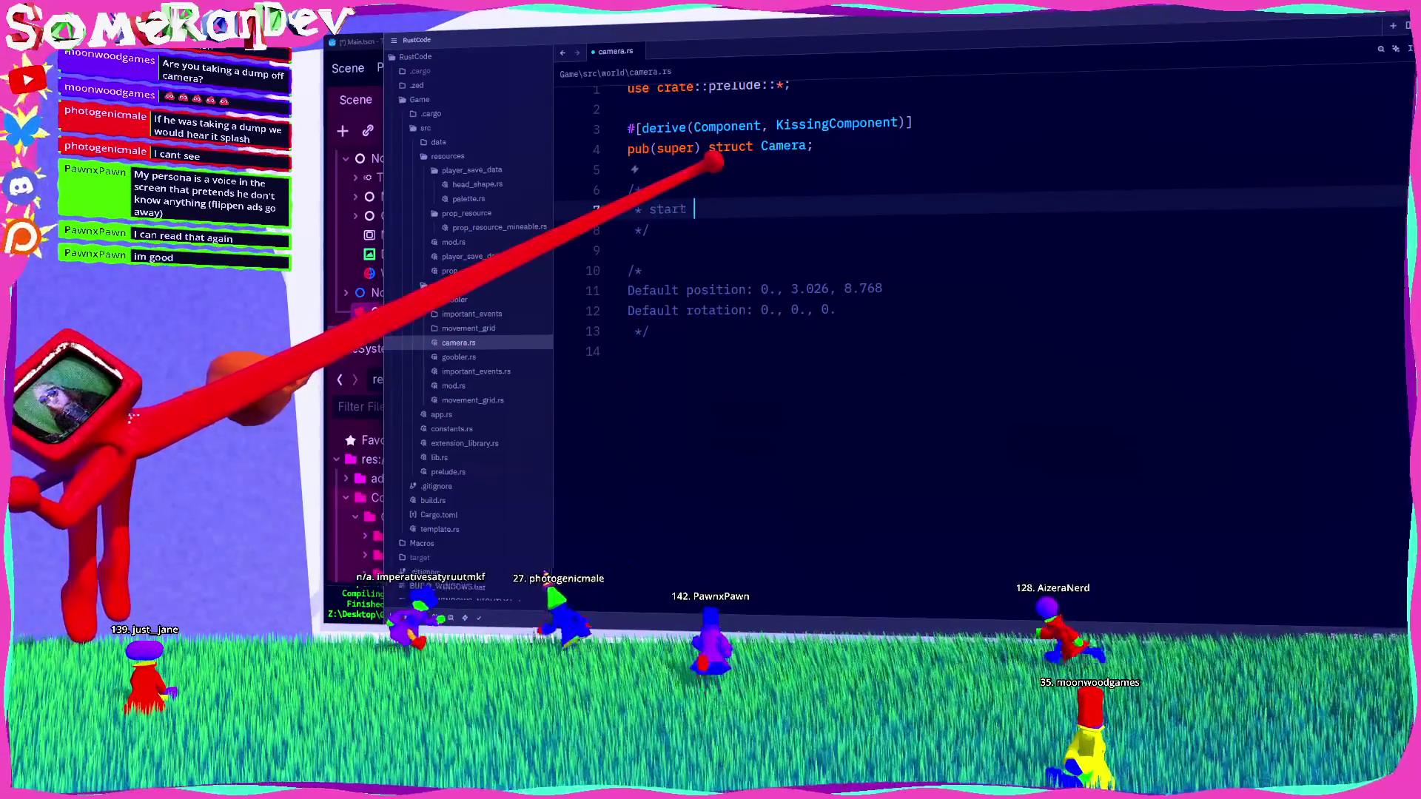
pyautogui.write('camera at y = 26.449')
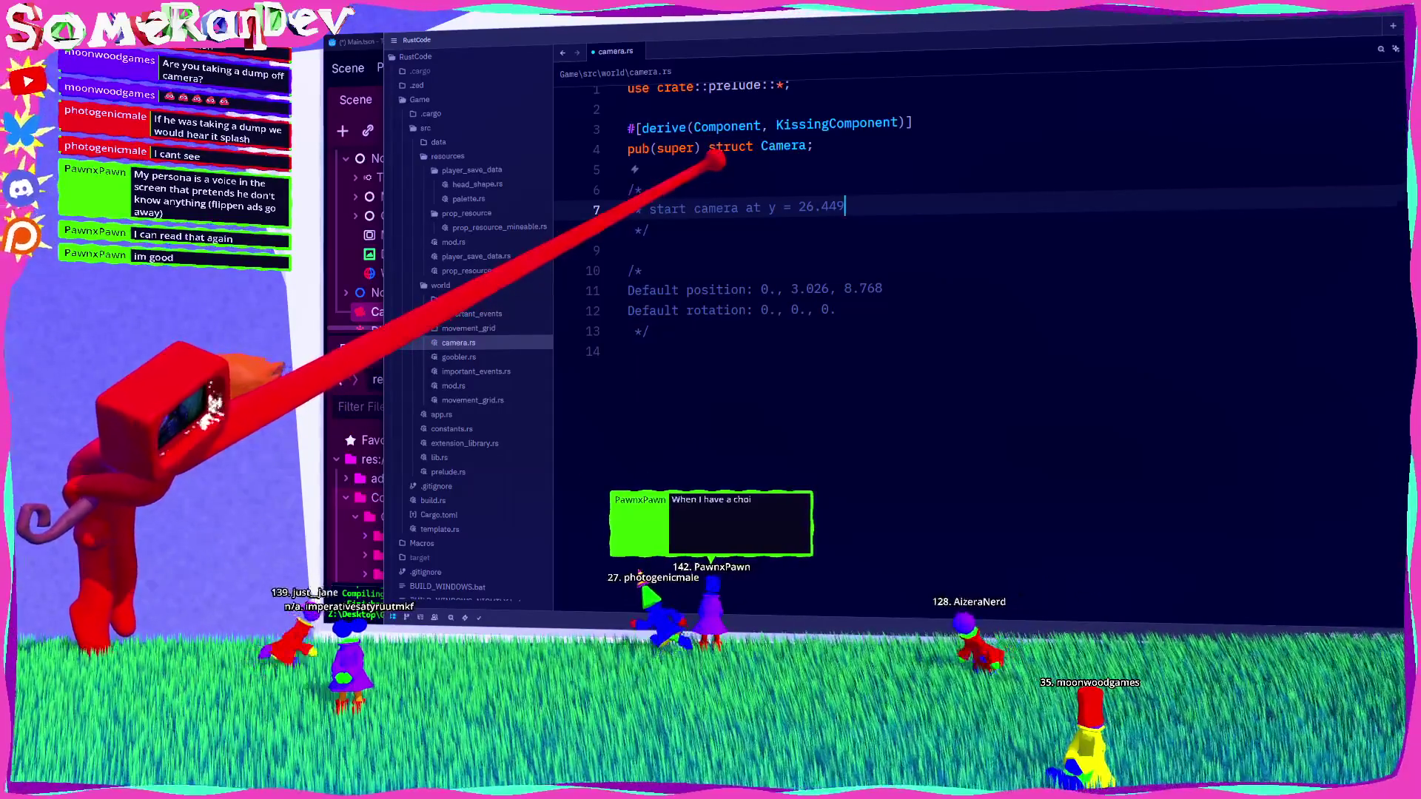
pyautogui.press('Up')
pyautogui.press('Up')
pyautogui.press('Return')
pyautogui.press('Return')
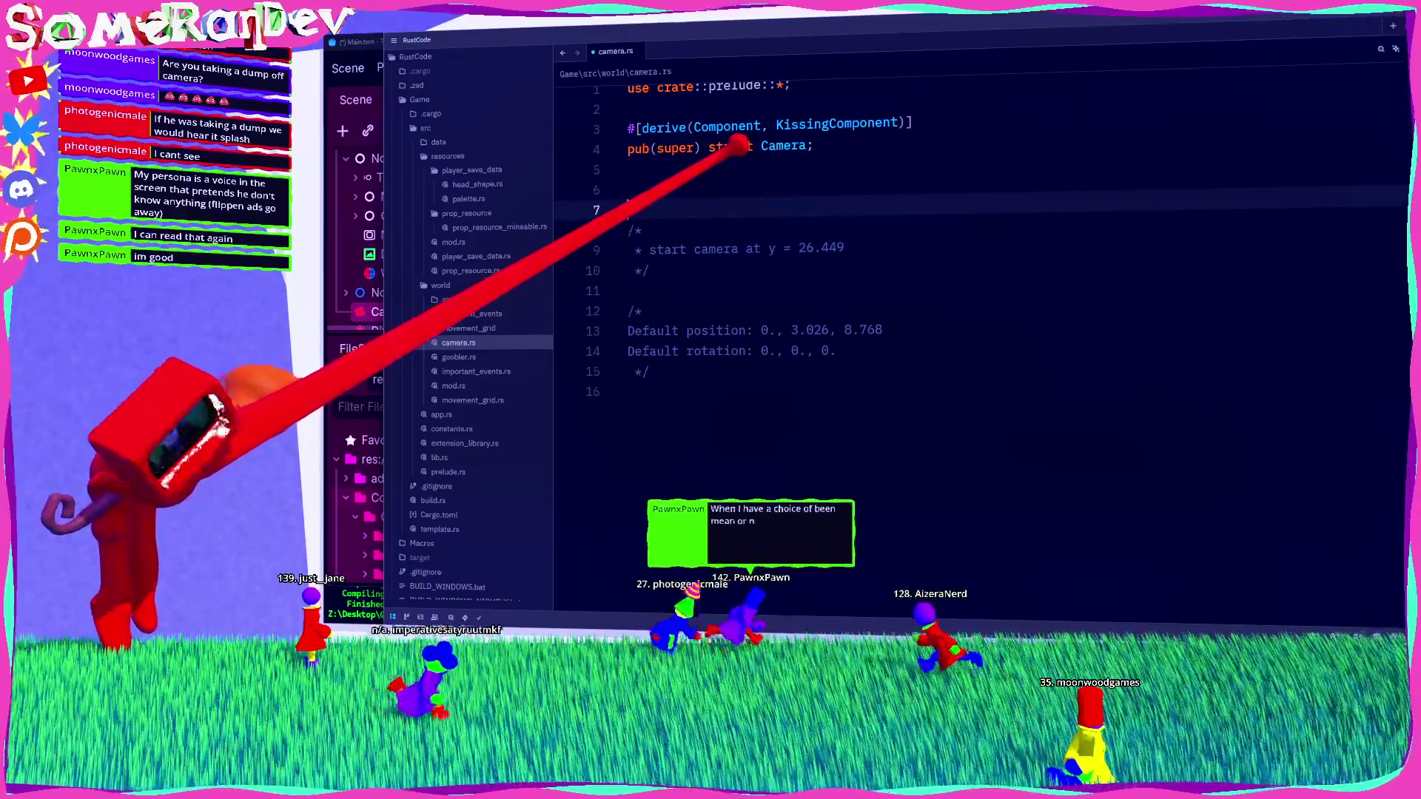
# Step: Save the Main scene in Godot
pyautogui.click(628, 190)
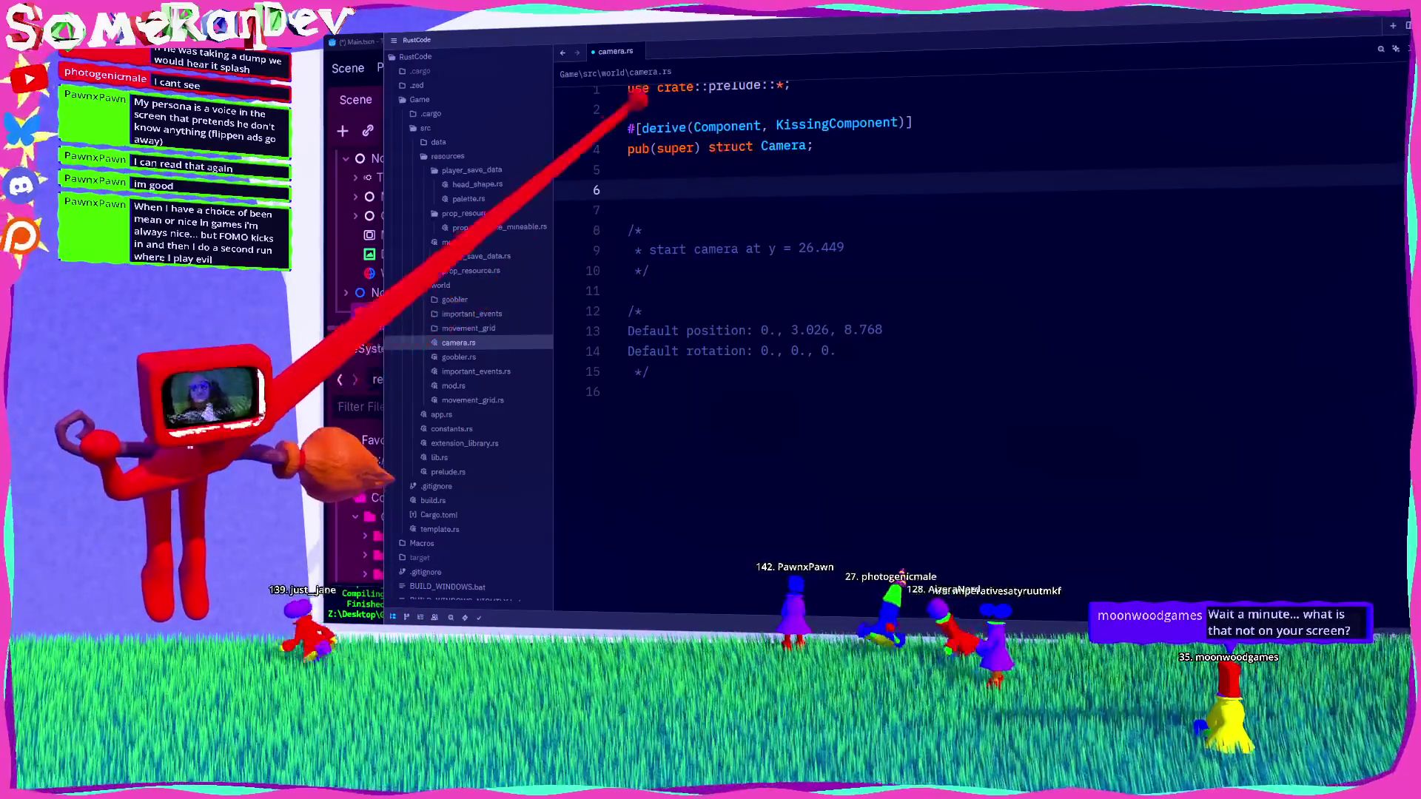
pyautogui.moveTo(733, 126)
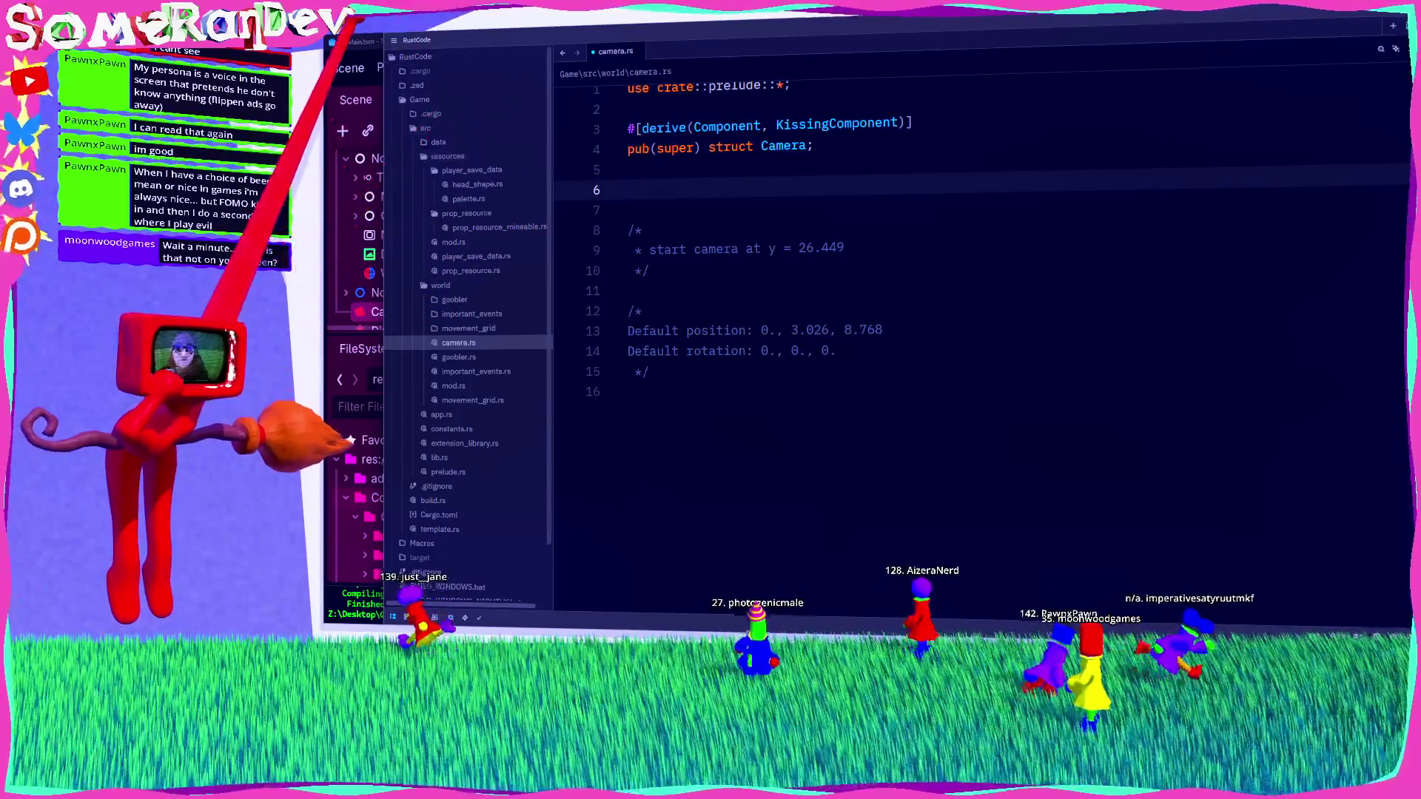
pyautogui.hotkey('alt', 'Tab')
pyautogui.hotkey('ctrl', 's')
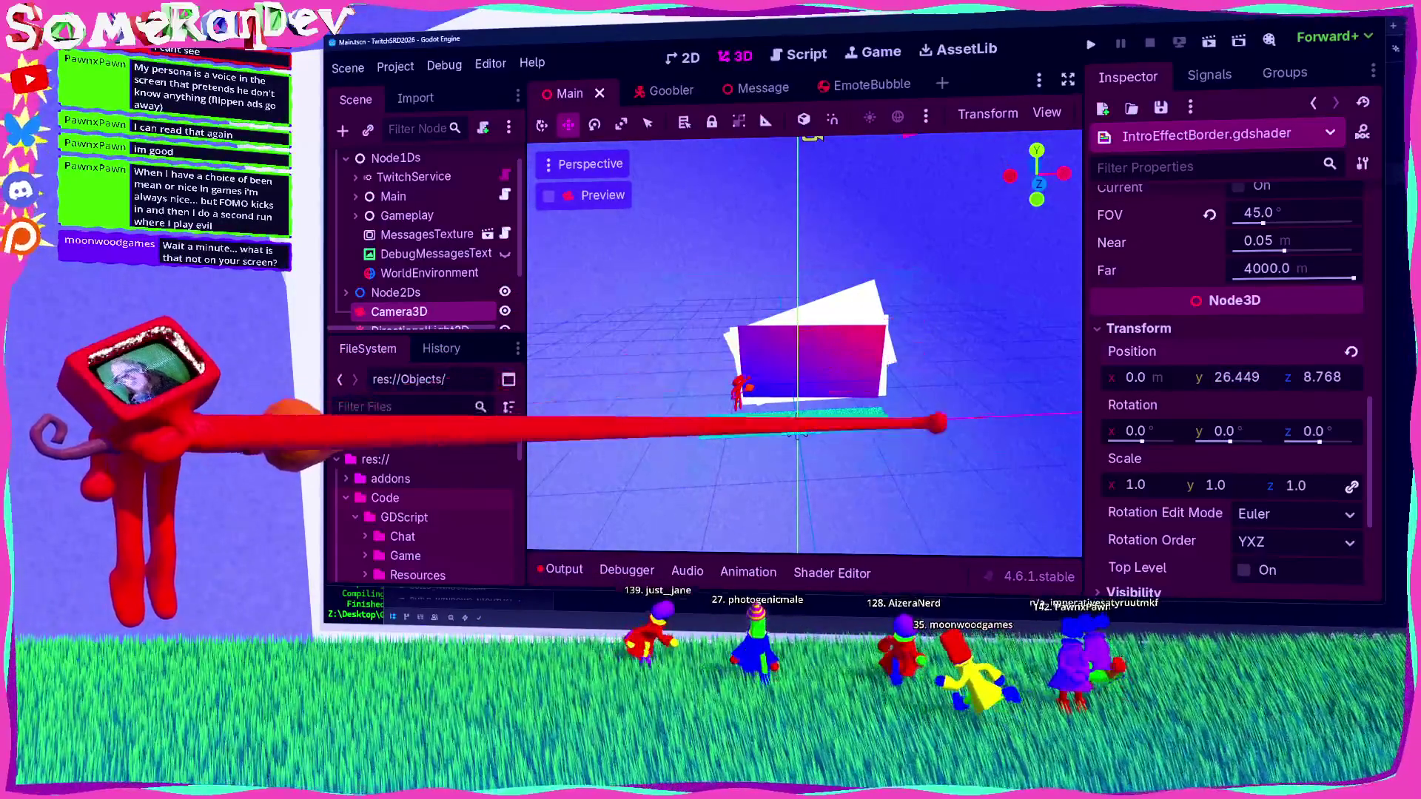
# Step: Return to camera.rs in Zed with the cursor on empty line 6
pyautogui.hotkey('alt', 'Tab')
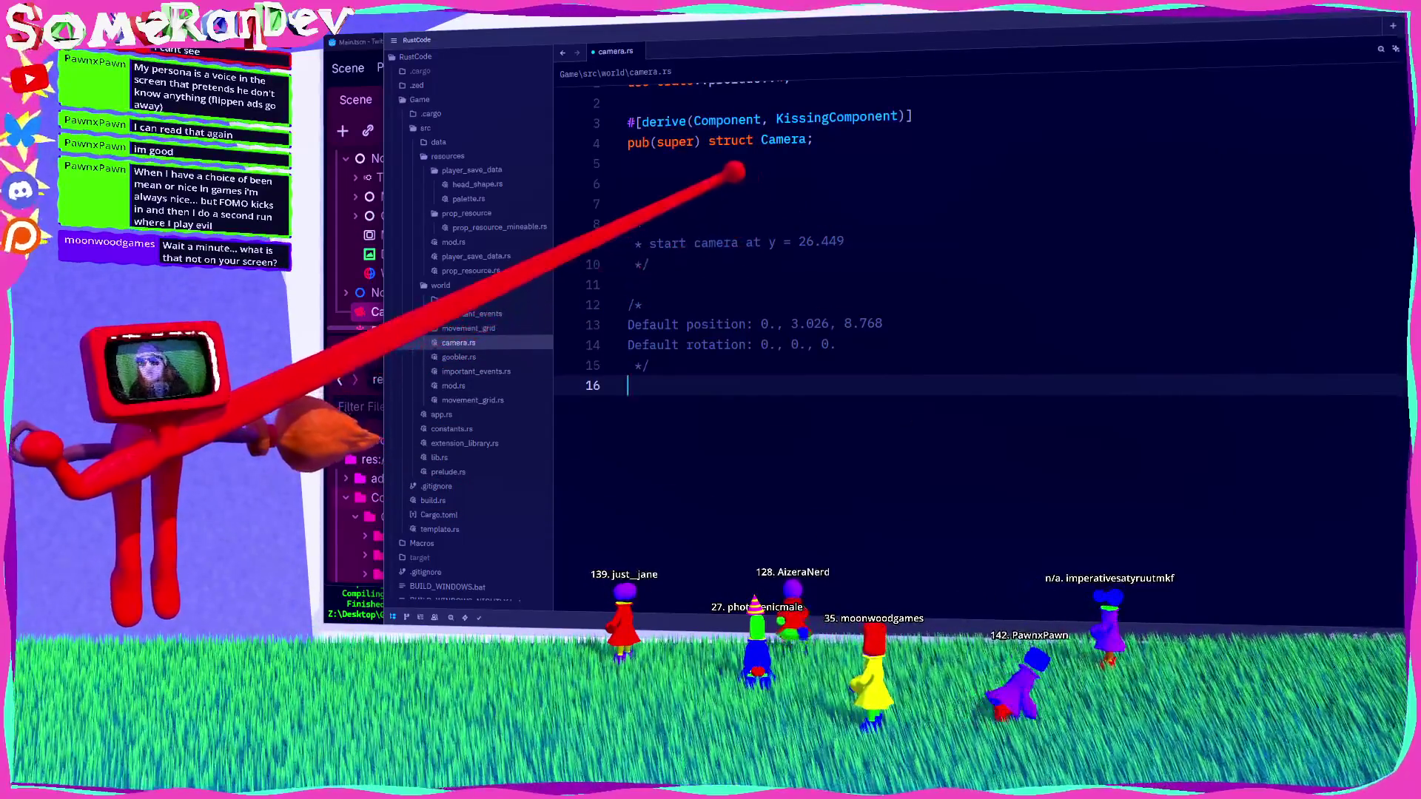
pyautogui.click(628, 184)
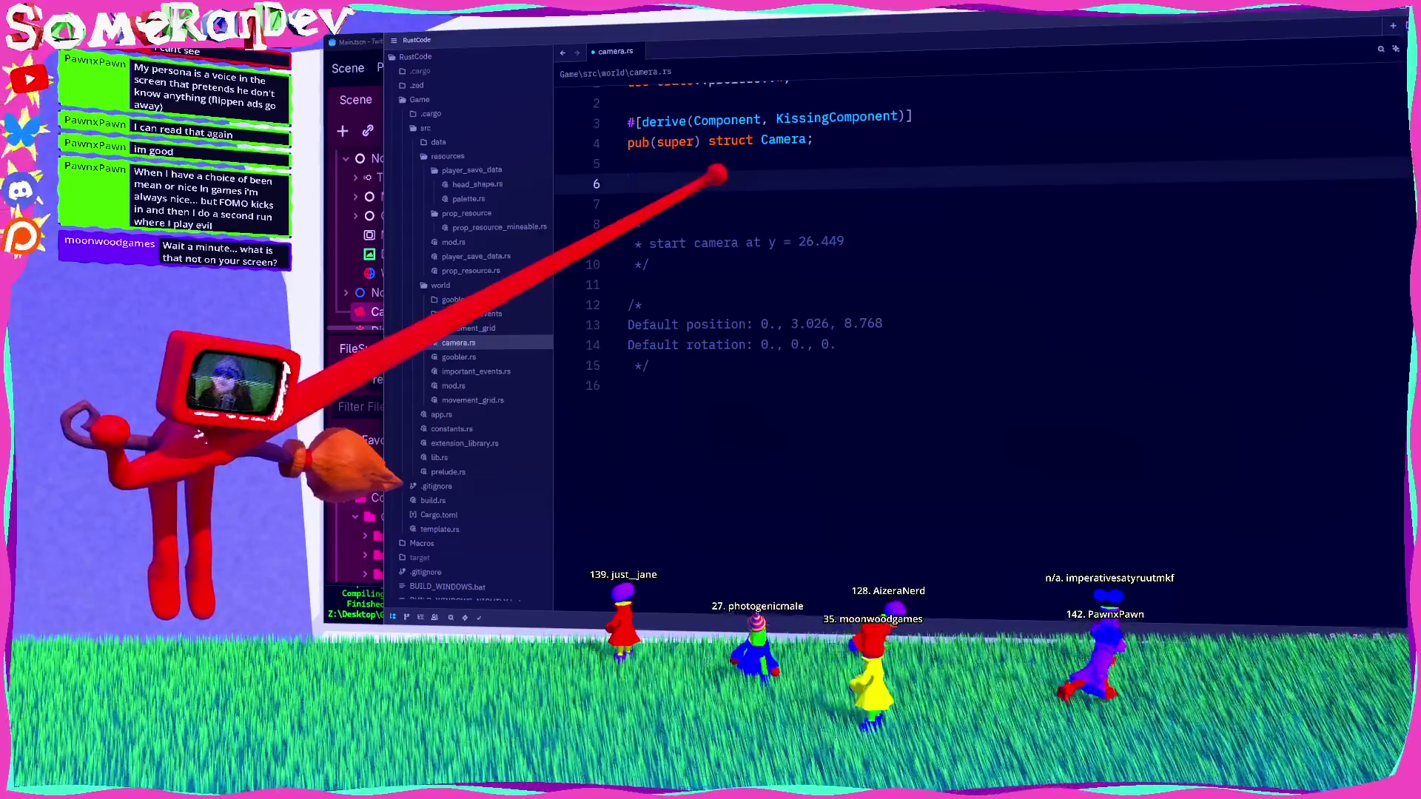
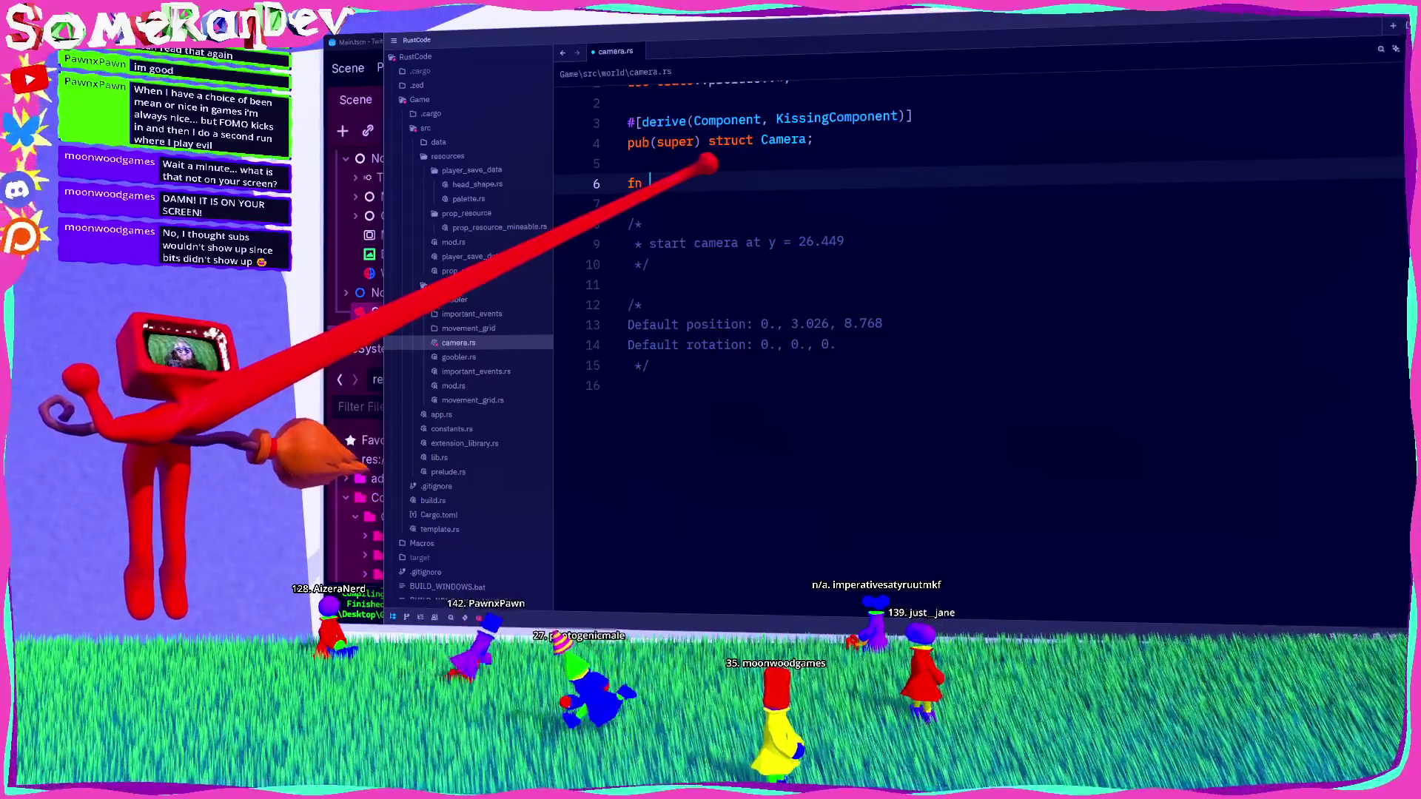
# Step: On line 6, write the signature fn camera_update(camera: Single<&Camera>)
pyautogui.write('camera_update(')
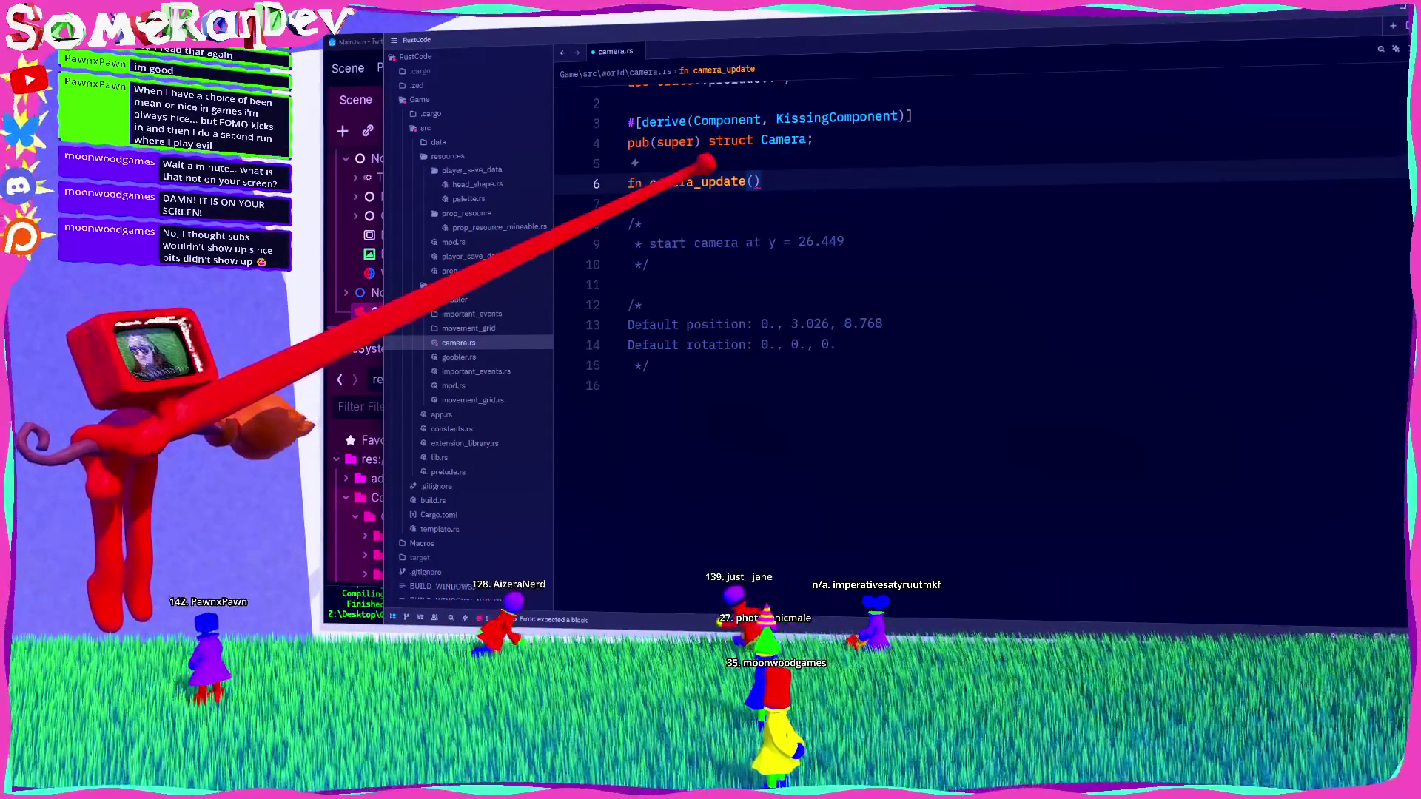
pyautogui.write('camera: Si')
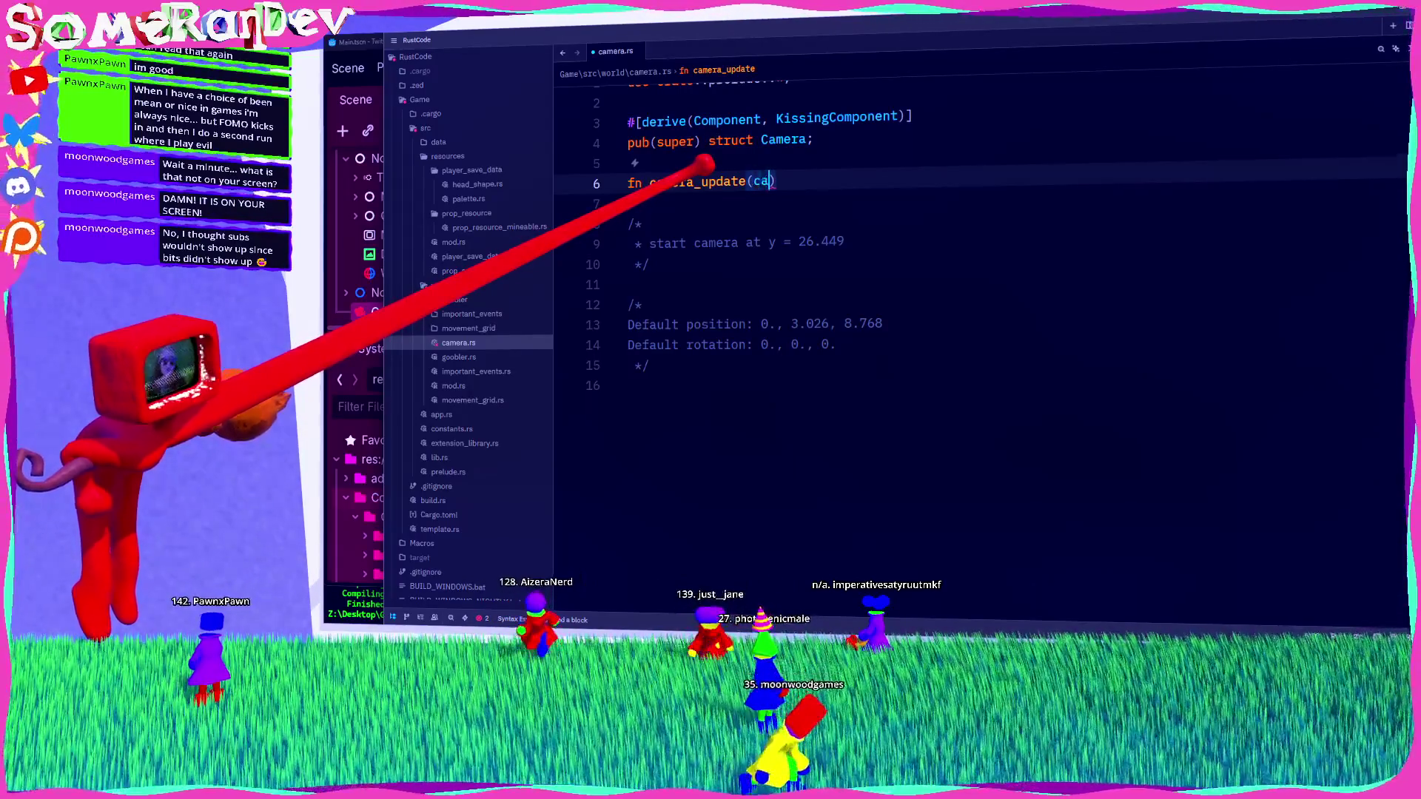
pyautogui.write('ngle<&Camera')
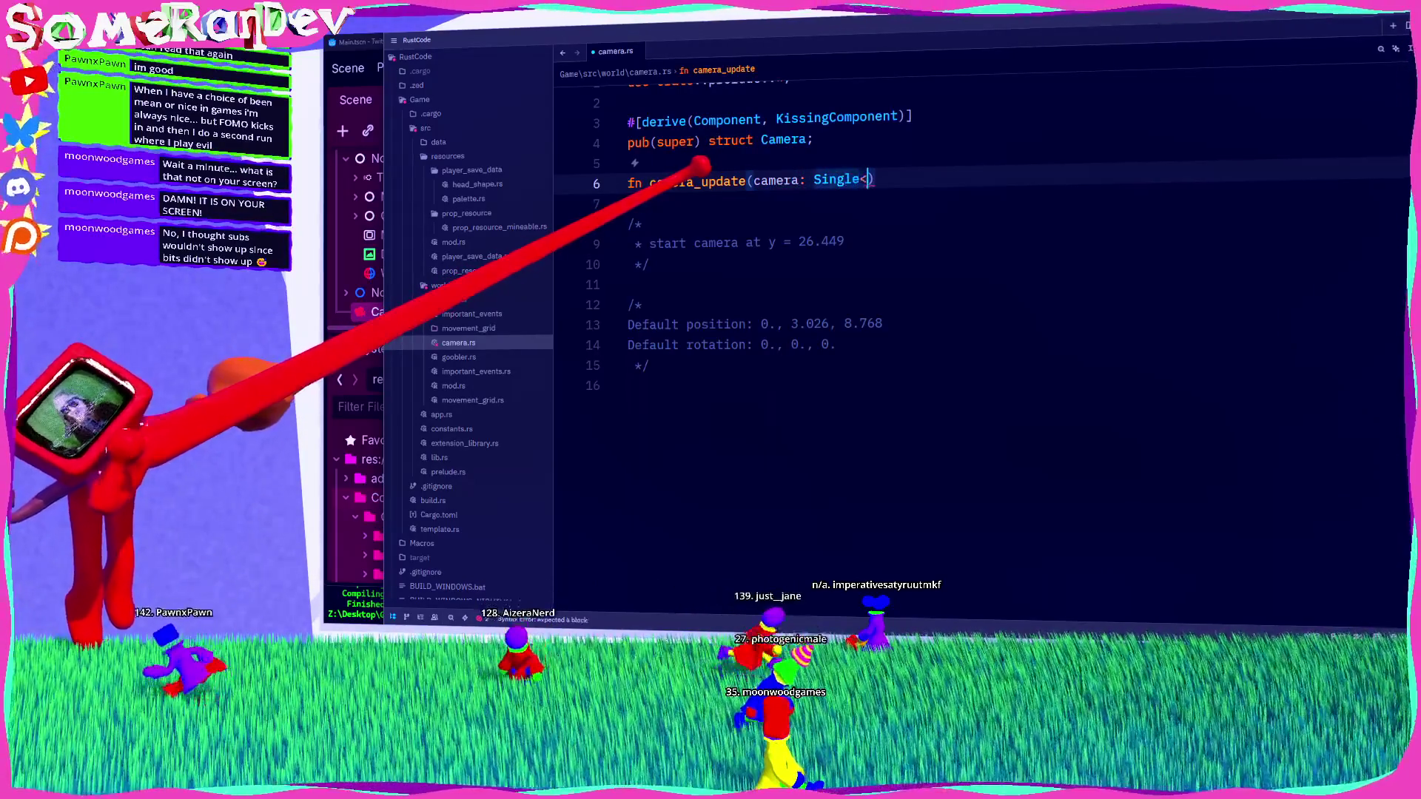
pyautogui.write('>')
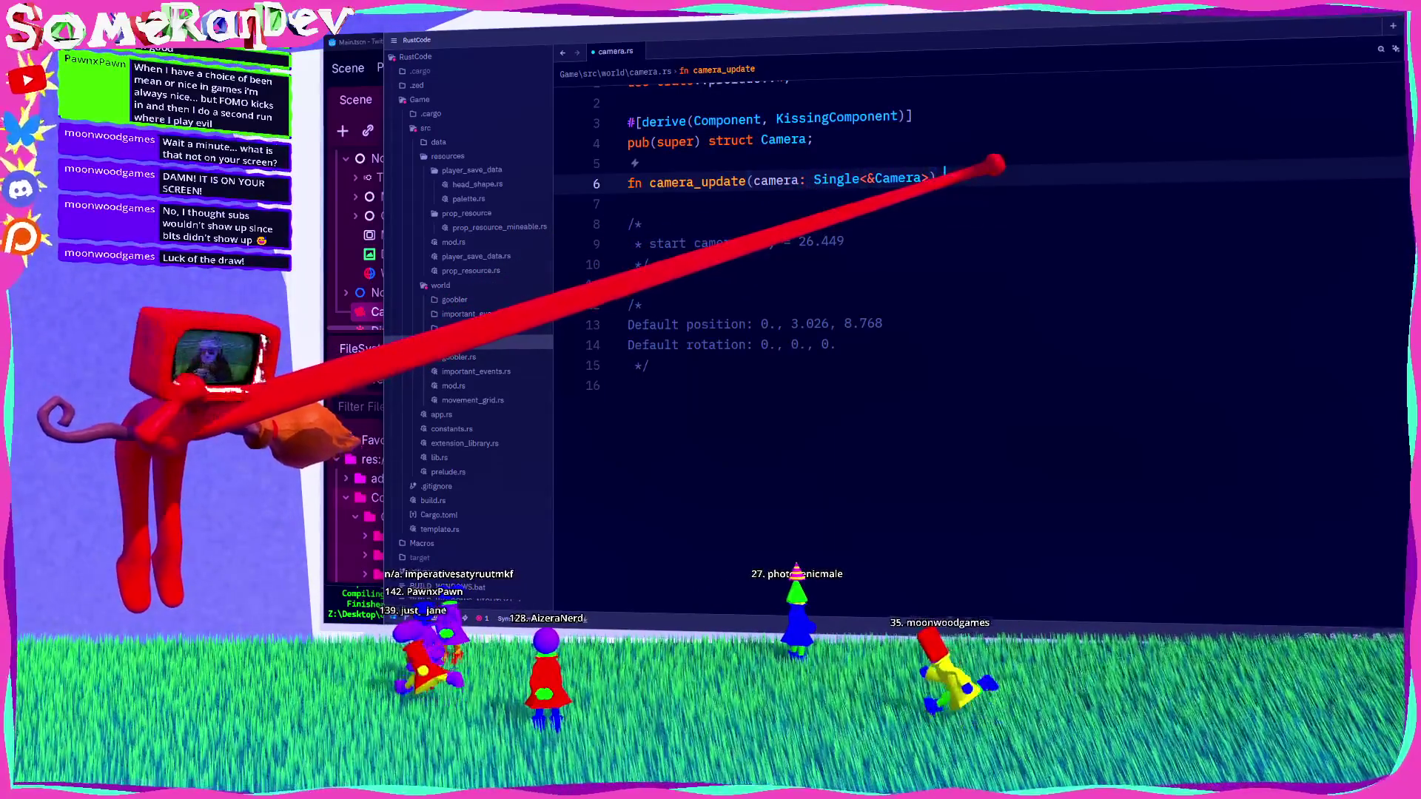
# Step: Give camera_update an empty { } body, then select the function's lines
pyautogui.write('{')
pyautogui.press('Return')
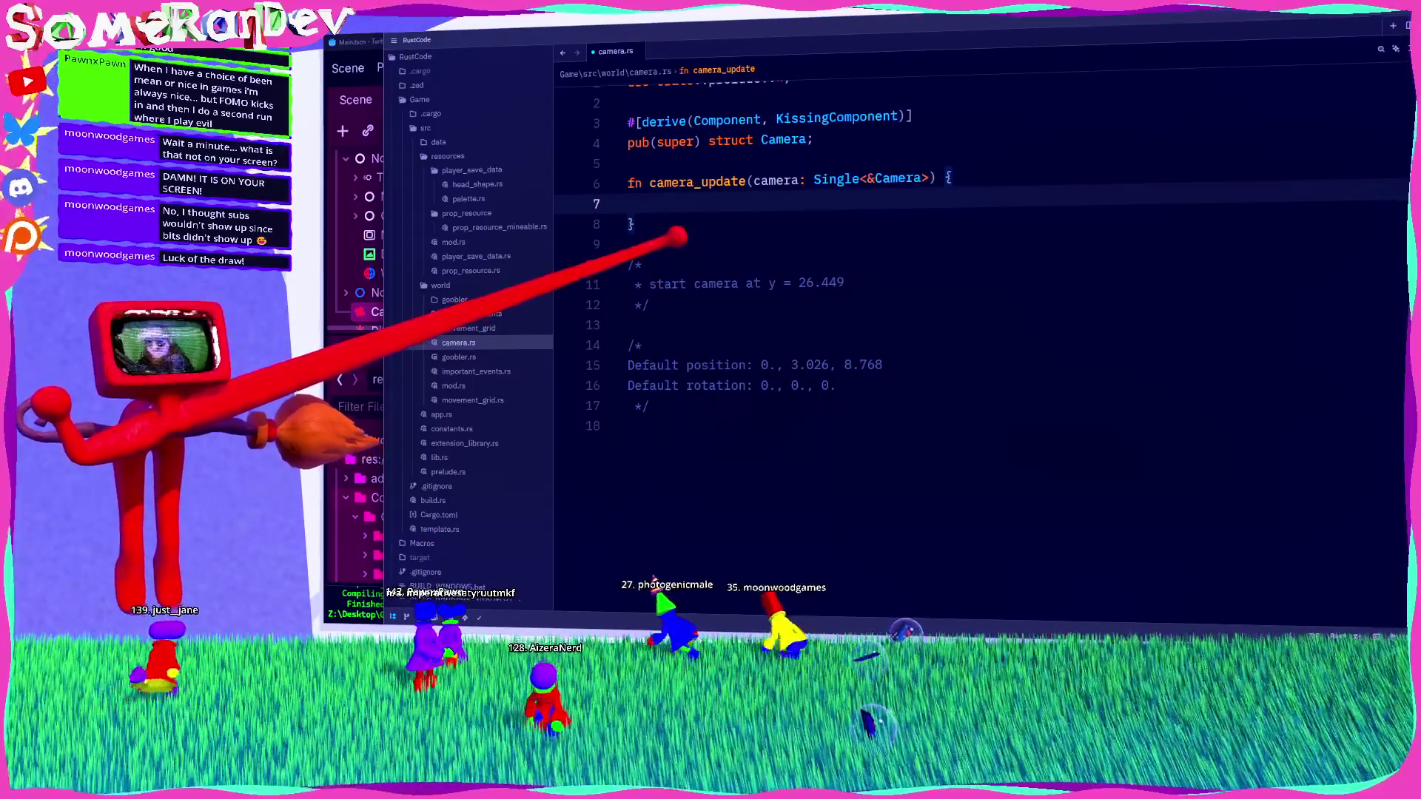
pyautogui.moveTo(638, 224); pyautogui.dragTo(626, 182)
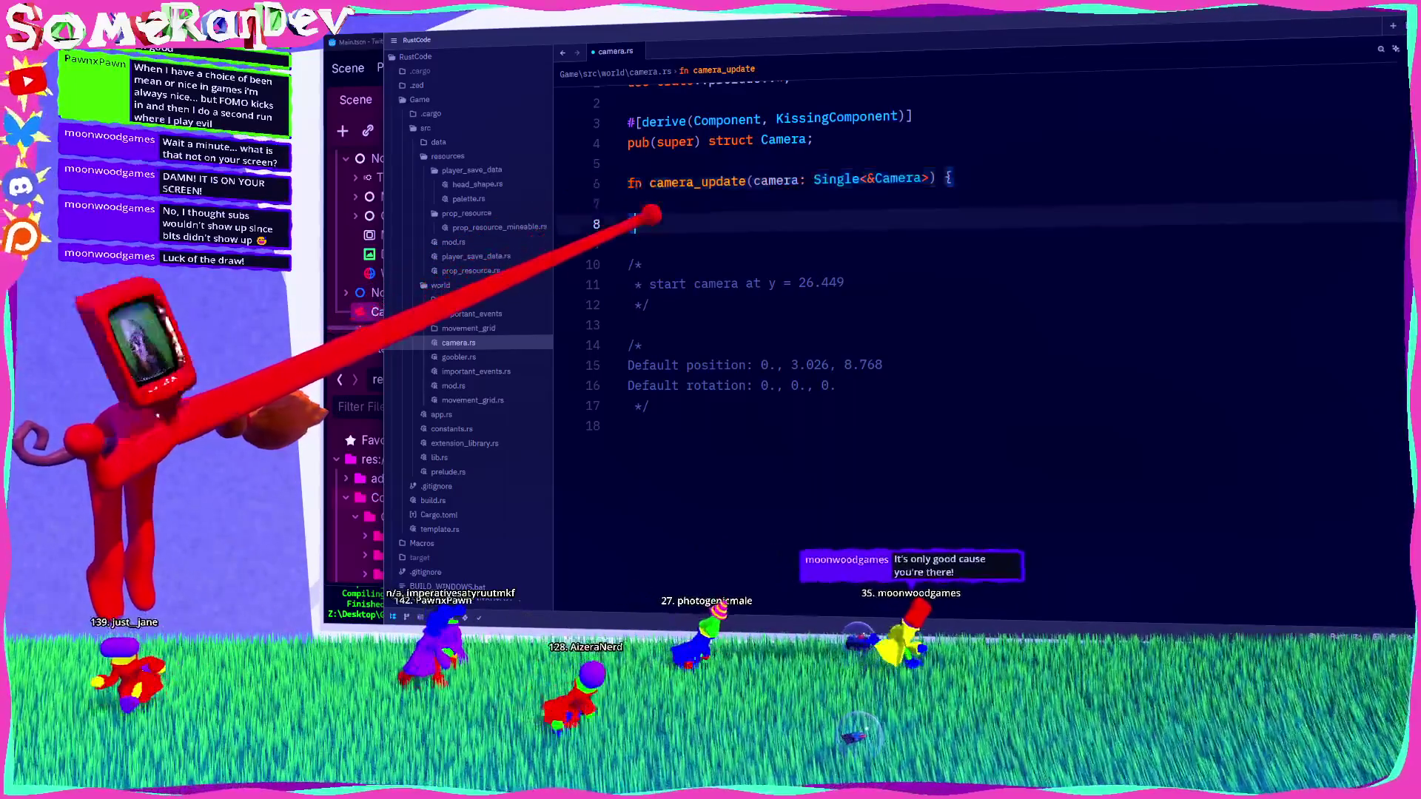
pyautogui.moveTo(633, 226)
pyautogui.mouseDown()
pyautogui.moveTo(603, 175)
pyautogui.moveTo(615, 158)
pyautogui.mouseUp()
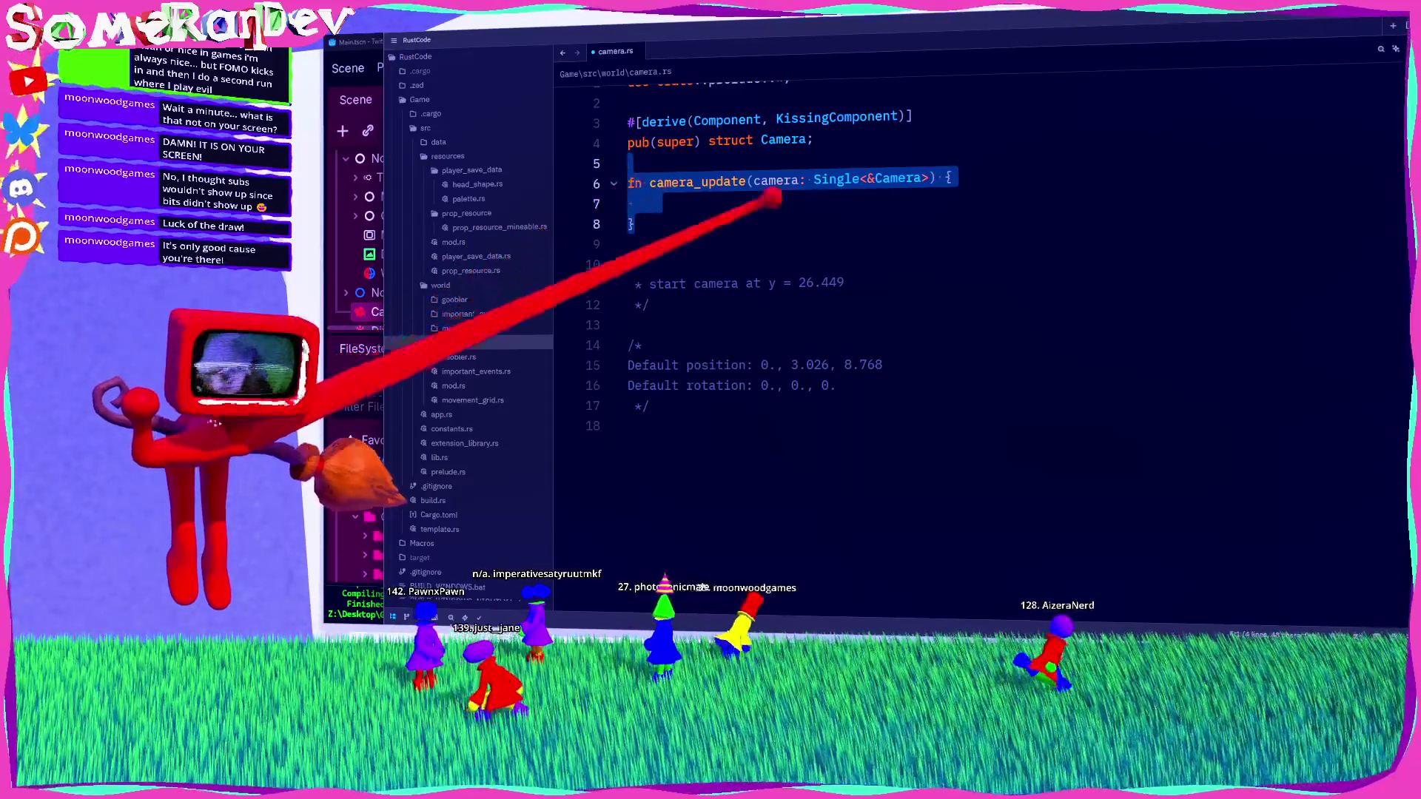
pyautogui.click(629, 244)
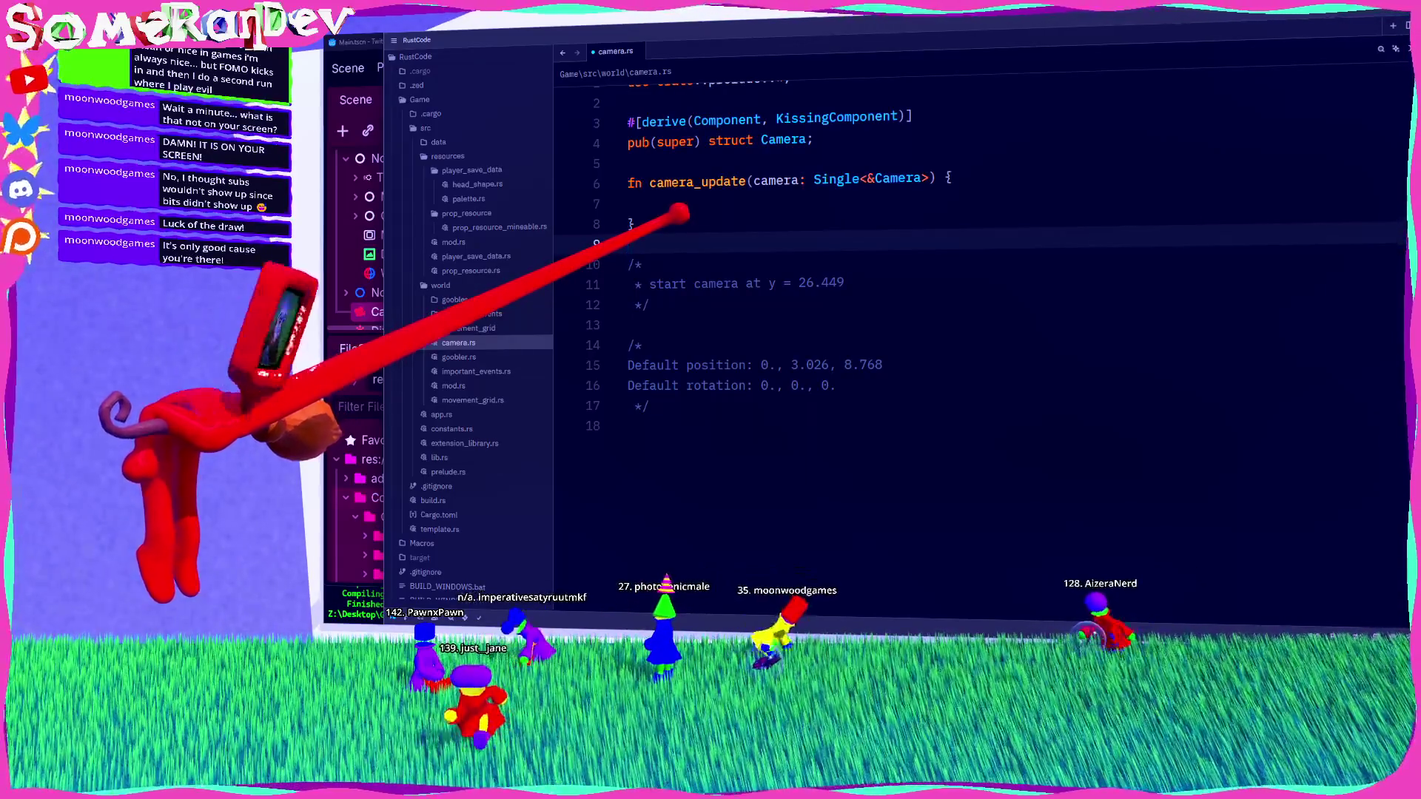
pyautogui.hotkey('shift', 'Up')
pyautogui.hotkey('shift', 'Up')
pyautogui.hotkey('shift', 'Up')
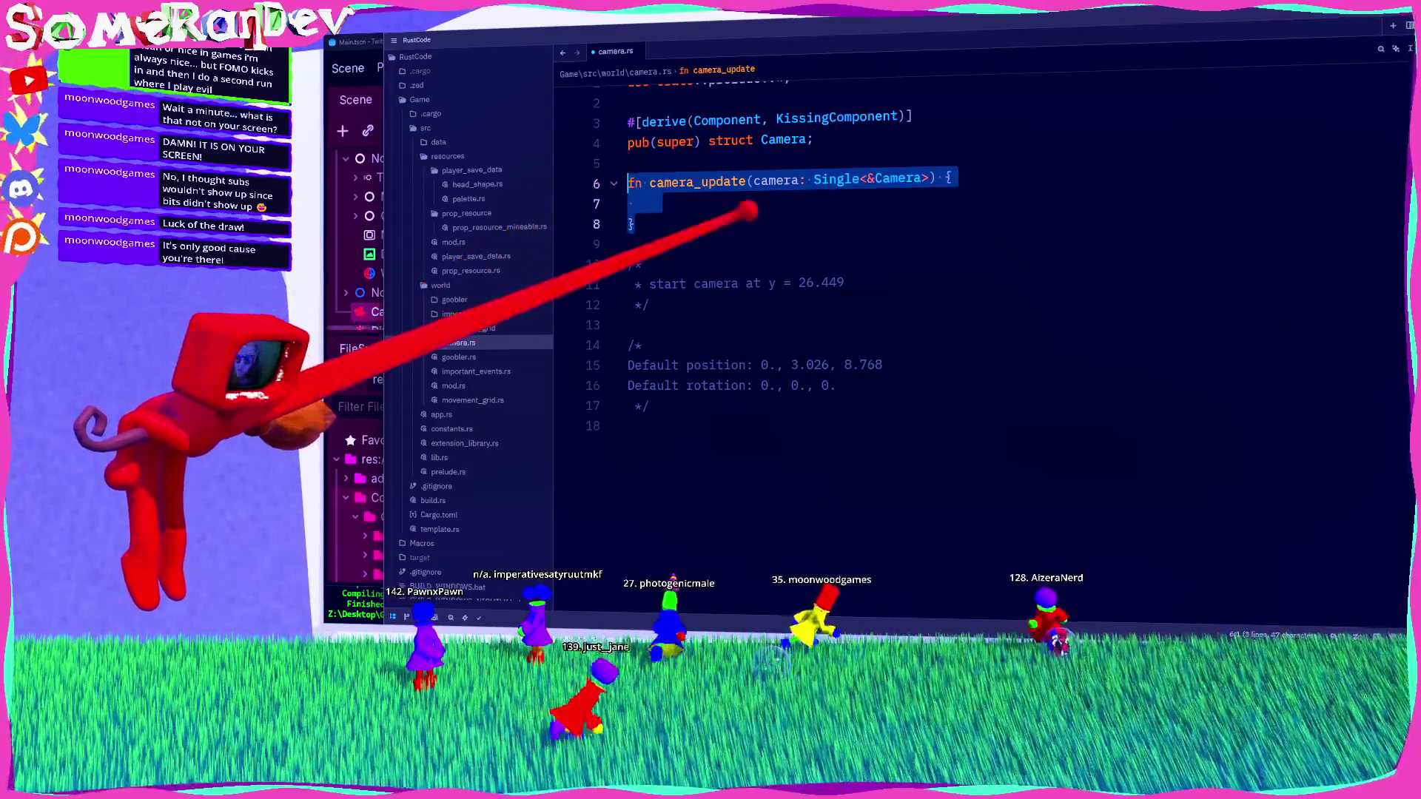
pyautogui.click(658, 203)
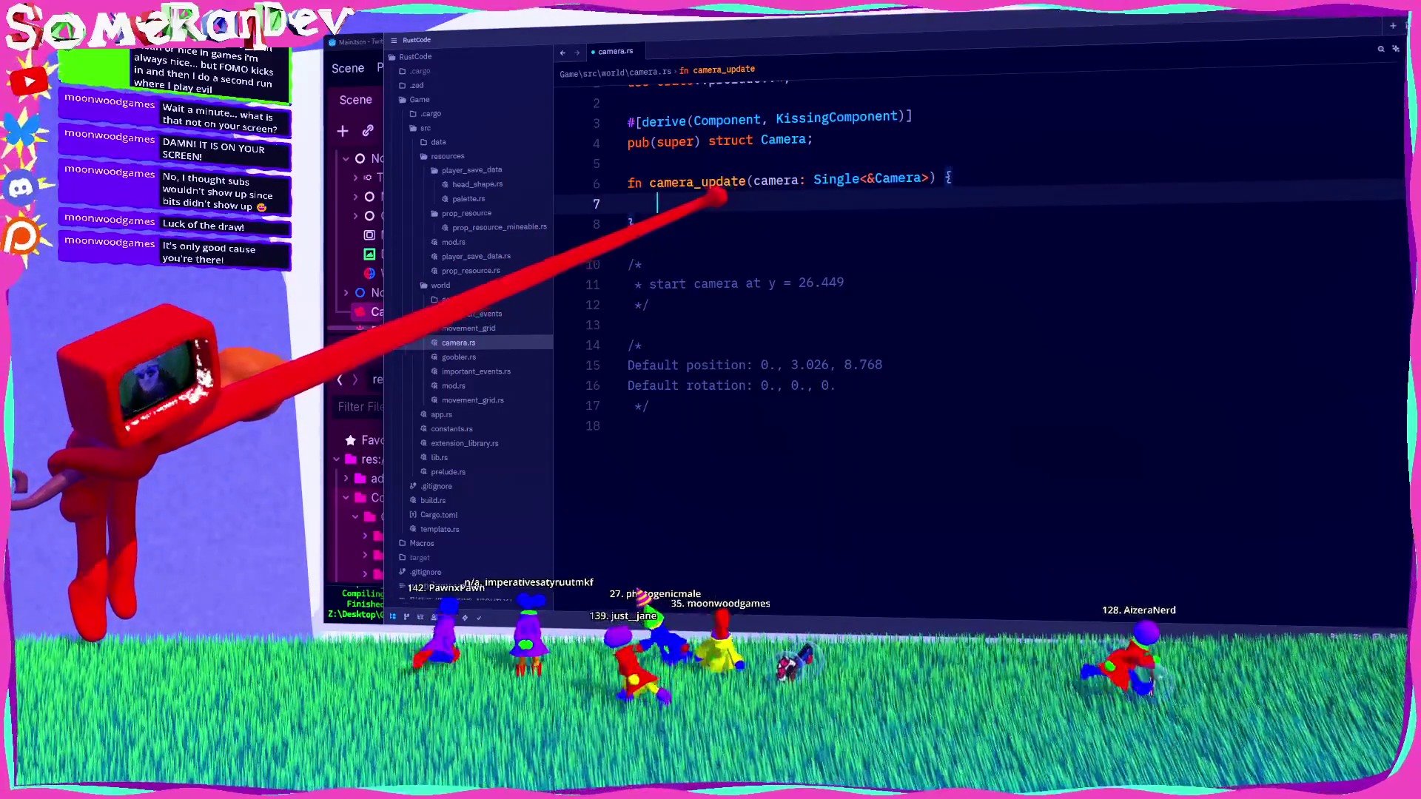
pyautogui.moveTo(635, 224); pyautogui.dragTo(628, 181)
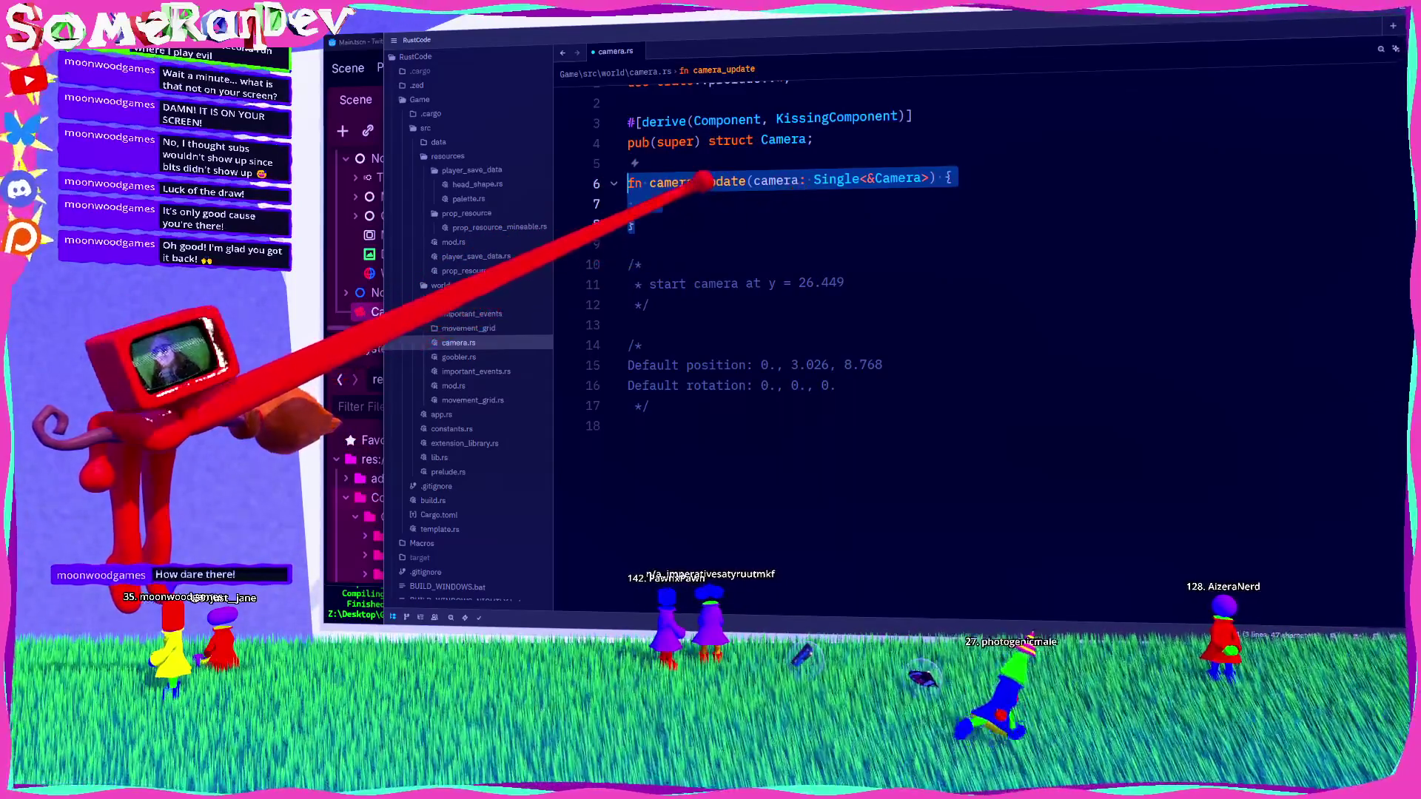
# Step: Inside camera_update, add an empty if Input::singleton().is_key_pressed(Key::SPACE) block, importing Input and Key
pyautogui.press('Down')
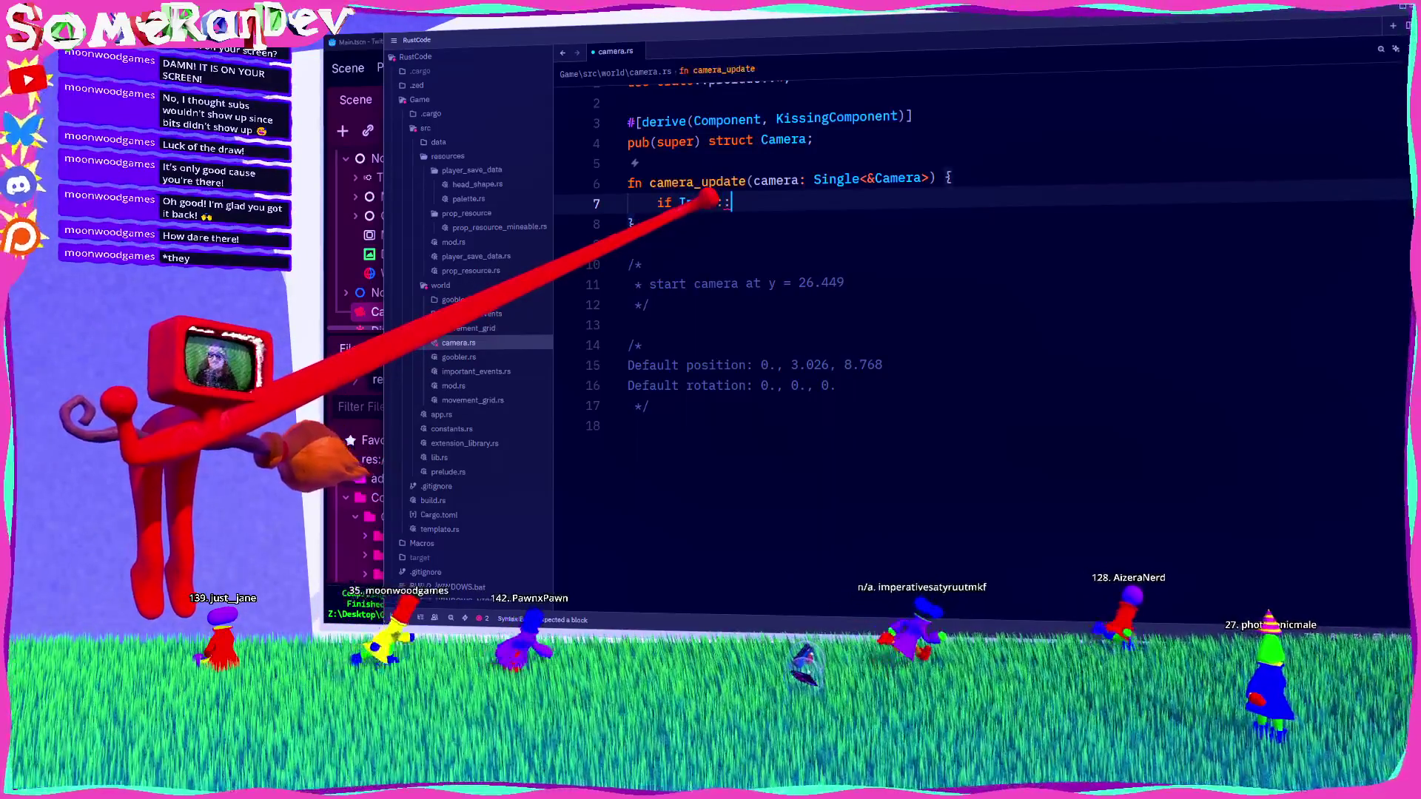
pyautogui.press('BackSpace')
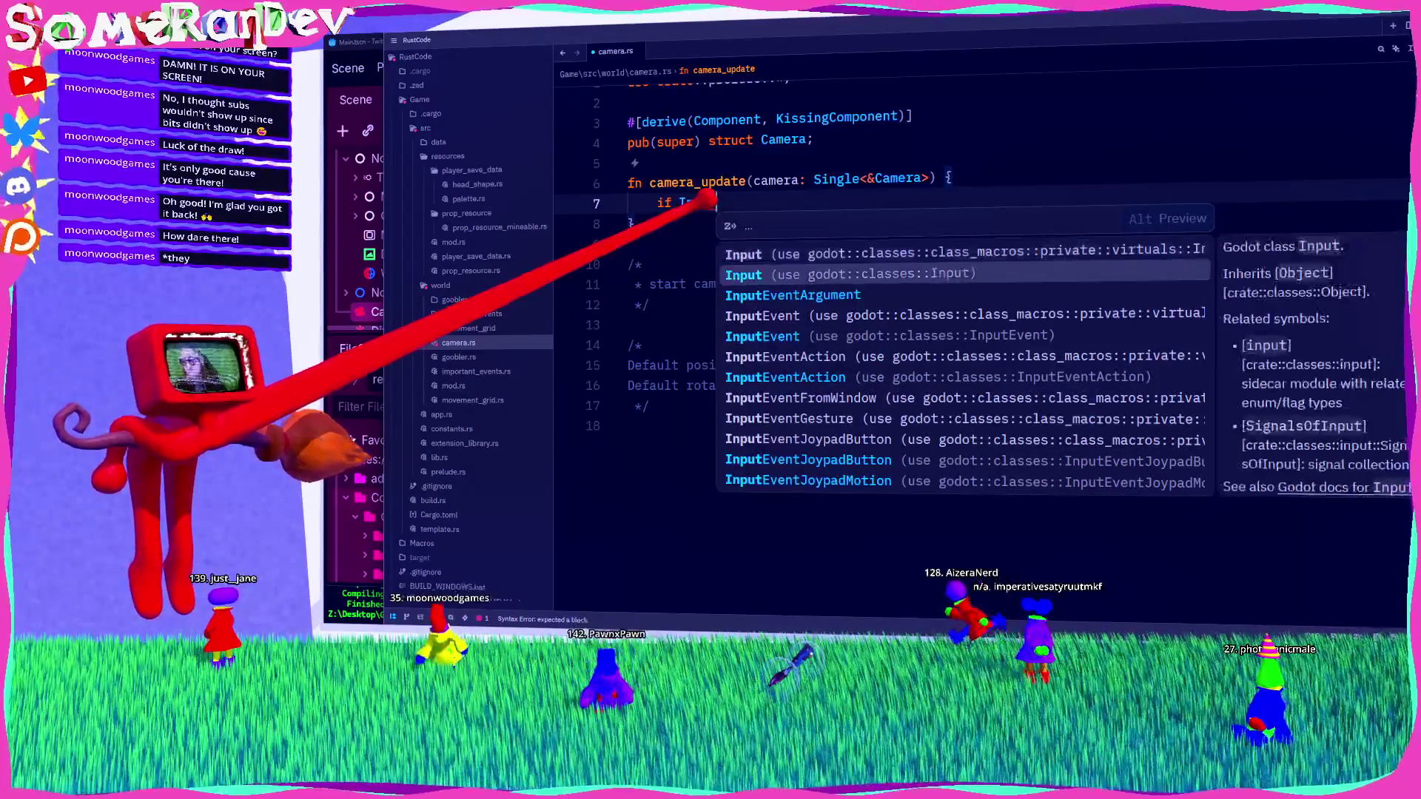
pyautogui.press('Return')
pyautogui.write('::sing')
pyautogui.press('Return')
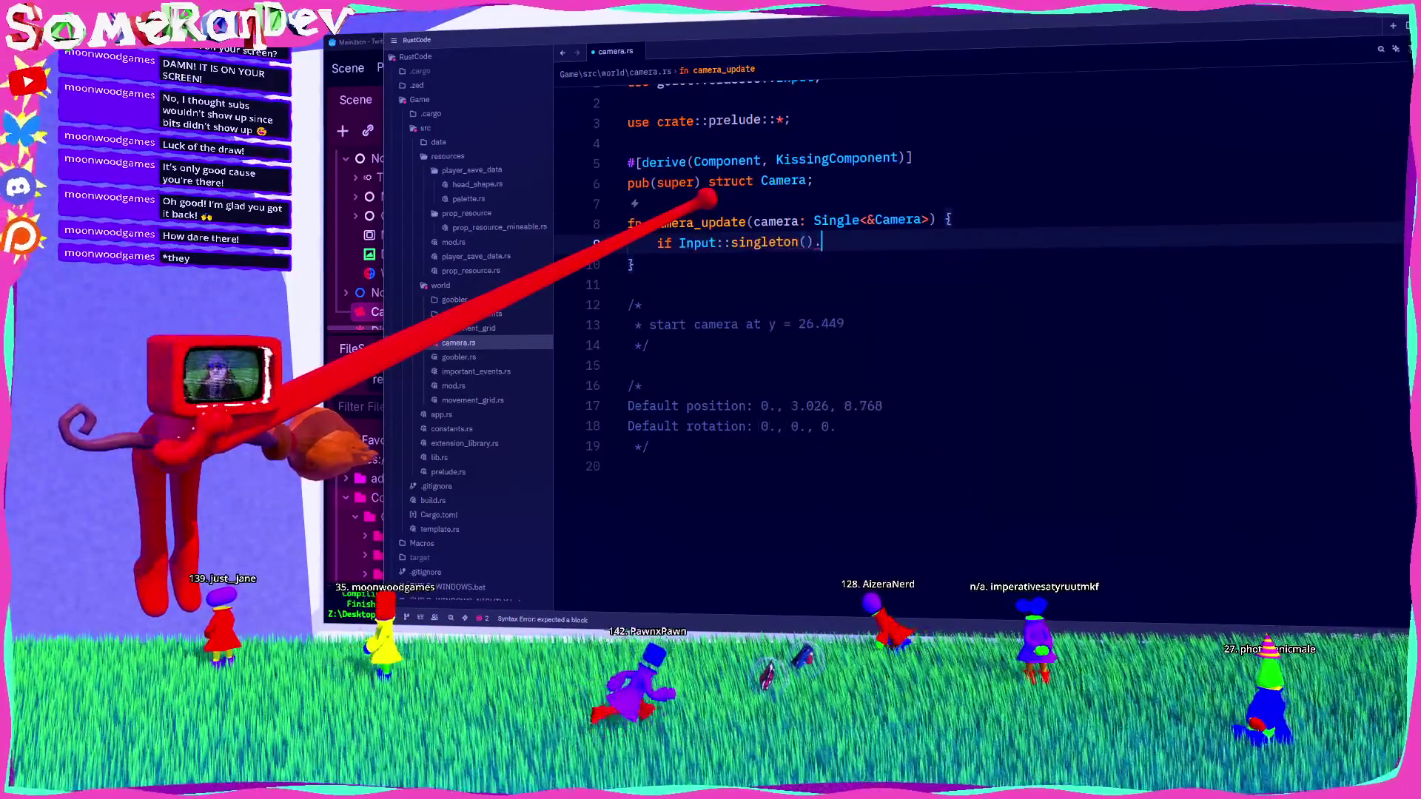
pyautogui.write('.is_')
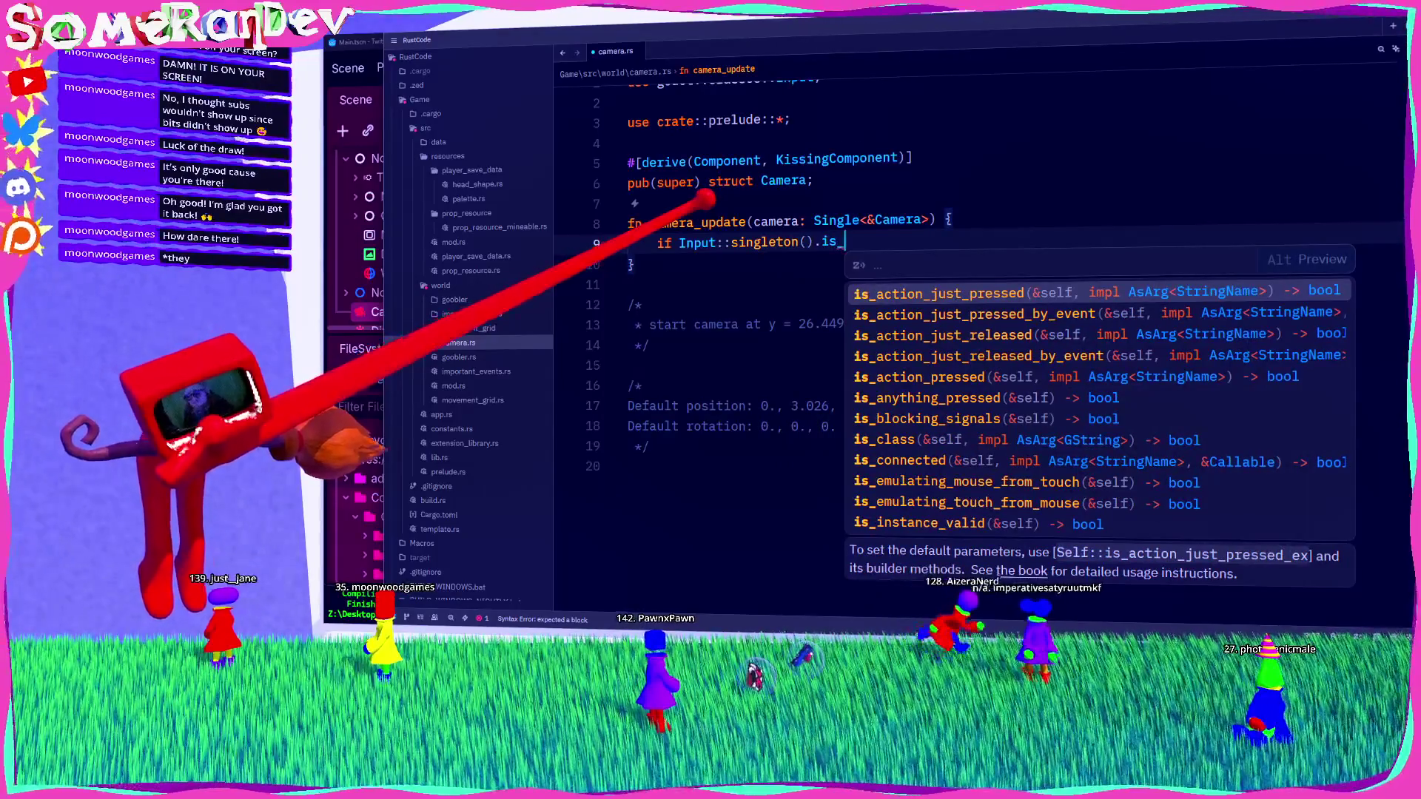
pyautogui.write('key_p')
pyautogui.press('Return')
pyautogui.write('Key::')
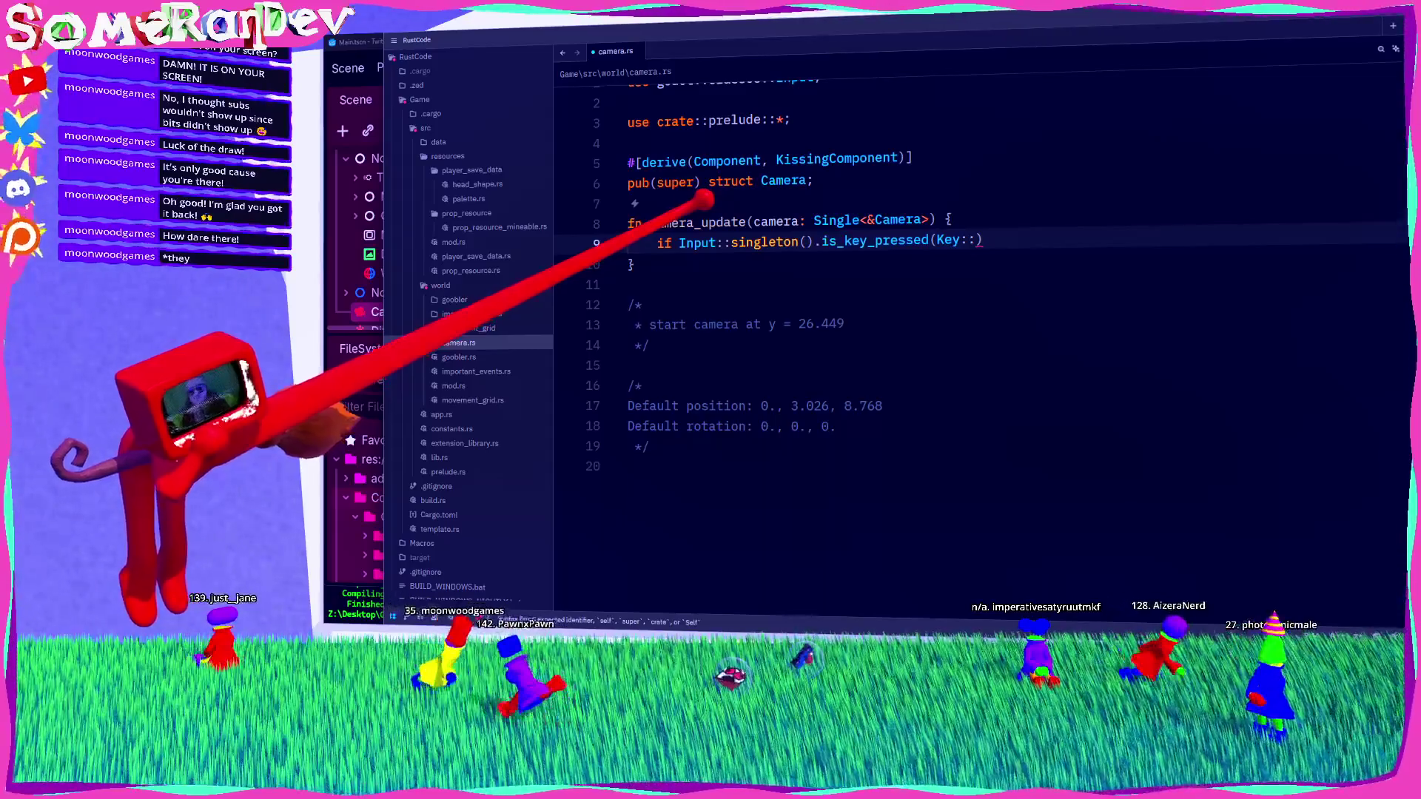
pyautogui.write('Sp')
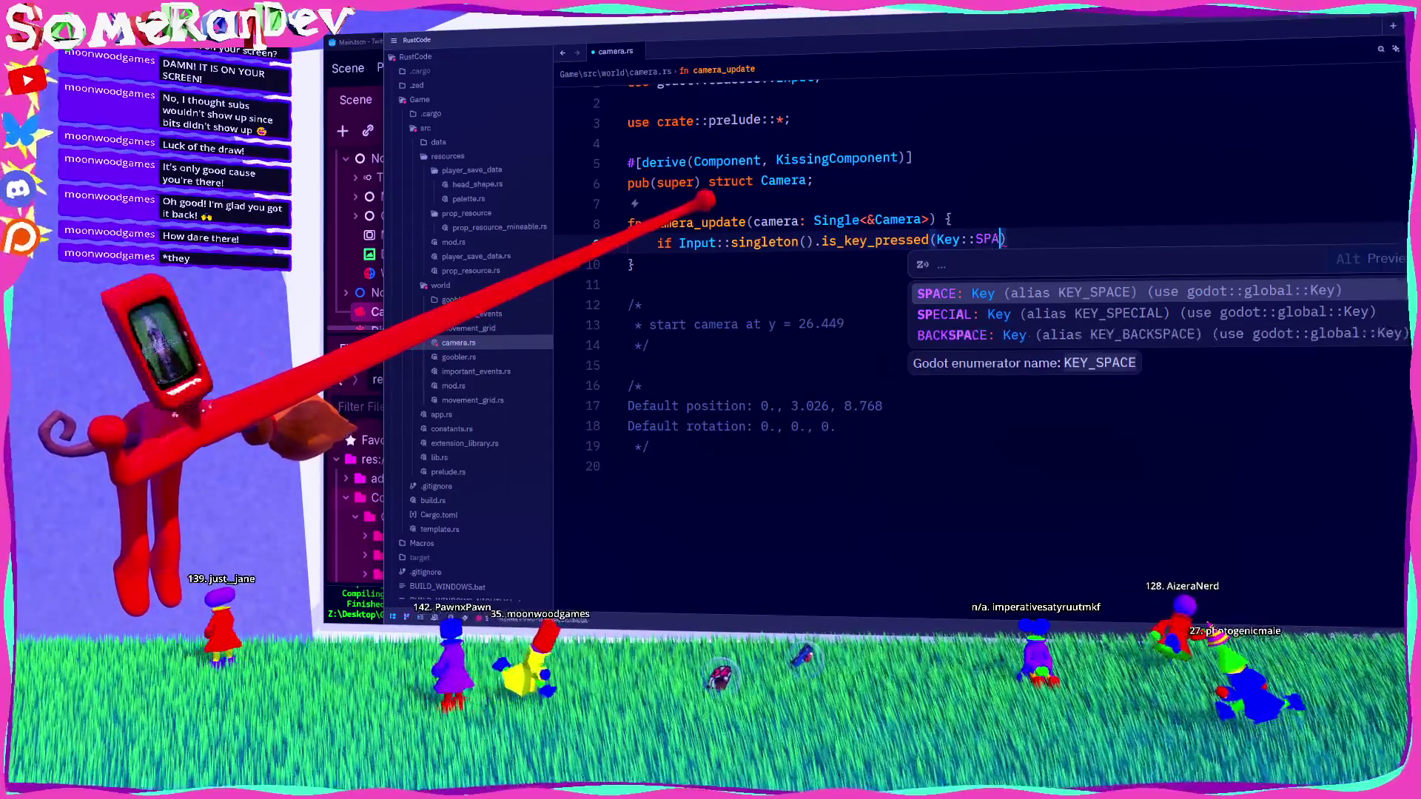
pyautogui.press('Return')
pyautogui.press('Return')
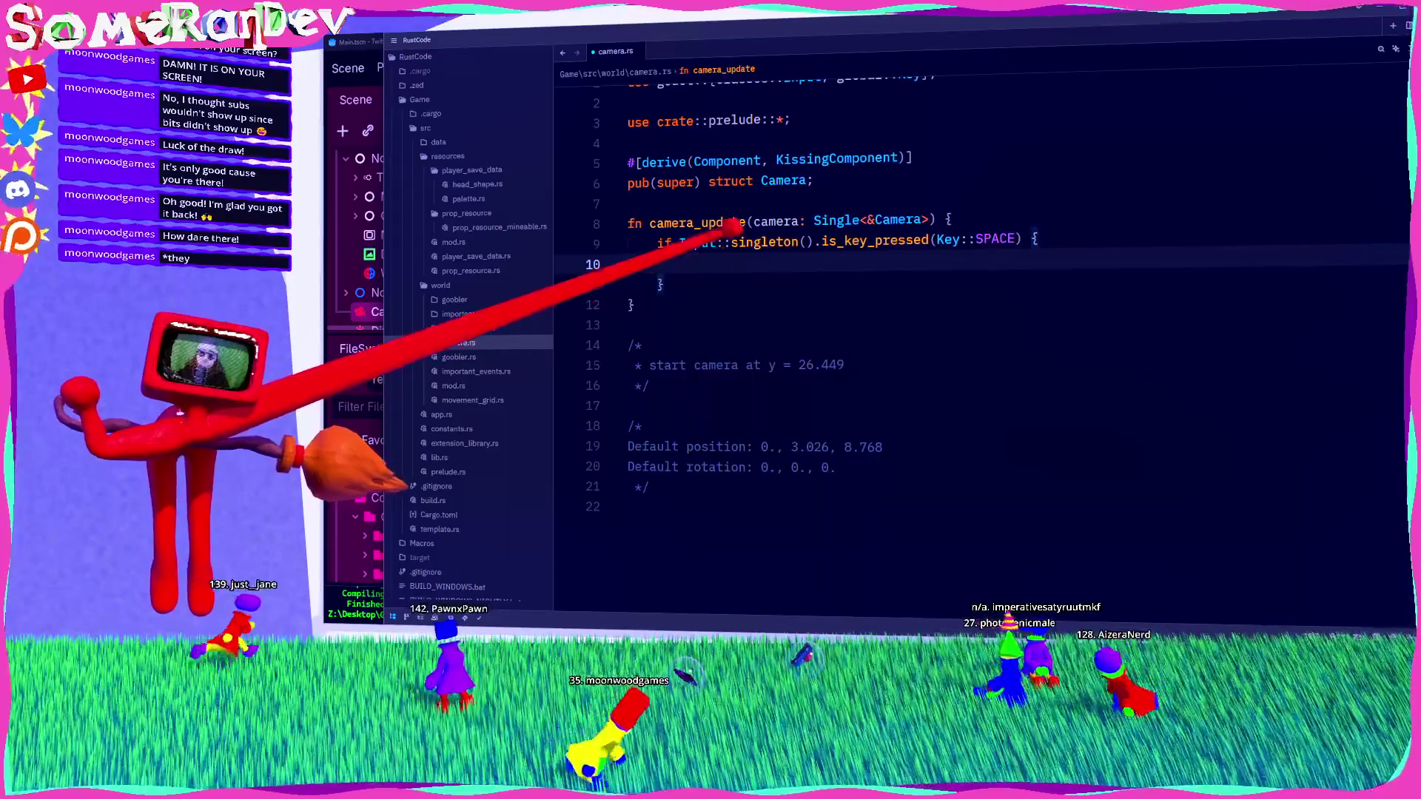
pyautogui.click(851, 180)
# Step: Give the Camera struct an is_intro: bool field and save to auto-format
pyautogui.write('{')
pyautogui.press('Return')
pyautogui.write('is_intro :')
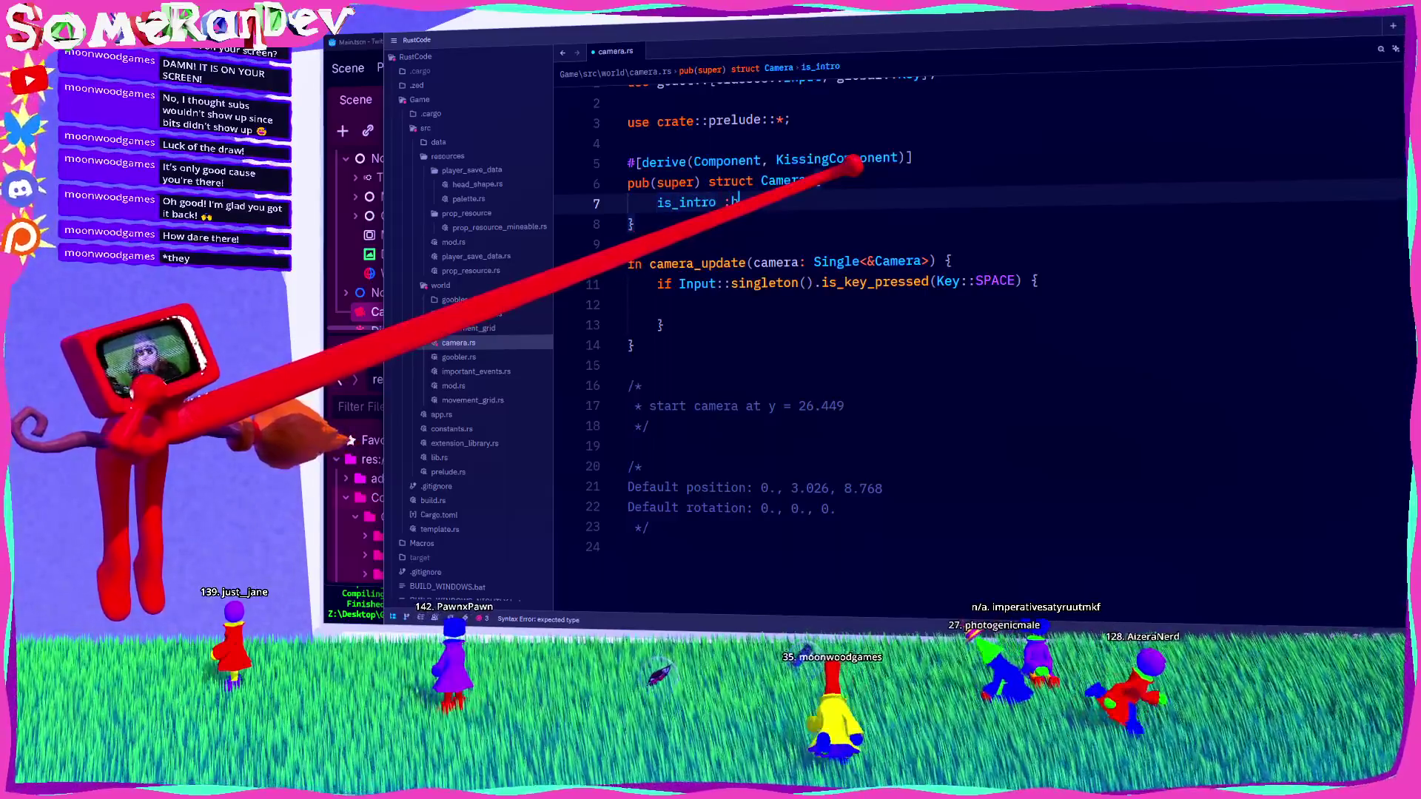
pyautogui.press('BackSpace')
pyautogui.press('BackSpace')
pyautogui.press('BackSpace')
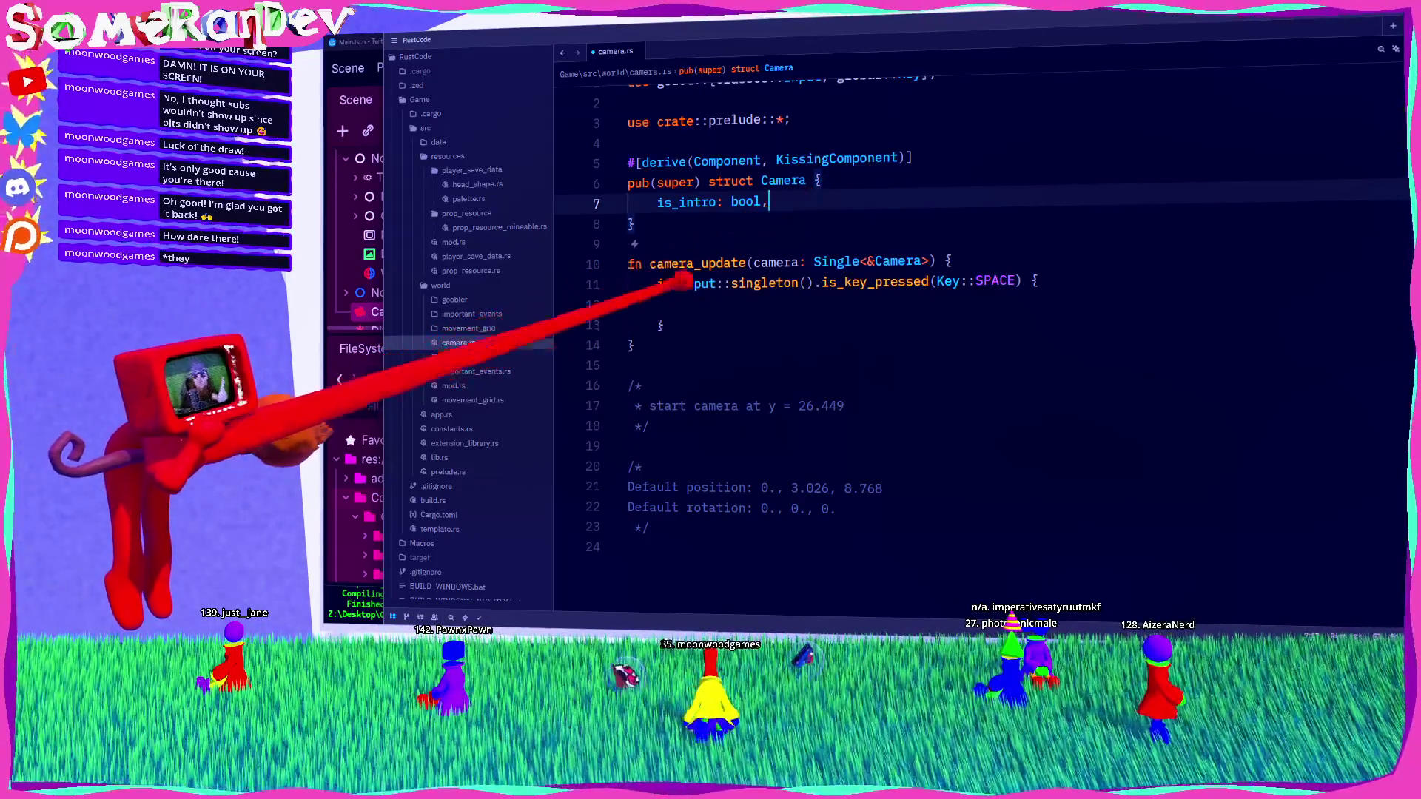
pyautogui.click(629, 245)
pyautogui.hotkey('ctrl', 's')
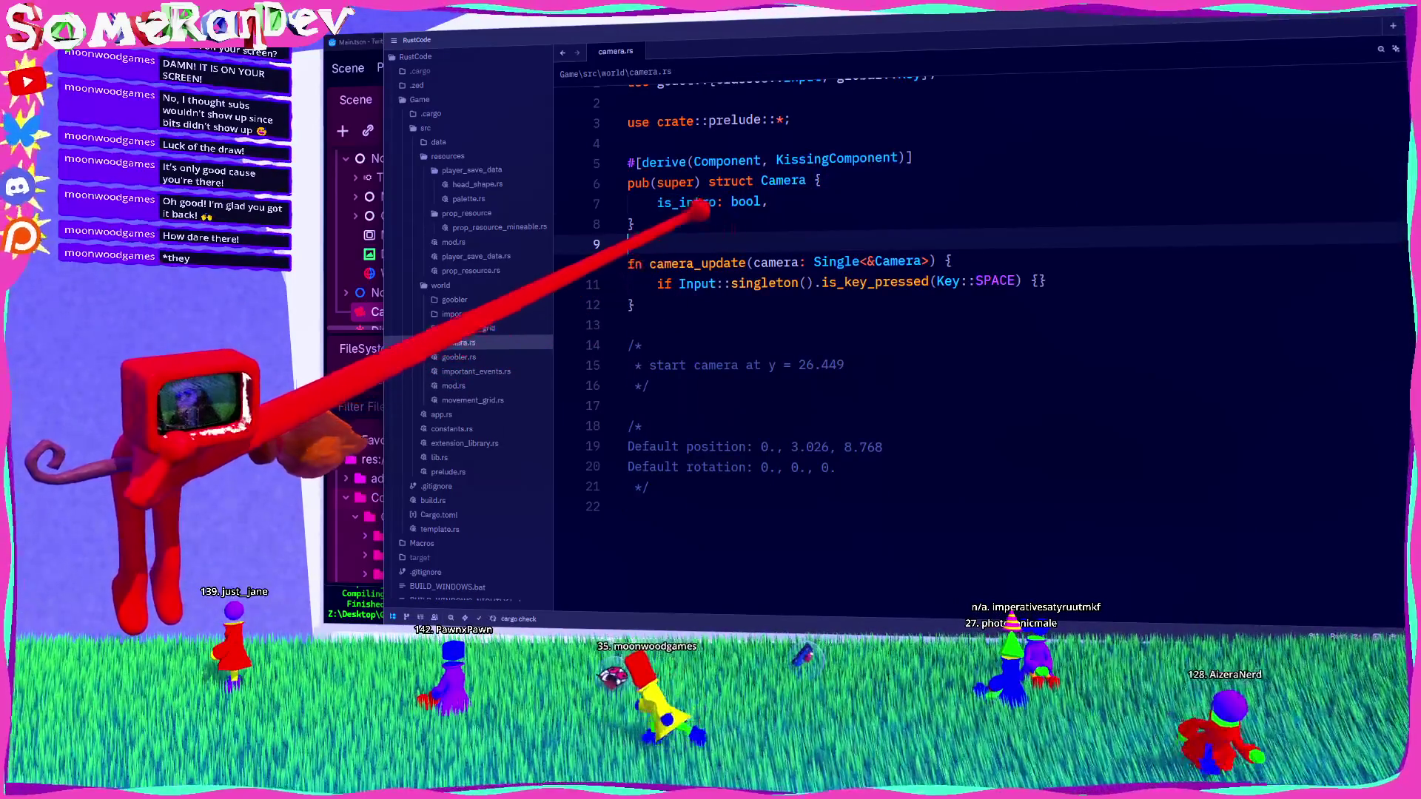
pyautogui.moveTo(701, 198)
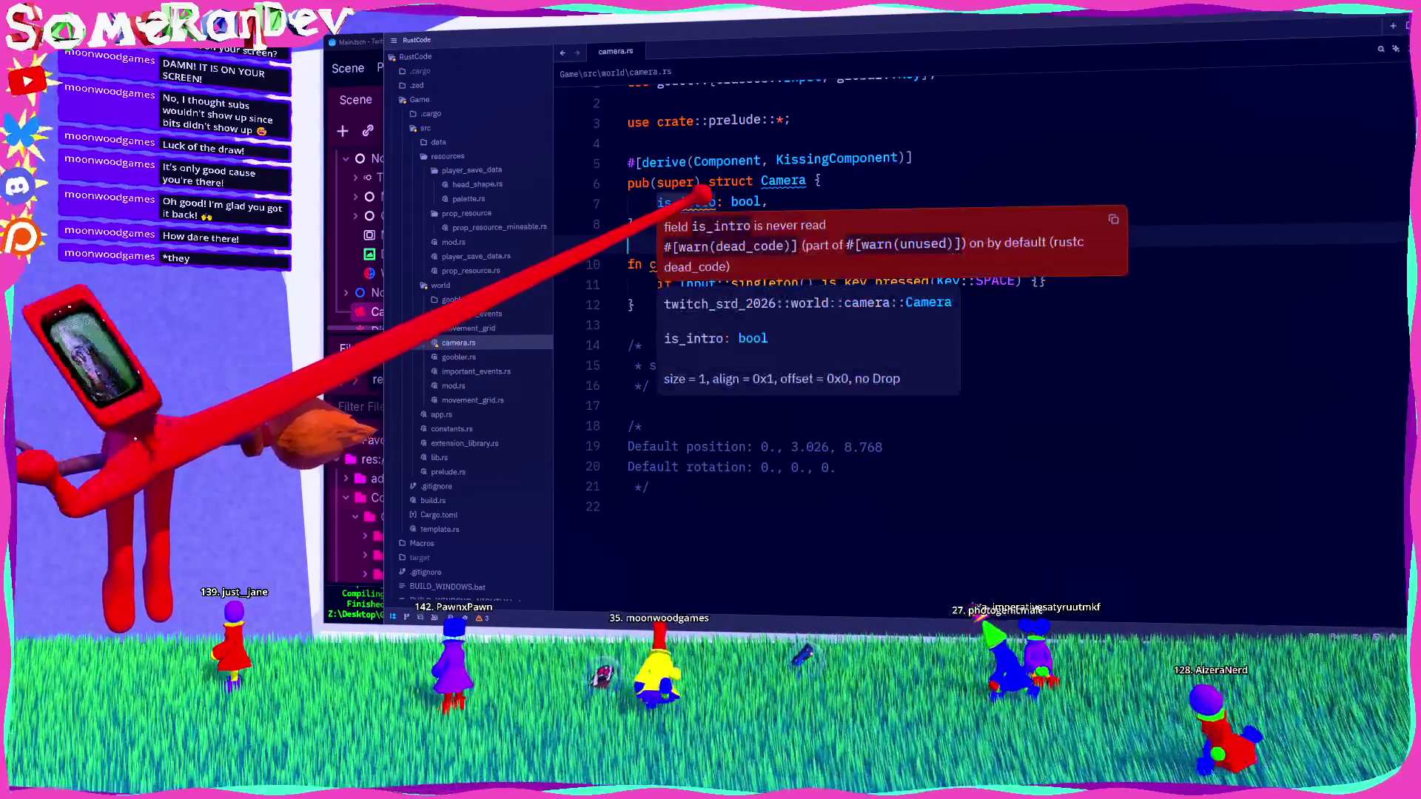
pyautogui.doubleClick(699, 200)
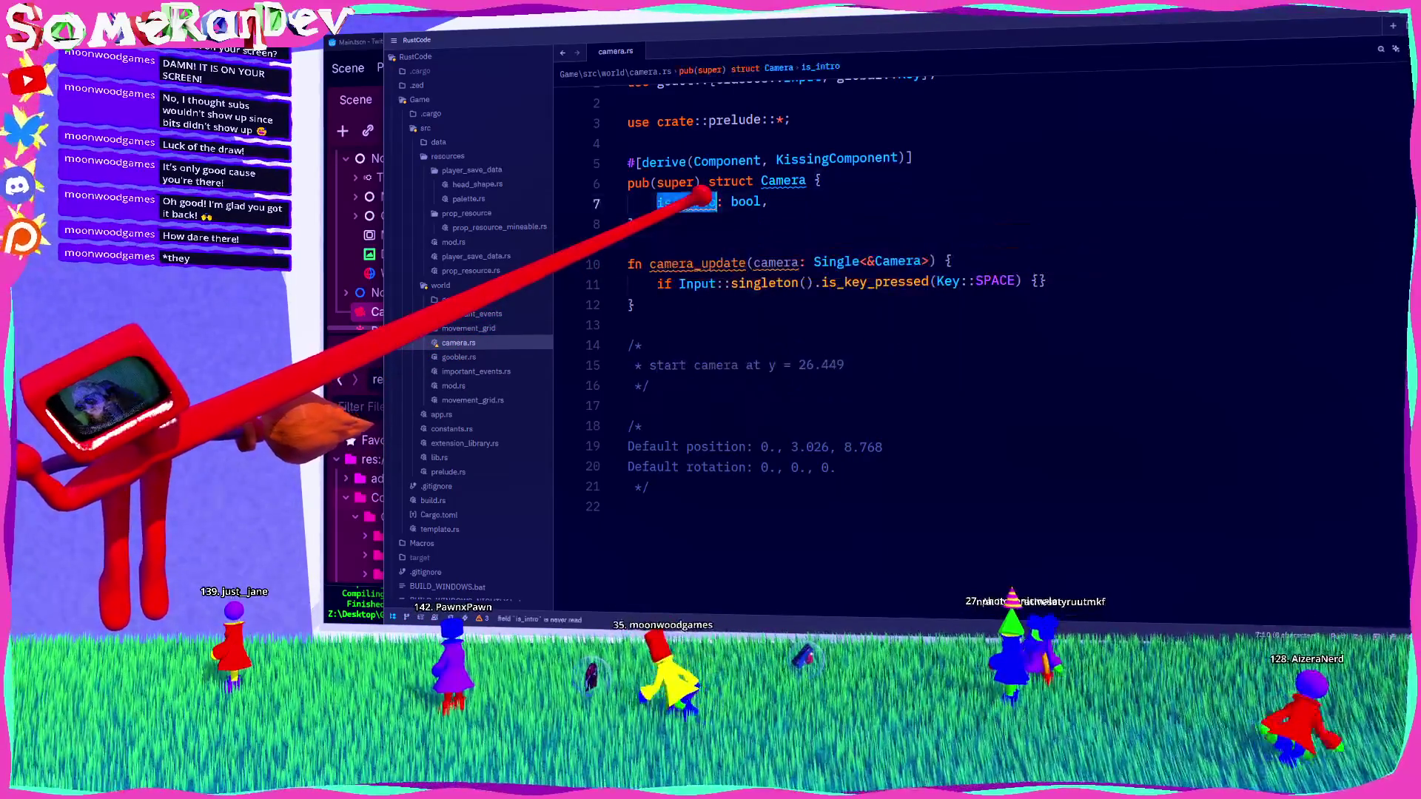
# Step: Change the parameter to Single<&mut Camera> and set camera.is_intro = true; in the Space check
pyautogui.doubleClick(778, 262)
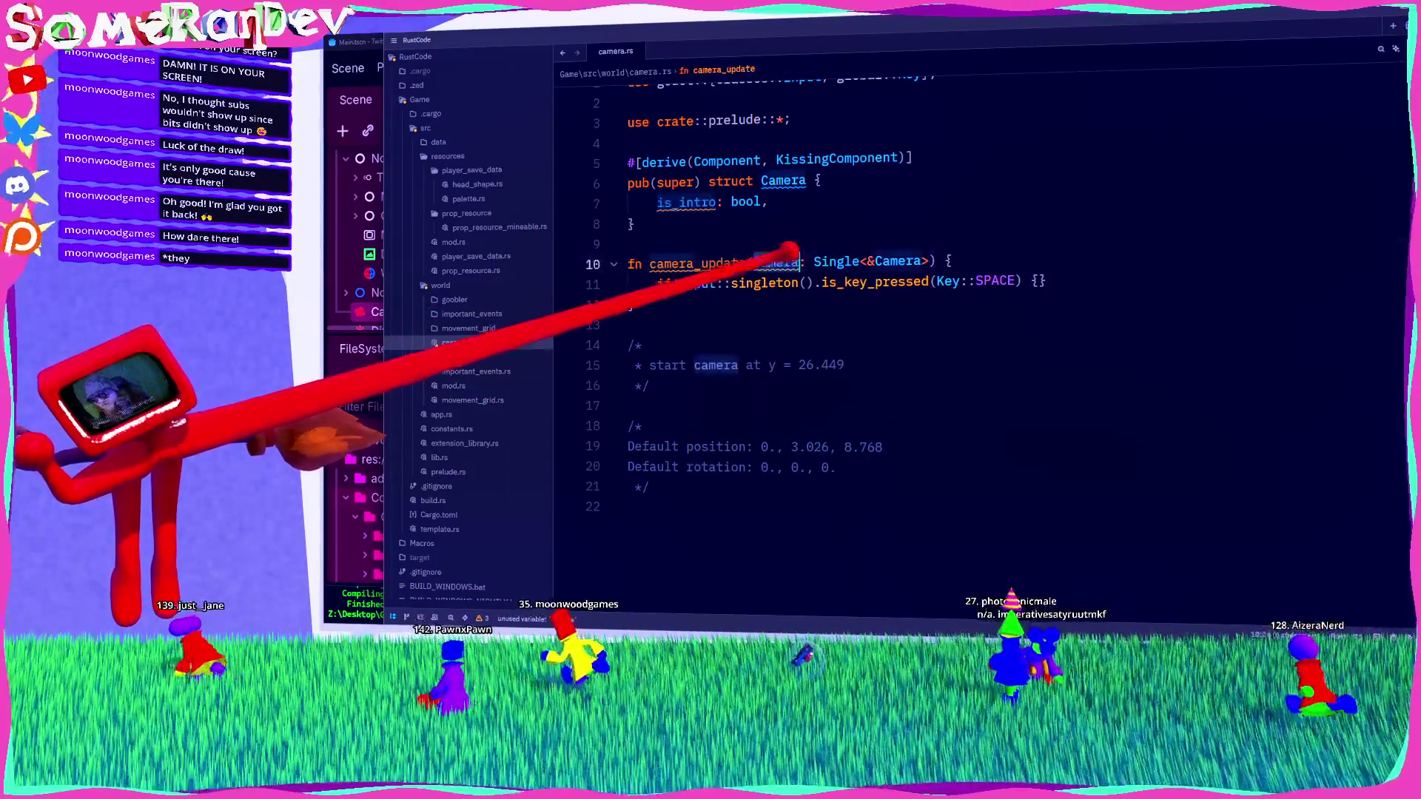
pyautogui.click(870, 255)
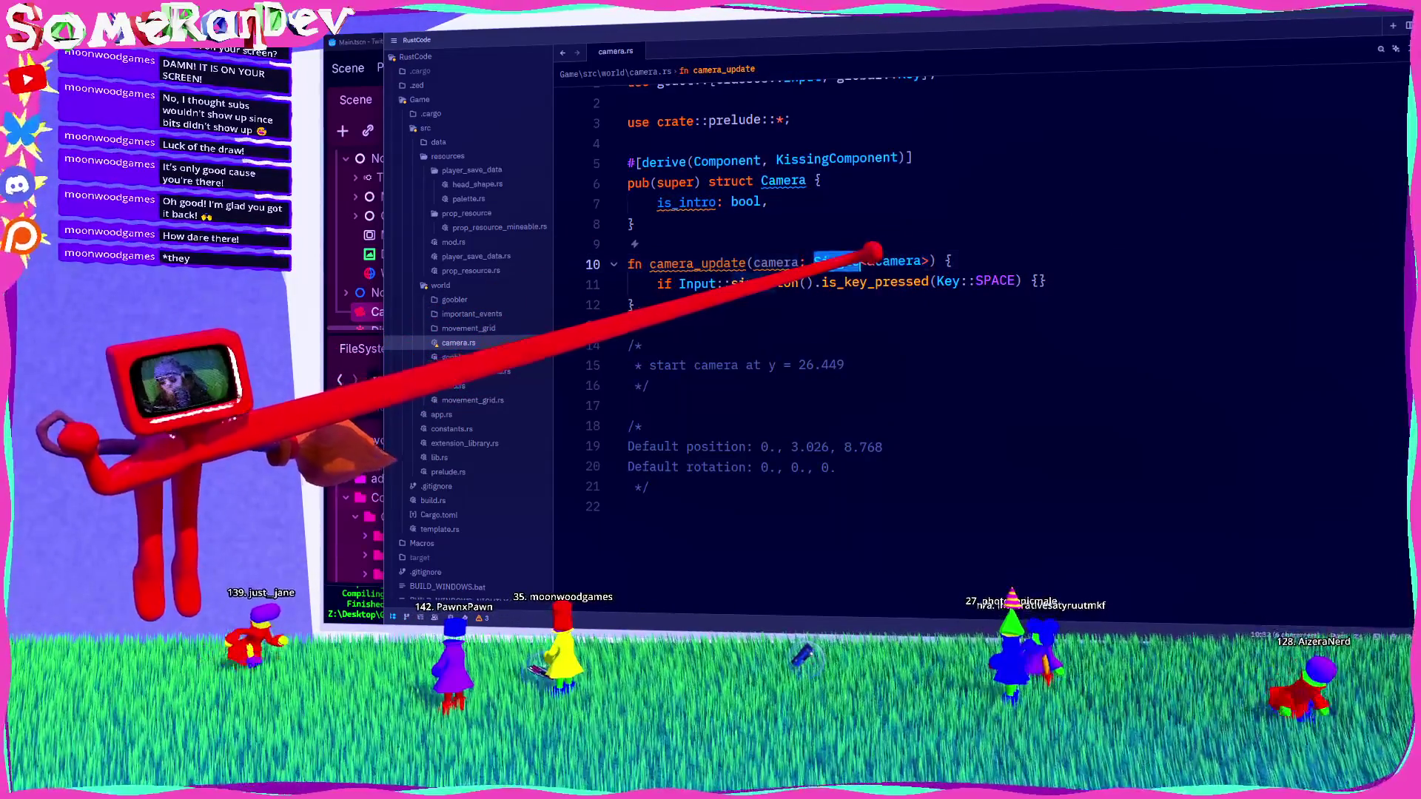
pyautogui.press('BackSpace')
pyautogui.press('BackSpace')
pyautogui.press('BackSpace')
pyautogui.hotkey('ctrl', 'z')
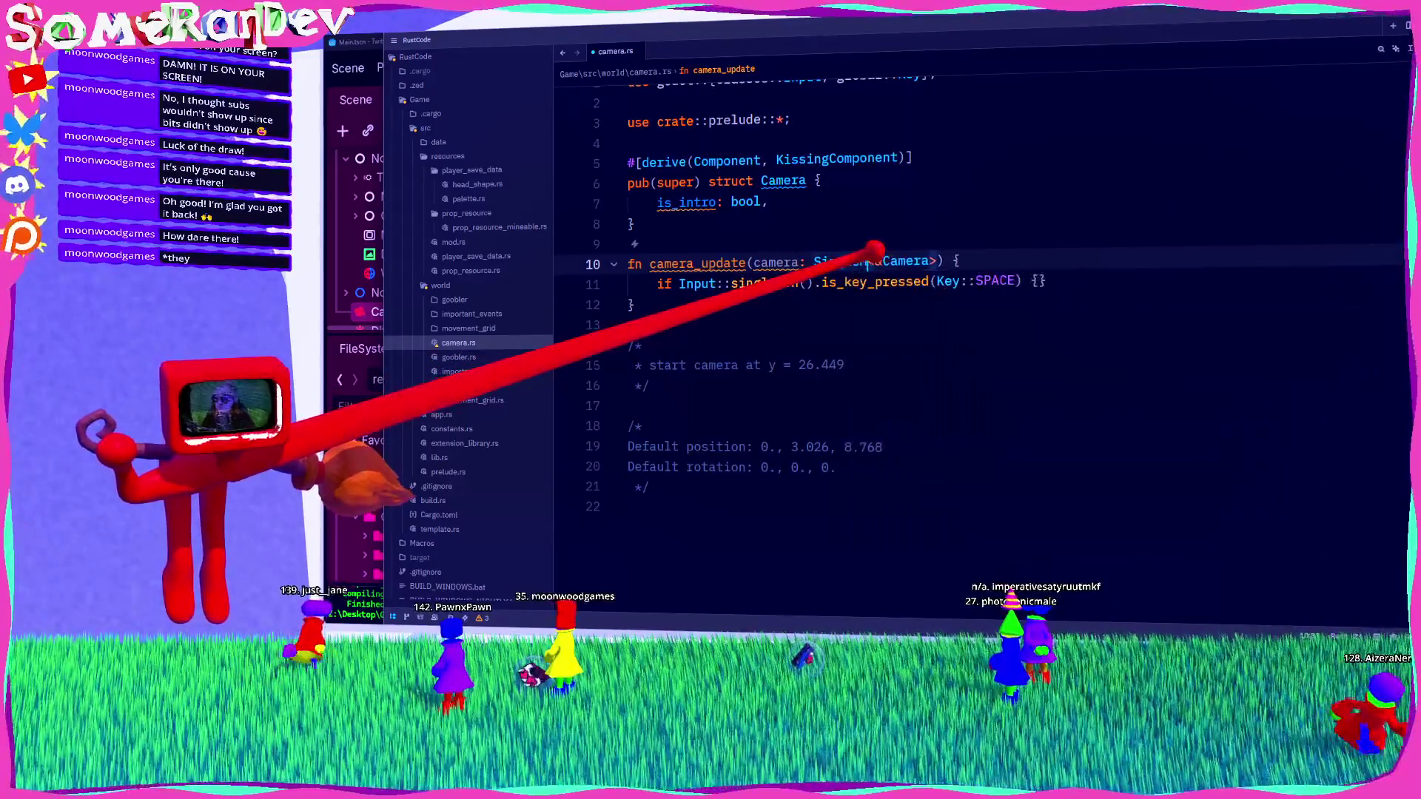
pyautogui.press('BackSpace')
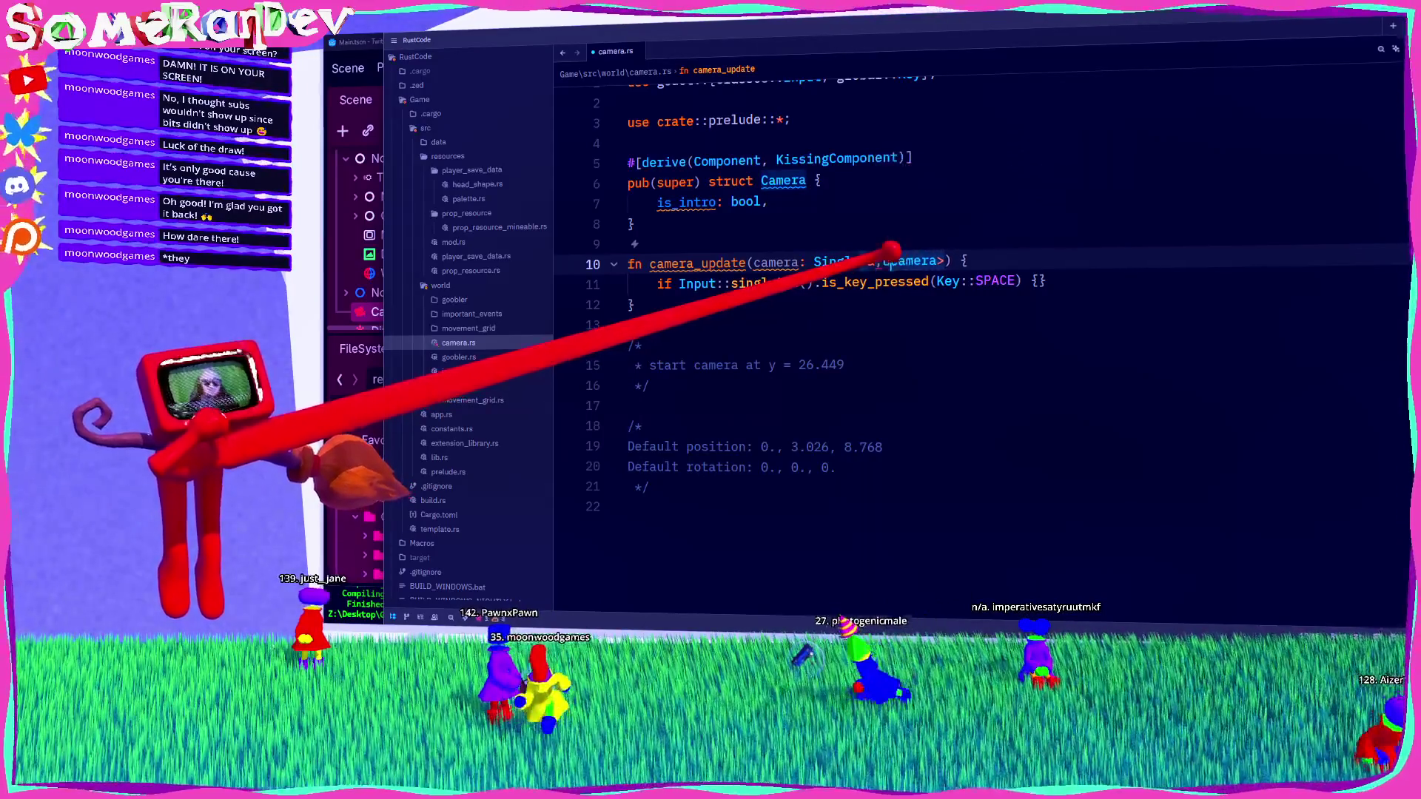
pyautogui.write('Cmut')
pyautogui.doubleClick(770, 263)
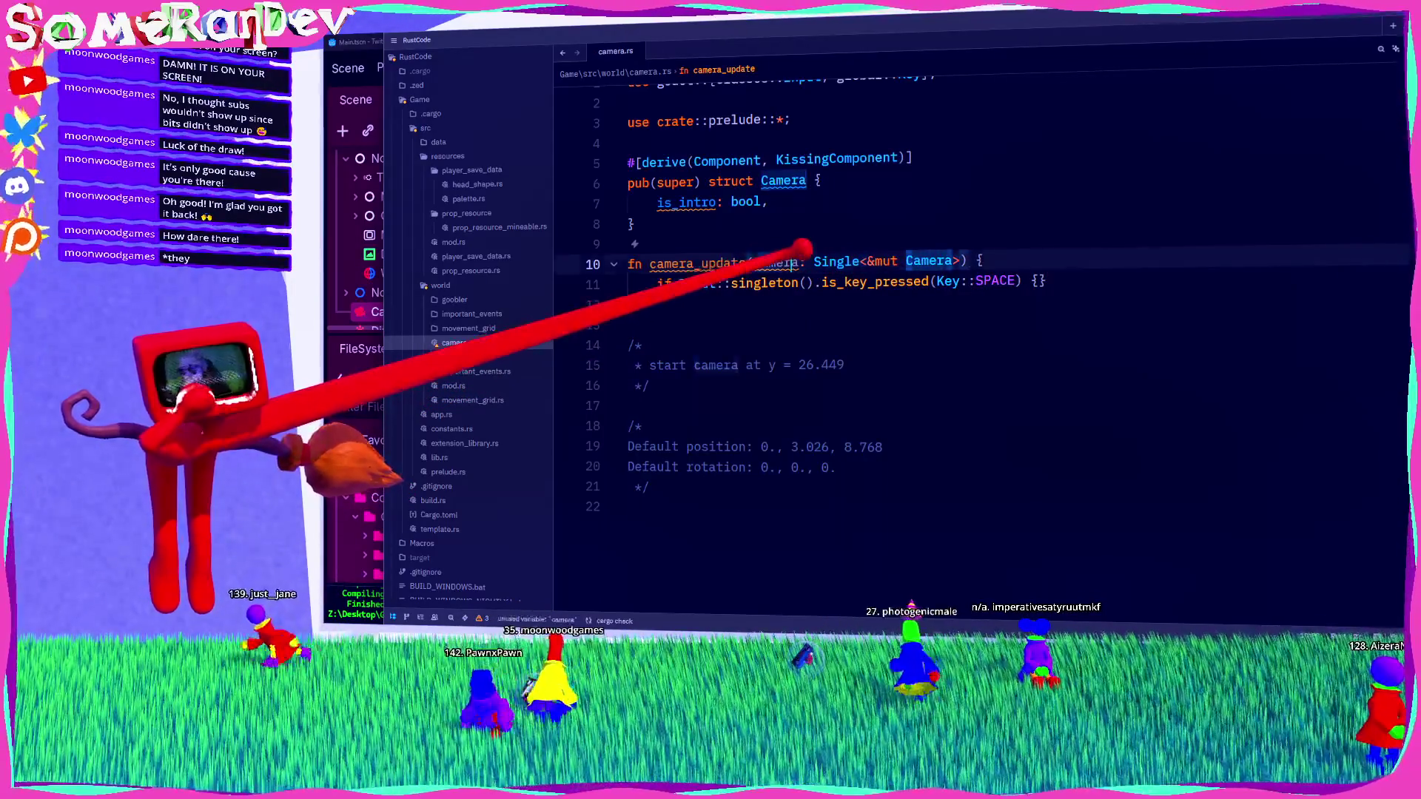
pyautogui.click(1055, 280)
pyautogui.press('Return')
pyautogui.write('camera.')
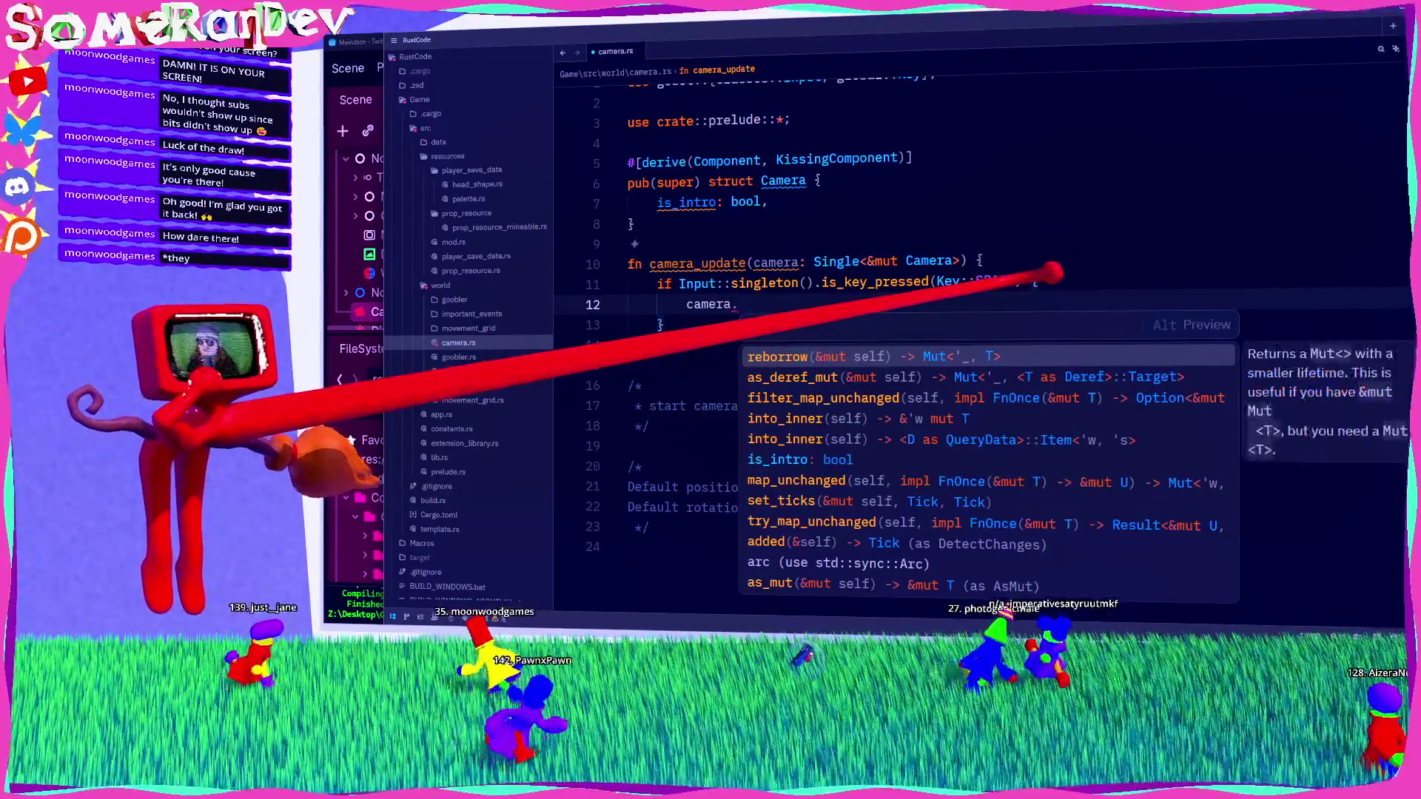
pyautogui.write('is_intro = true;')
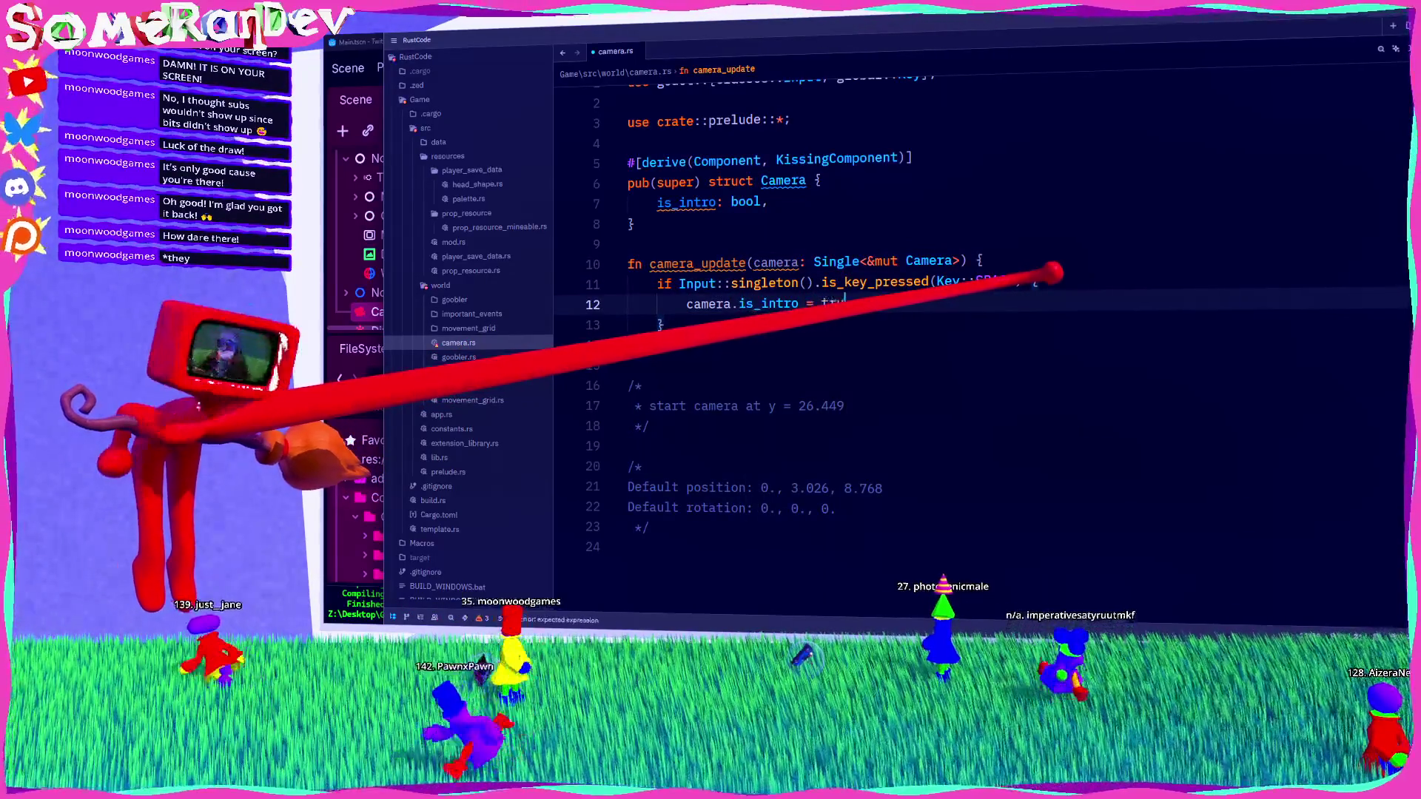
# Step: Below the prelude import, add pub(super) fn setup(app: &mut App) calling app.add_systems(Process, camera_update)
pyautogui.click(790, 120)
pyautogui.press('Return')
pyautogui.press('Return')
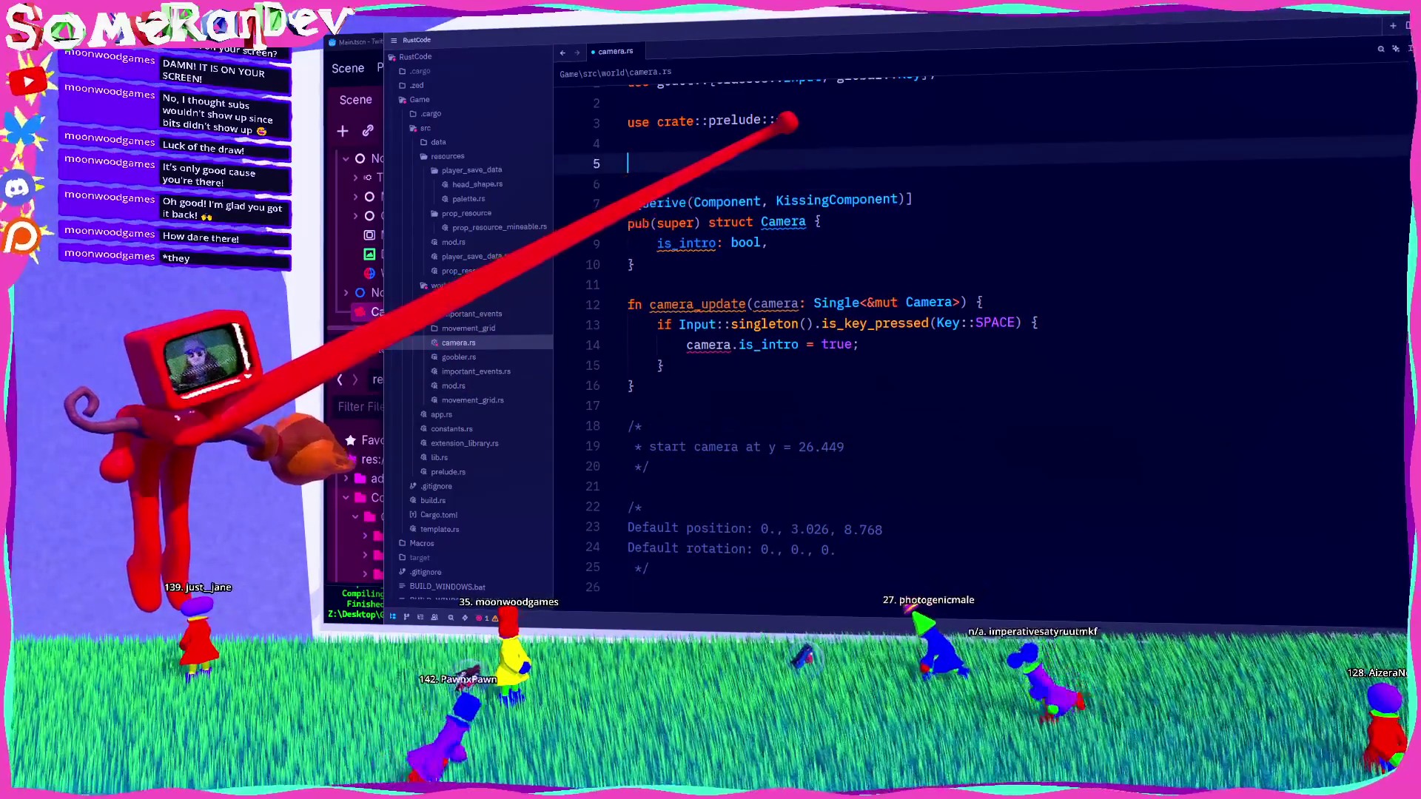
pyautogui.write('pub(super) fn setUP')
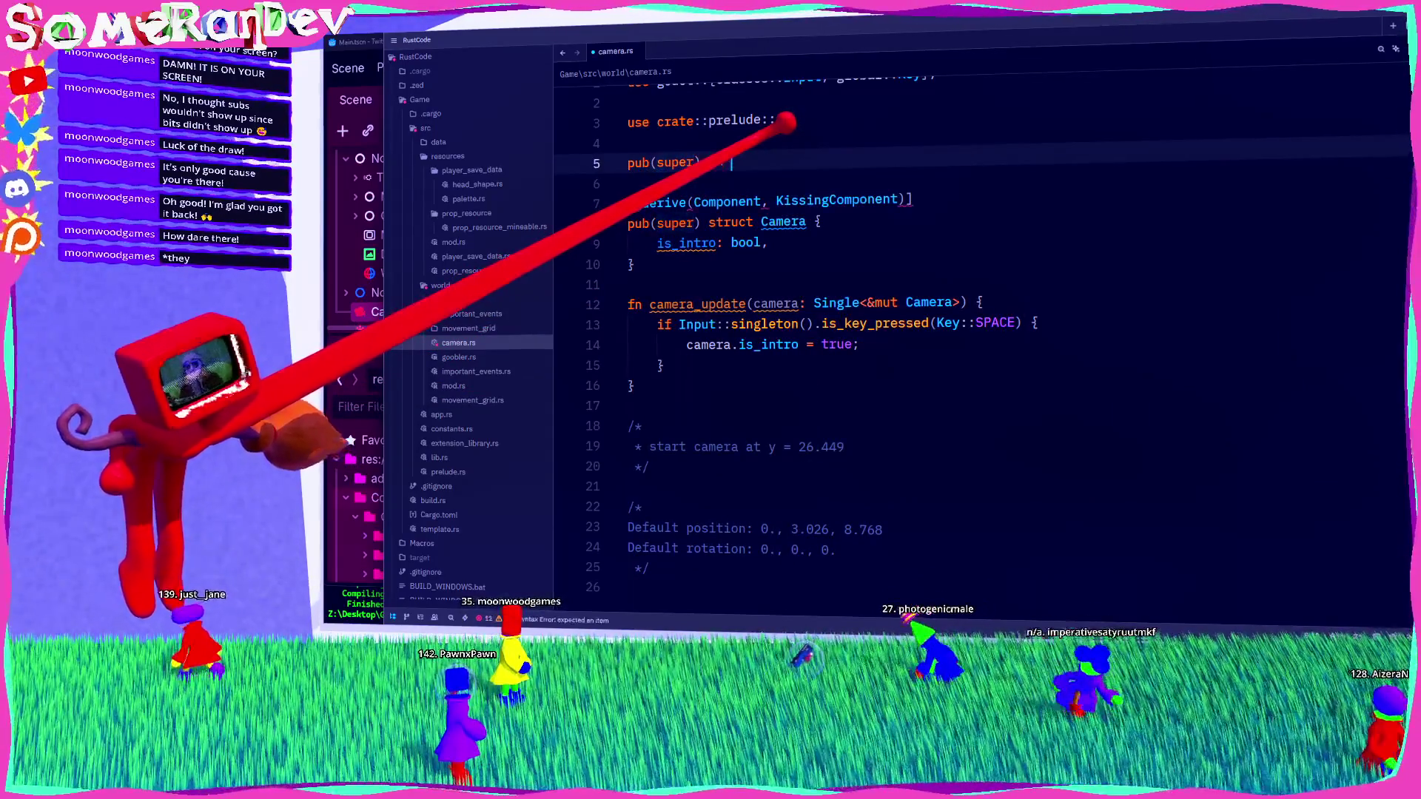
pyautogui.press('BackSpace')
pyautogui.press('BackSpace')
pyautogui.write('up(app: ')
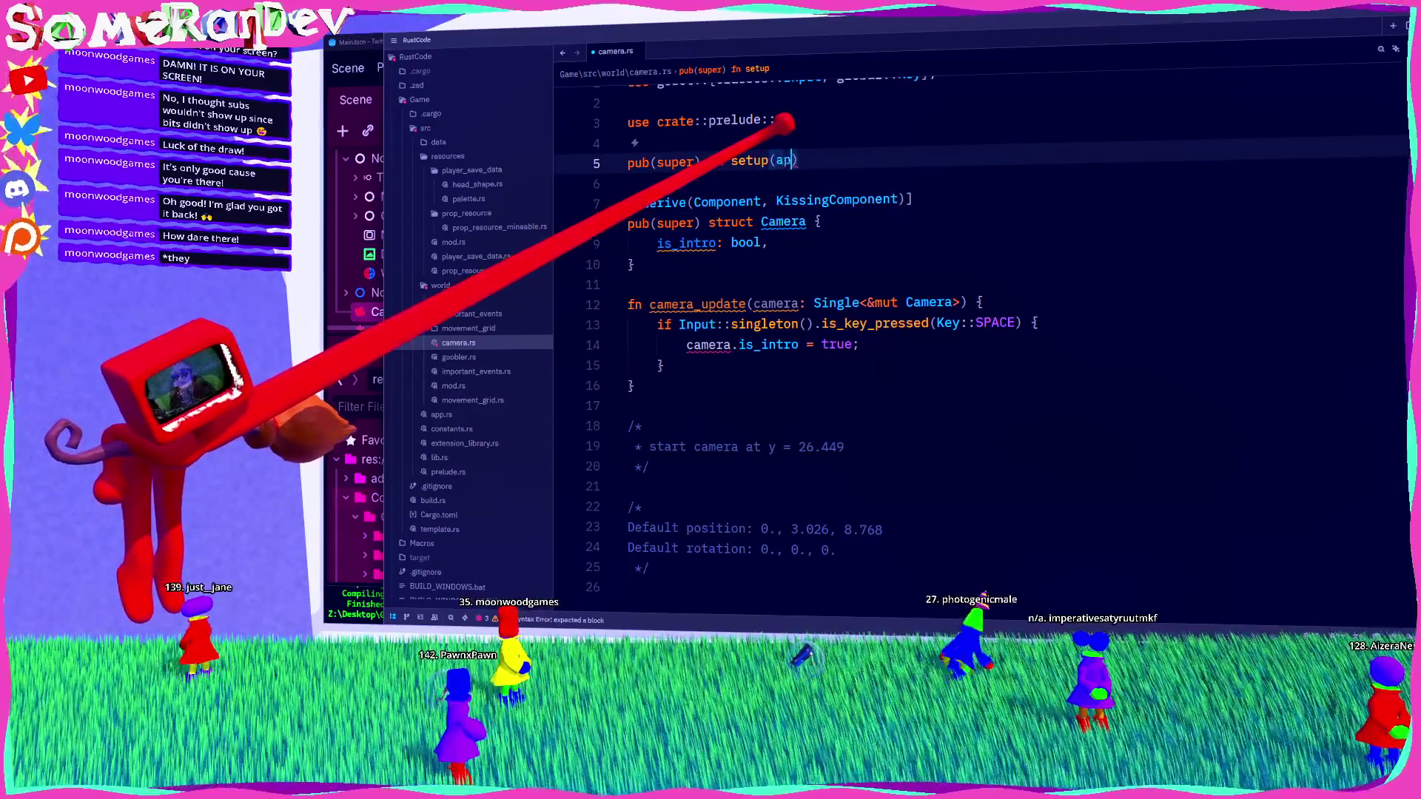
pyautogui.write('t ')
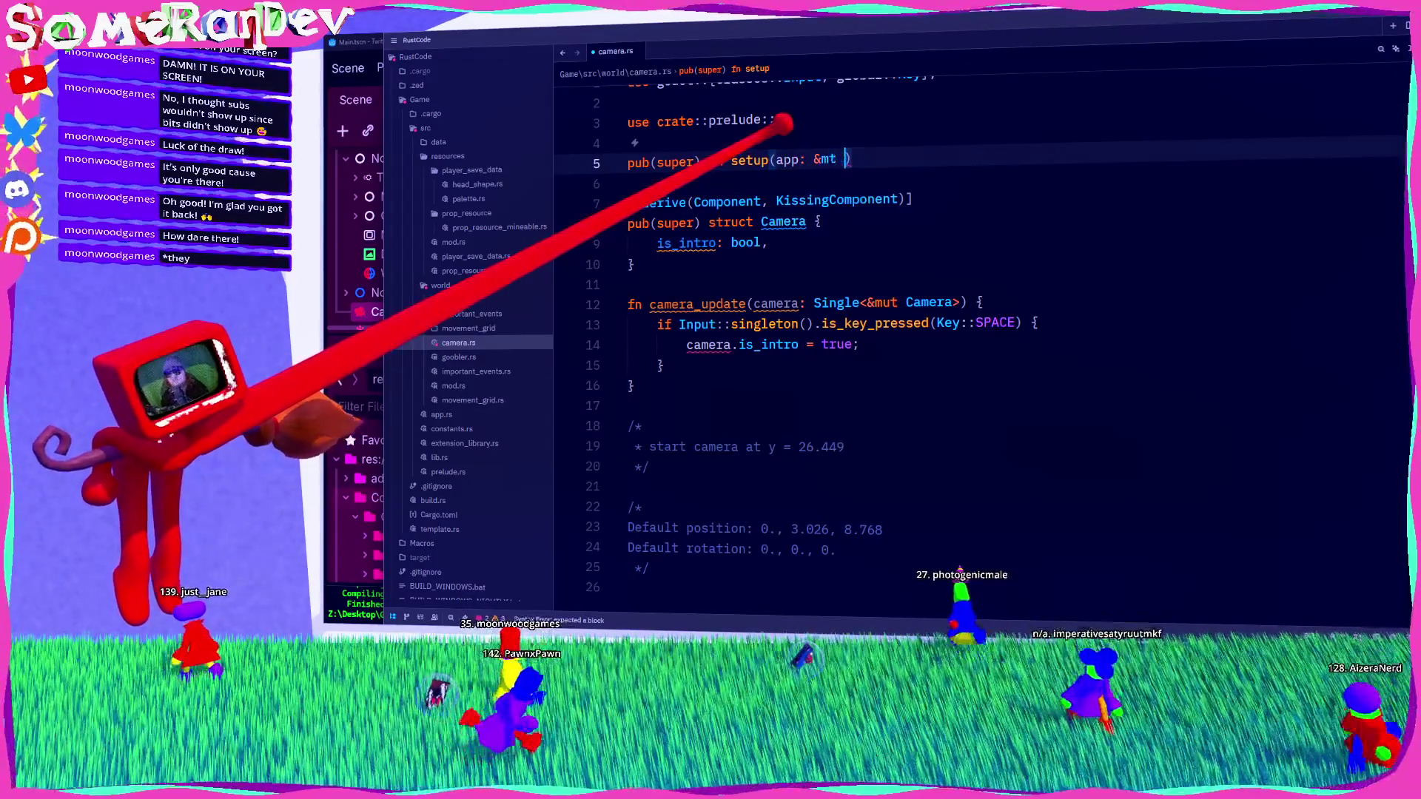
pyautogui.write('ut A')
pyautogui.write('{')
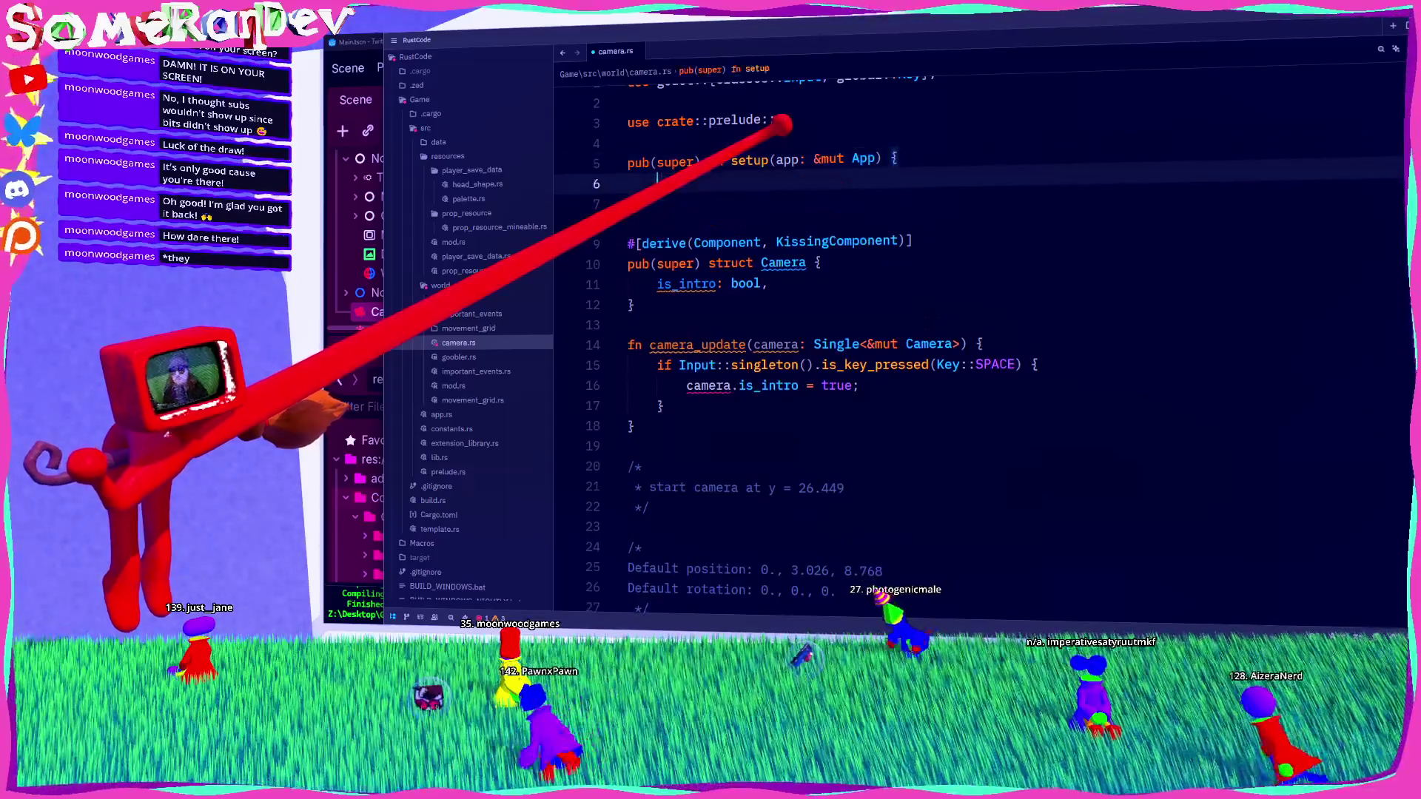
pyautogui.press('Return')
pyautogui.write('add_sys')
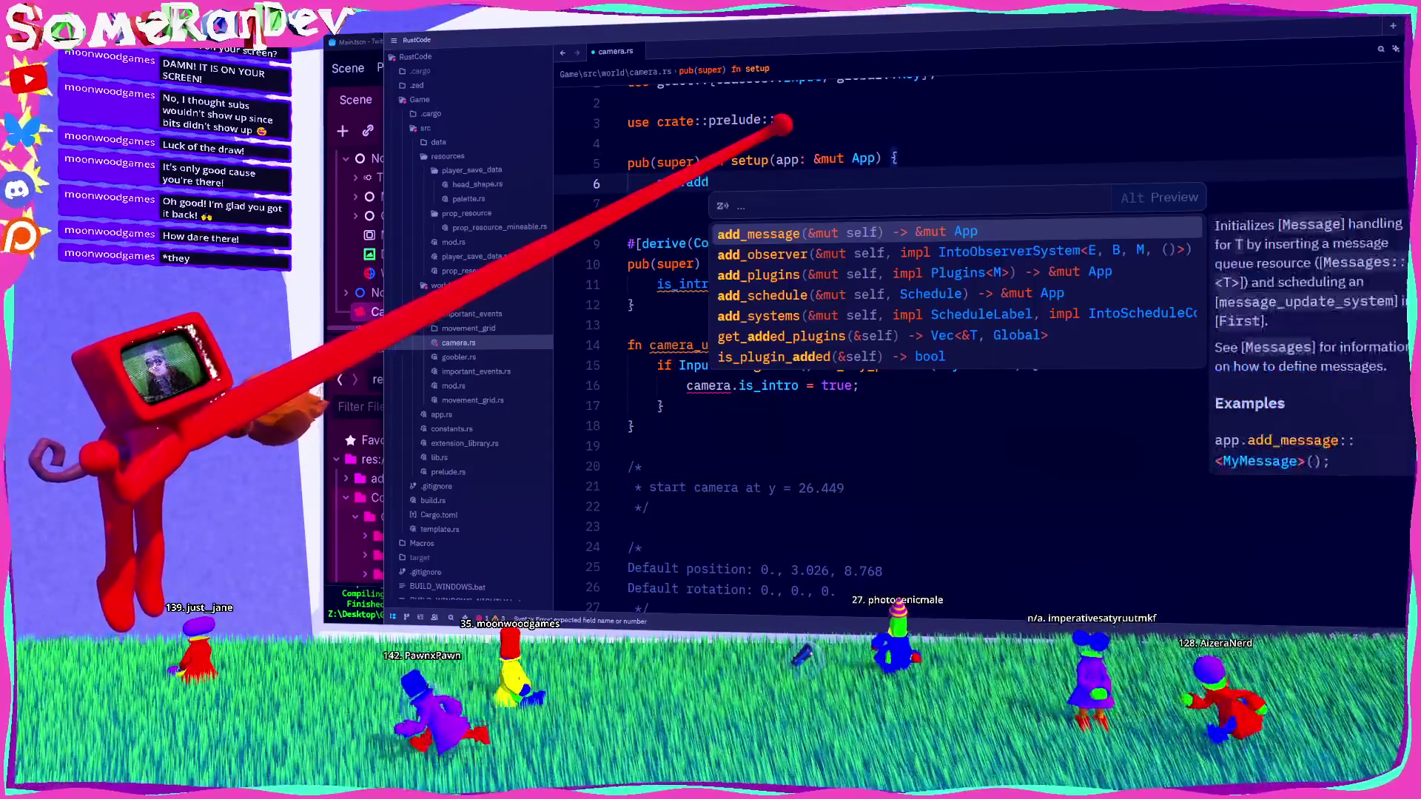
pyautogui.press('Tab')
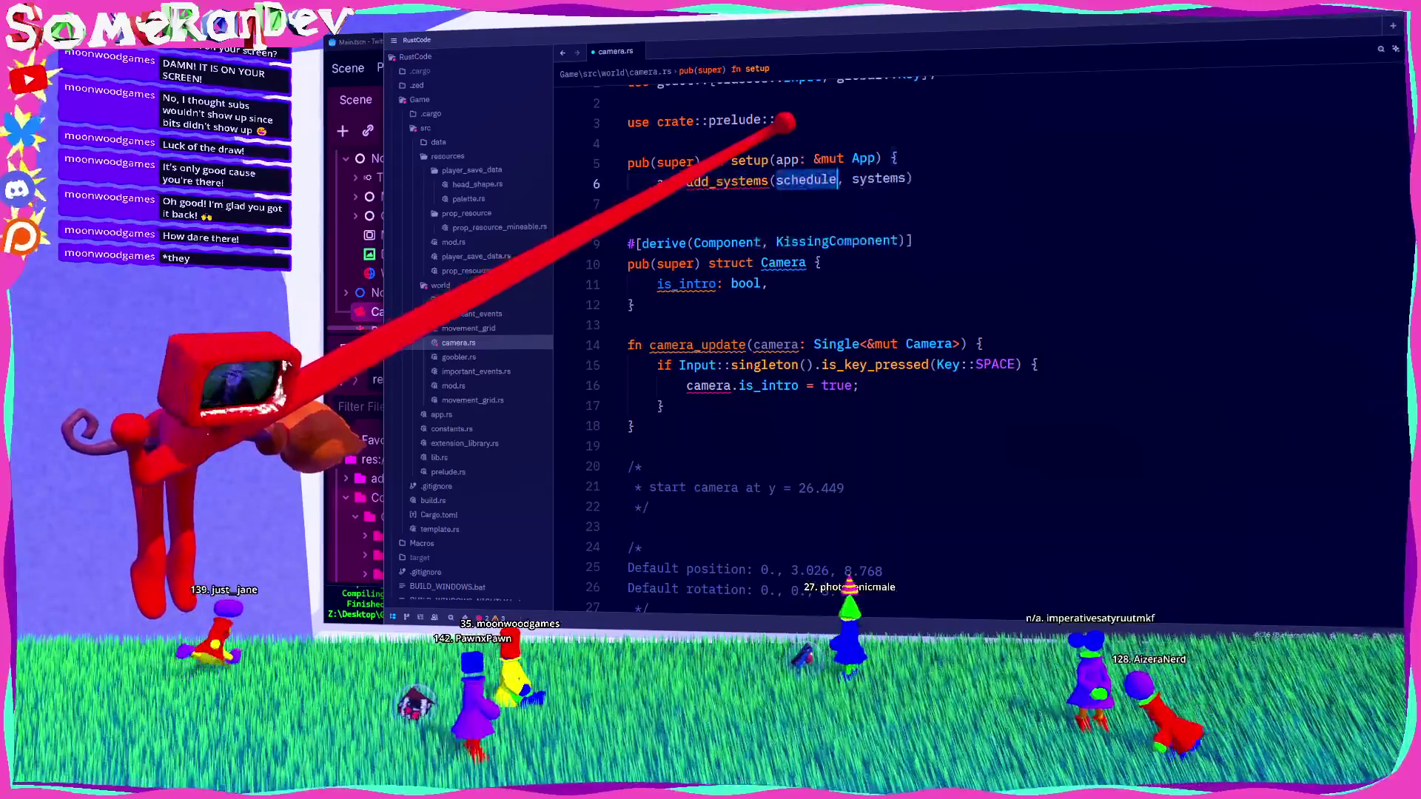
pyautogui.write('Process')
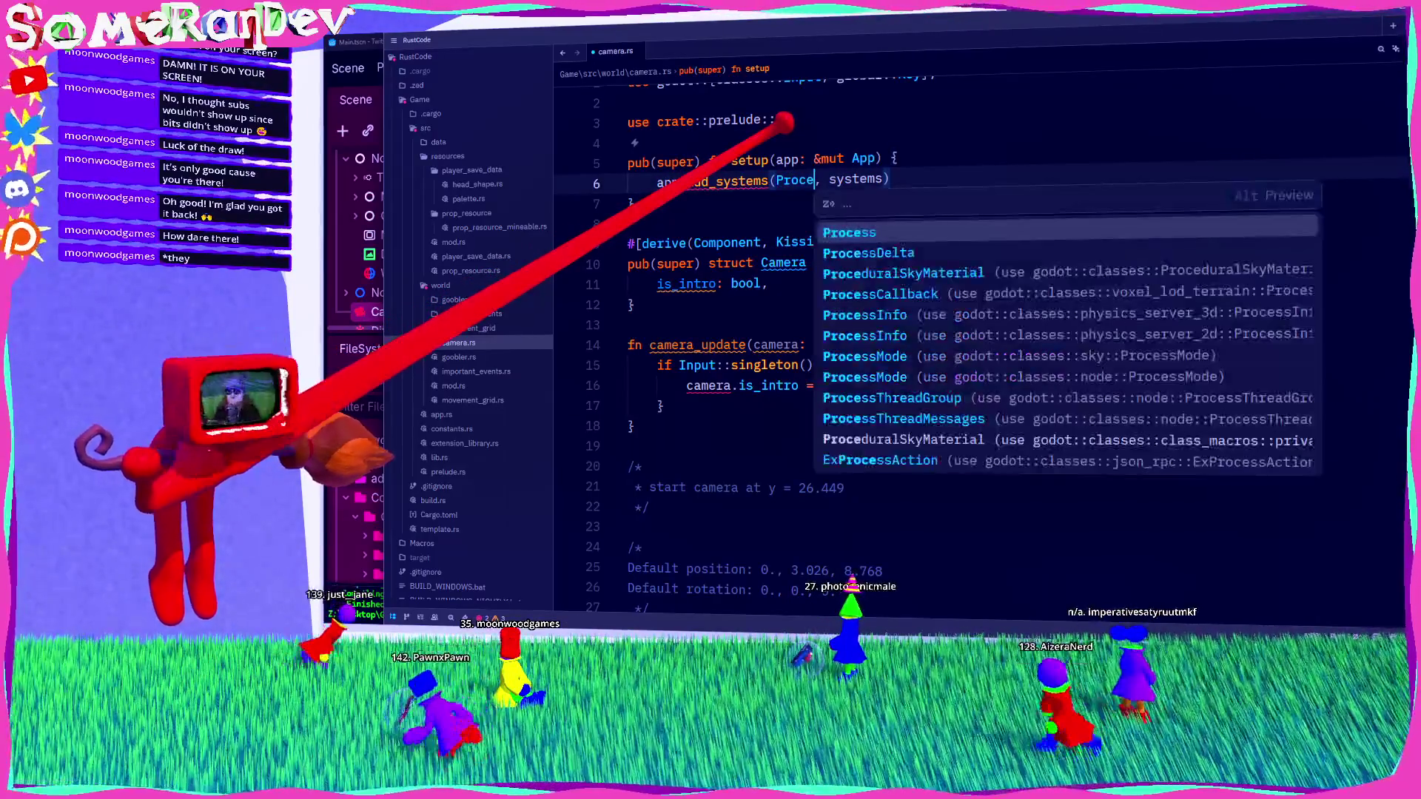
pyautogui.press('Tab')
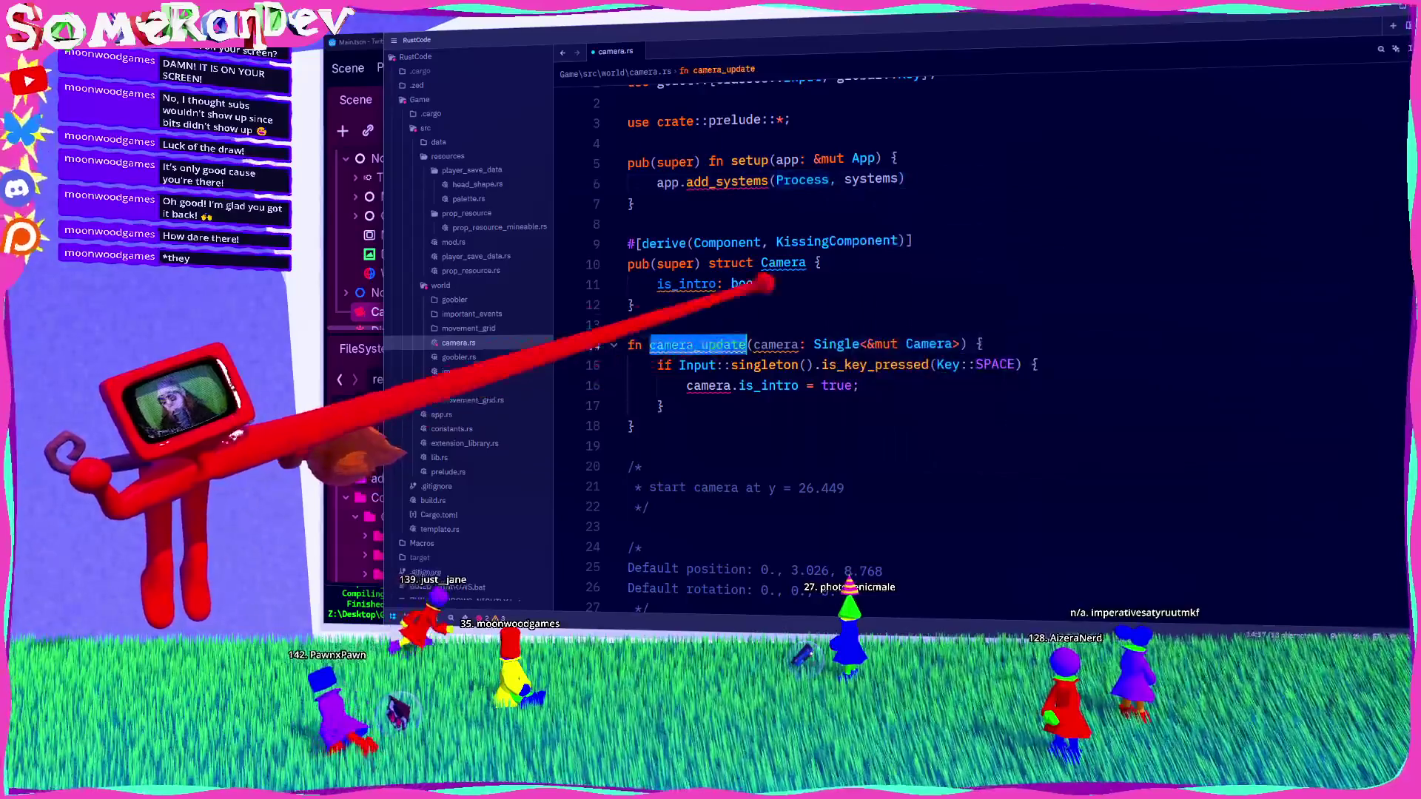
pyautogui.write('camera_update')
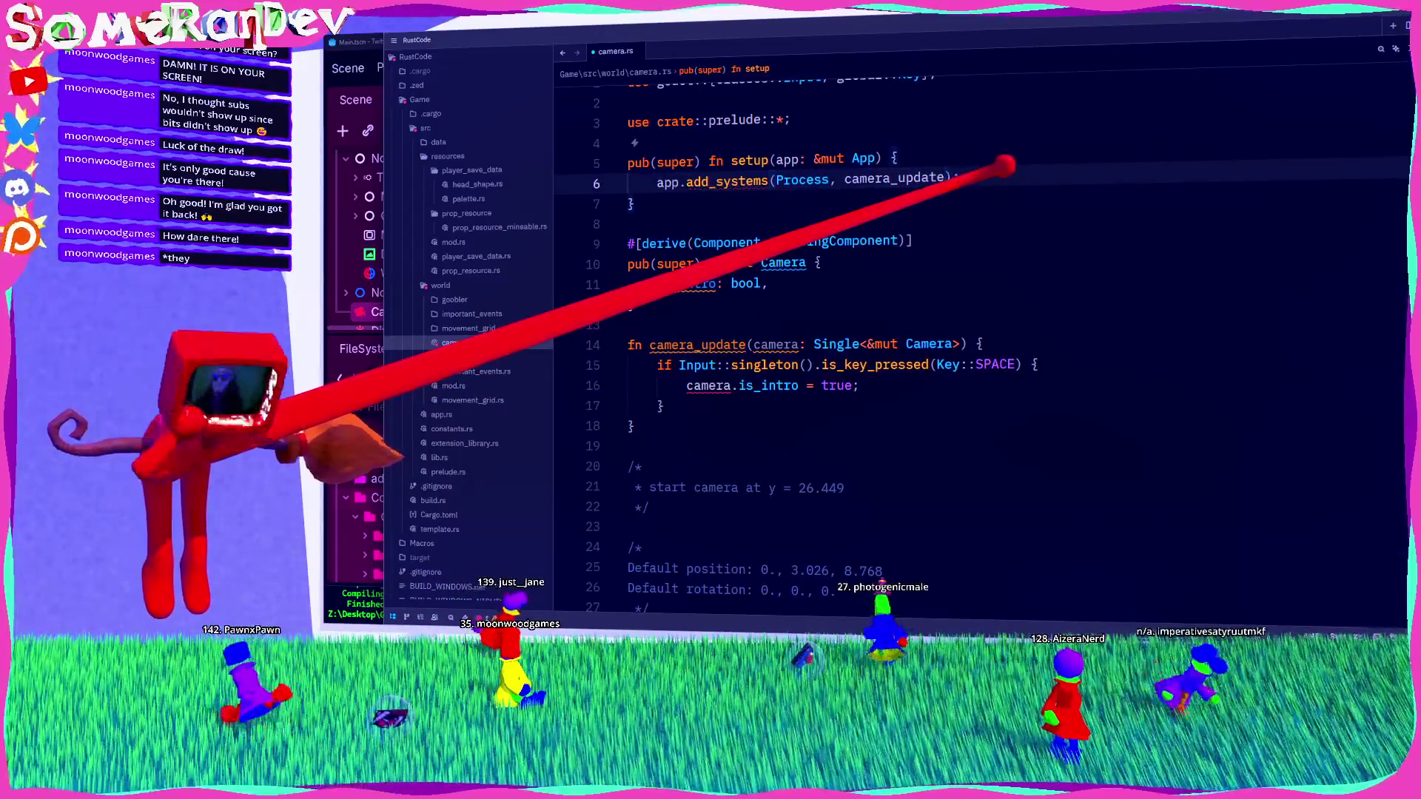
# Step: In world/mod.rs, insert camera::setup(app); as setup's first line, then return to camera.rs
pyautogui.click(453, 386)
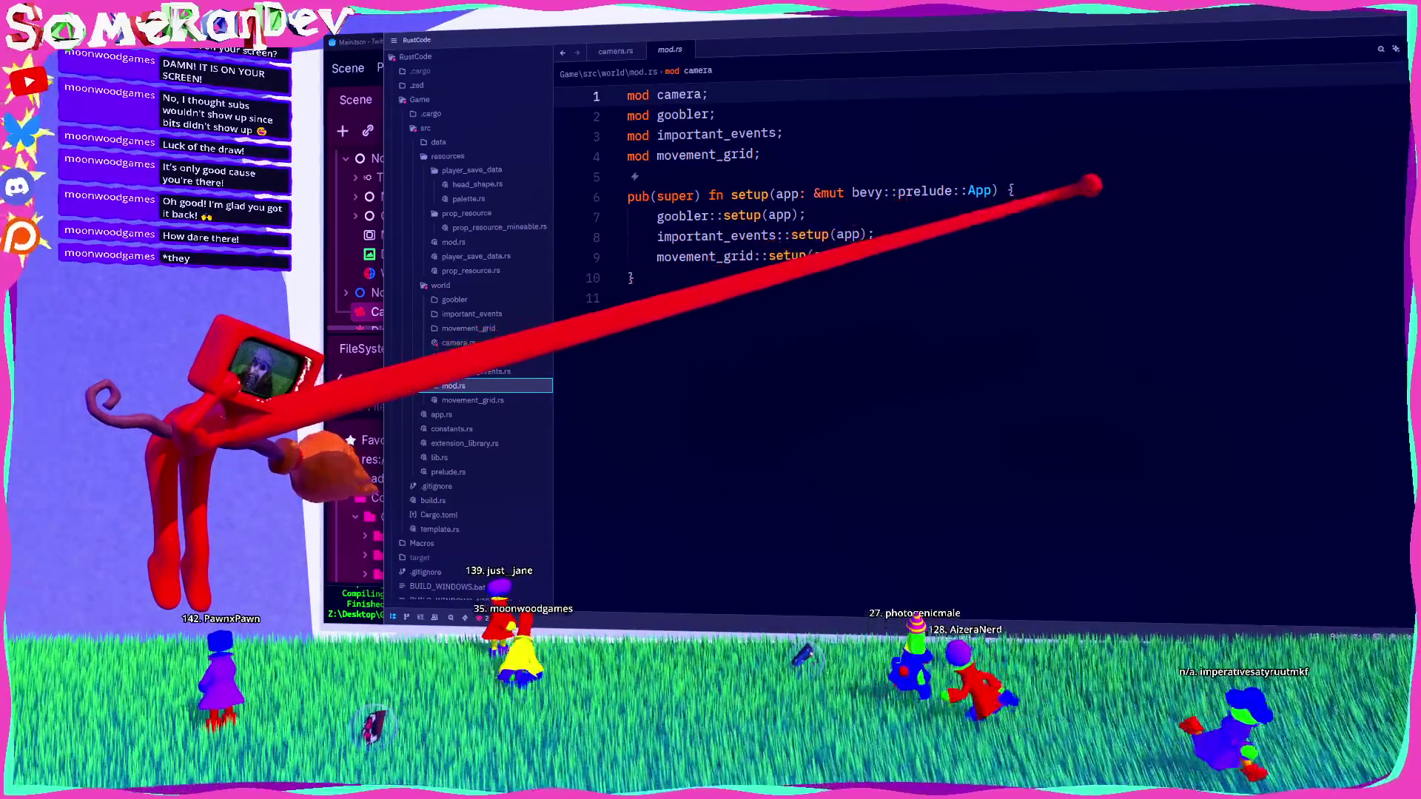
pyautogui.click(1016, 191)
pyautogui.press('Return')
pyautogui.write('camera::setup')
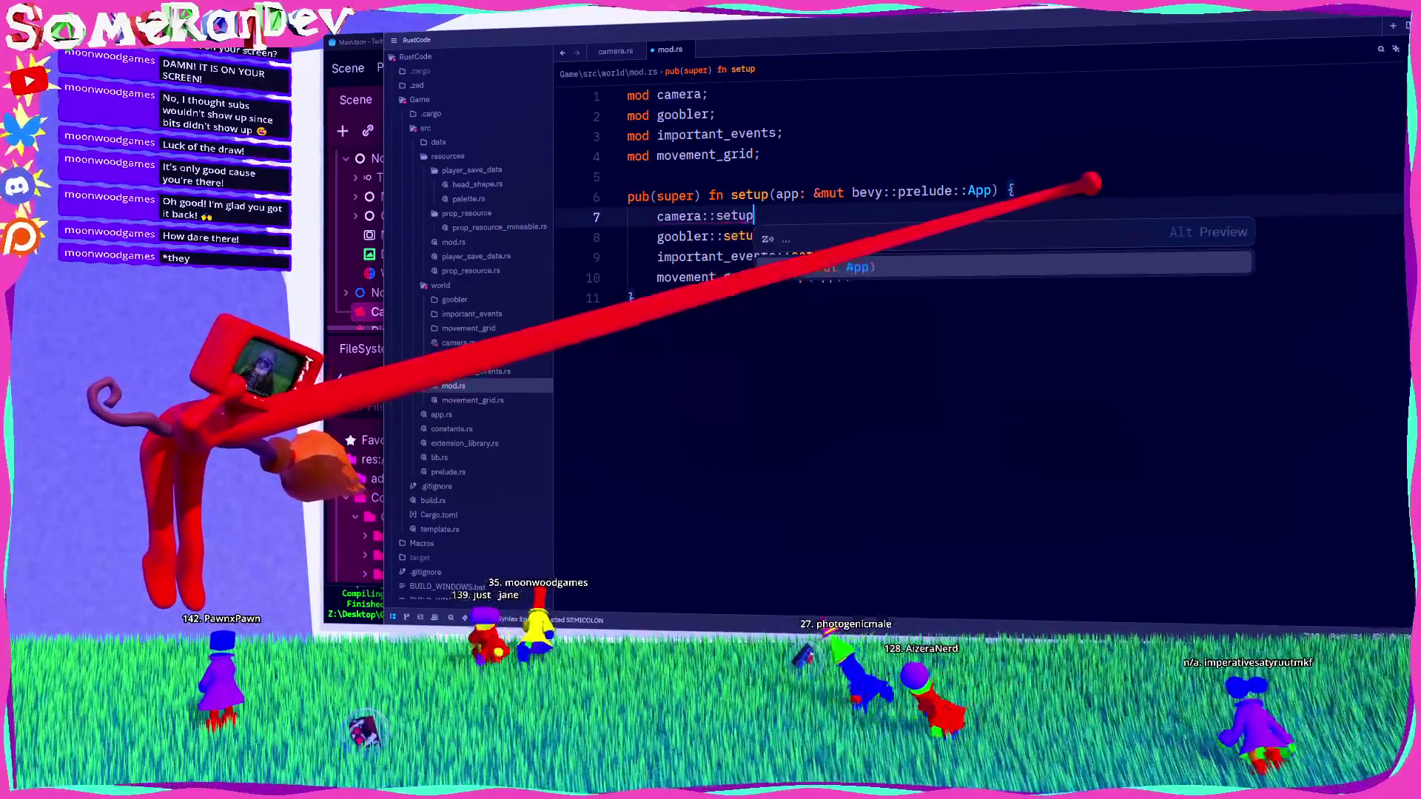
pyautogui.press('Tab')
pyautogui.write(';')
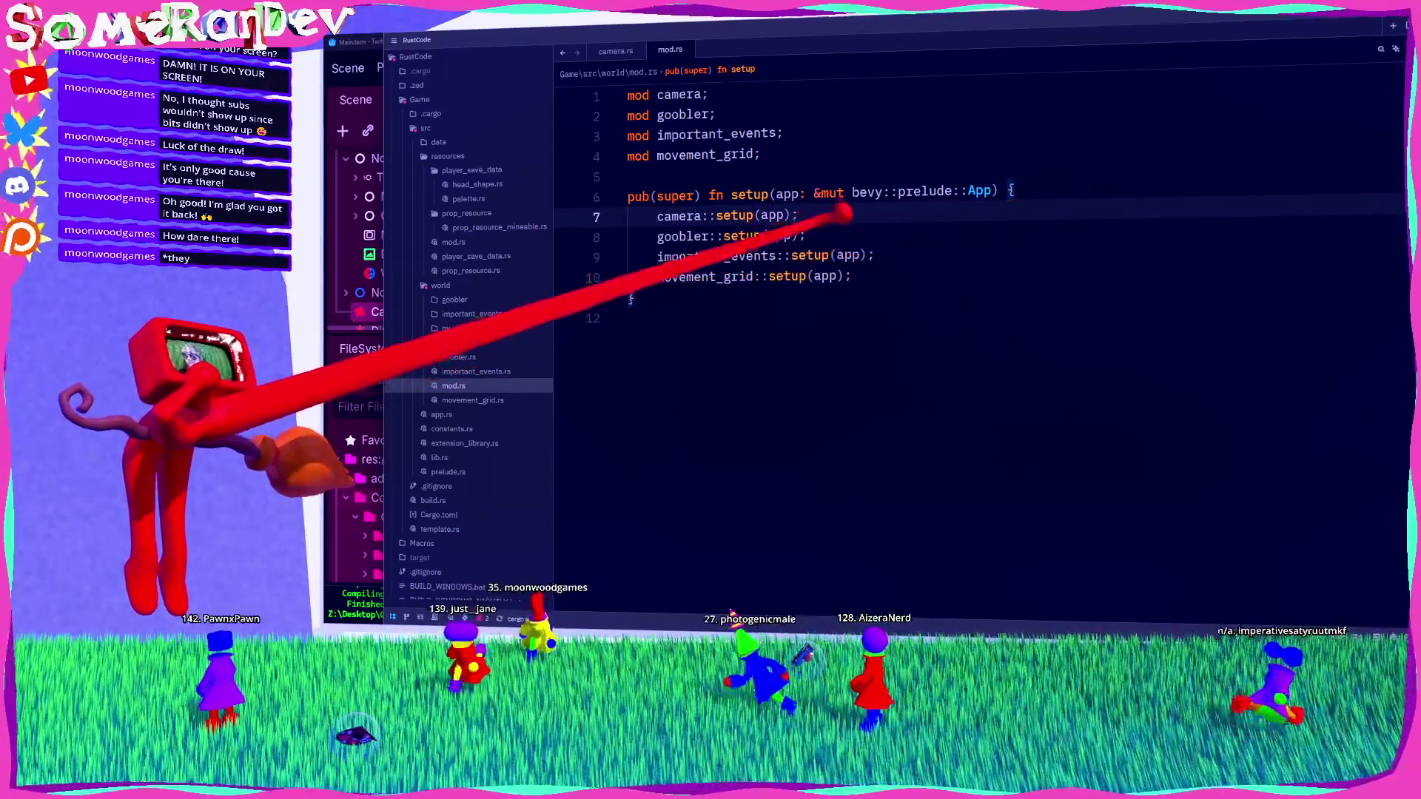
pyautogui.keyDown('ctrl'); pyautogui.click(733, 215); pyautogui.keyUp('ctrl')
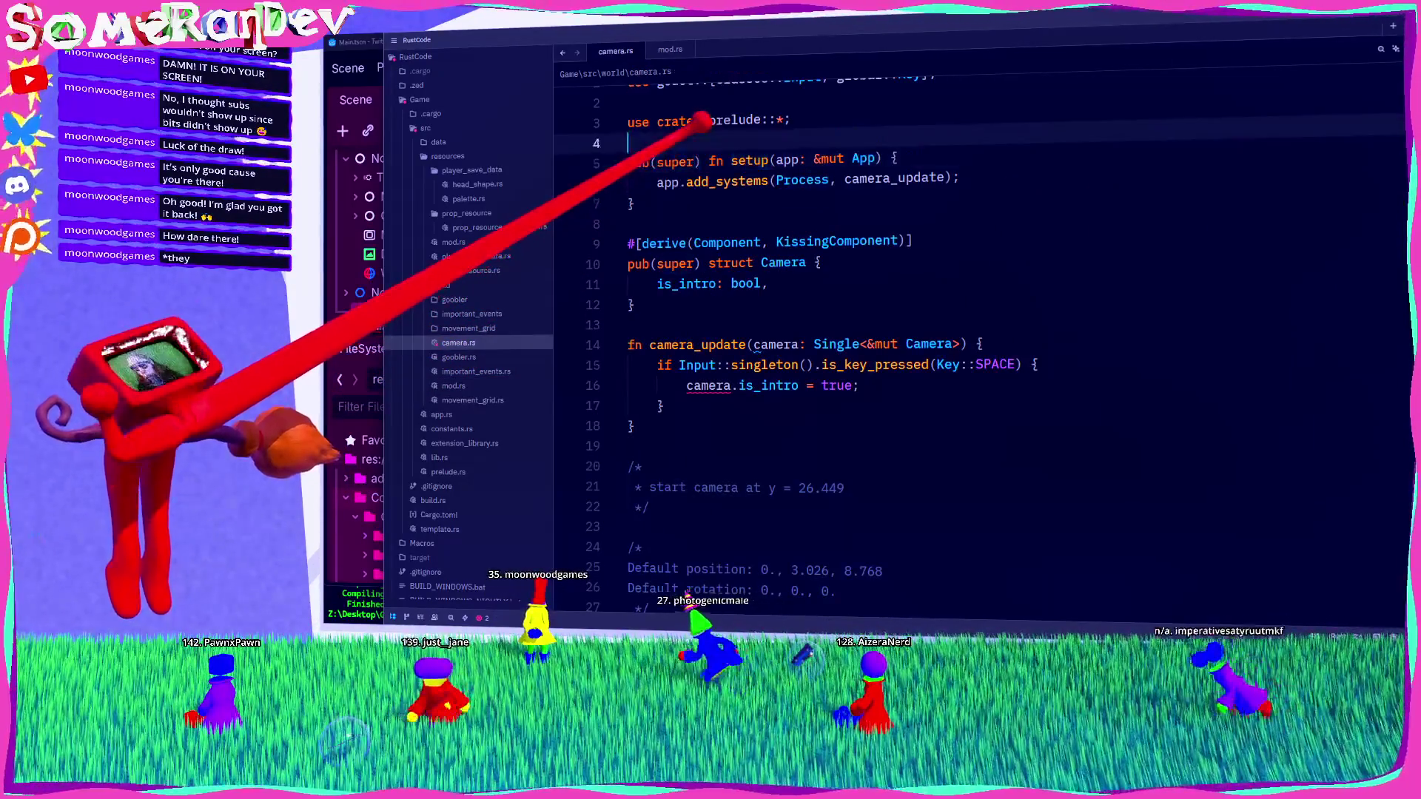
# Step: Add // --- divider comments above and below the setup function
pyautogui.press('Return')
pyautogui.press('Return')
pyautogui.press('Up')
pyautogui.write('//')
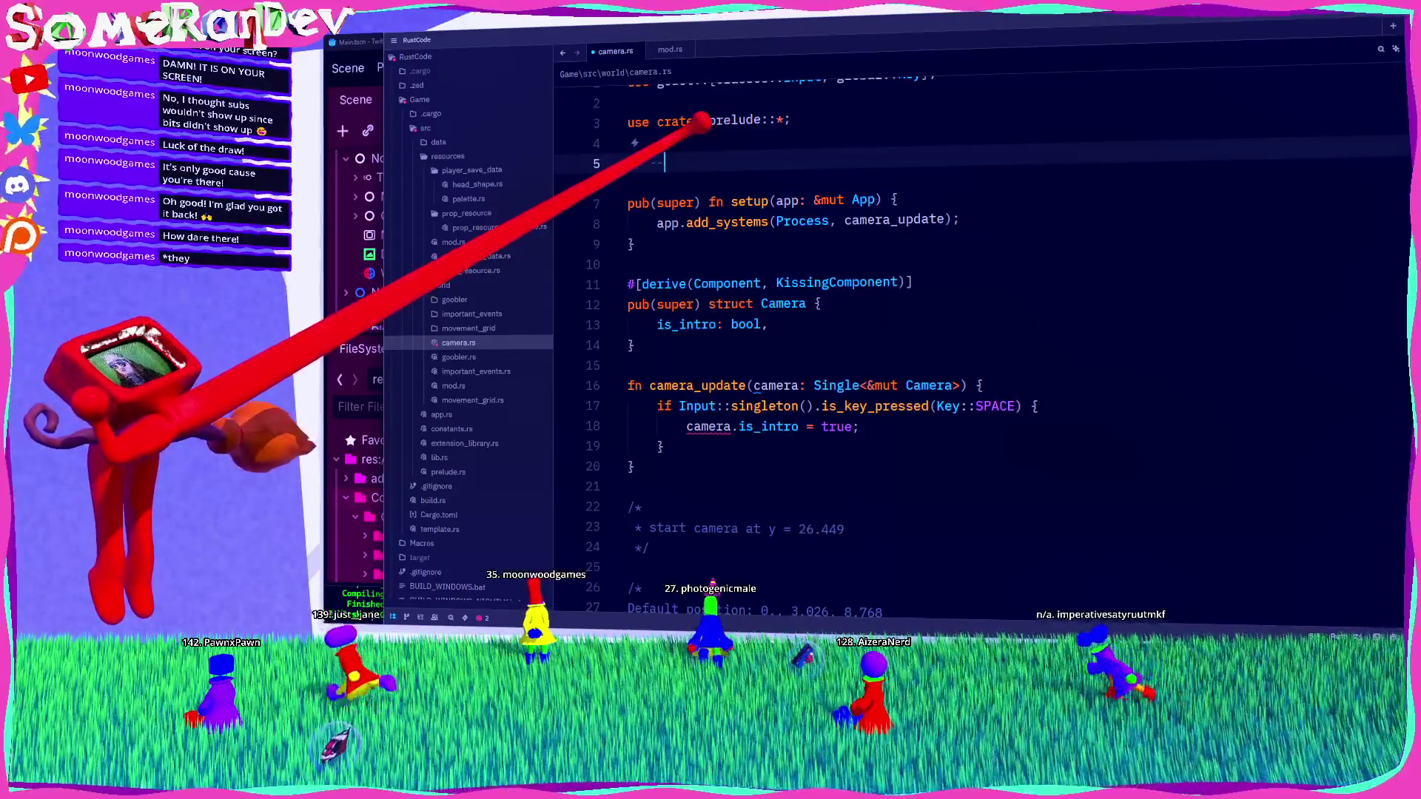
pyautogui.click(673, 259)
pyautogui.press('Return')
pyautogui.write('// ---')
pyautogui.press('Return')
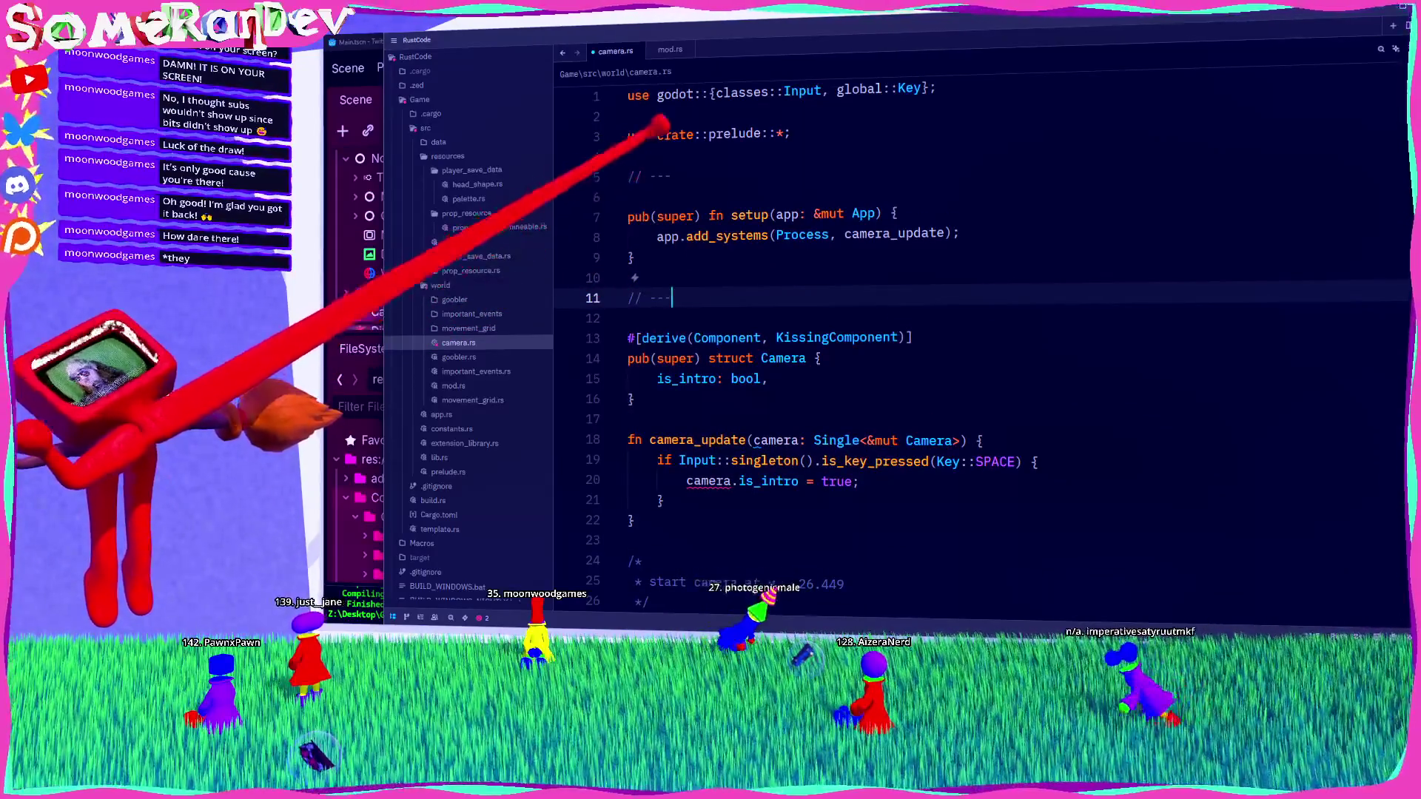
# Step: Move the use crate::prelude::*; line to the top of the file, above the godot import
pyautogui.click(785, 122)
pyautogui.hotkey('shift', 'Home')
pyautogui.press('BackSpace')
pyautogui.press('BackSpace')
pyautogui.press('BackSpace')
pyautogui.press('Home')
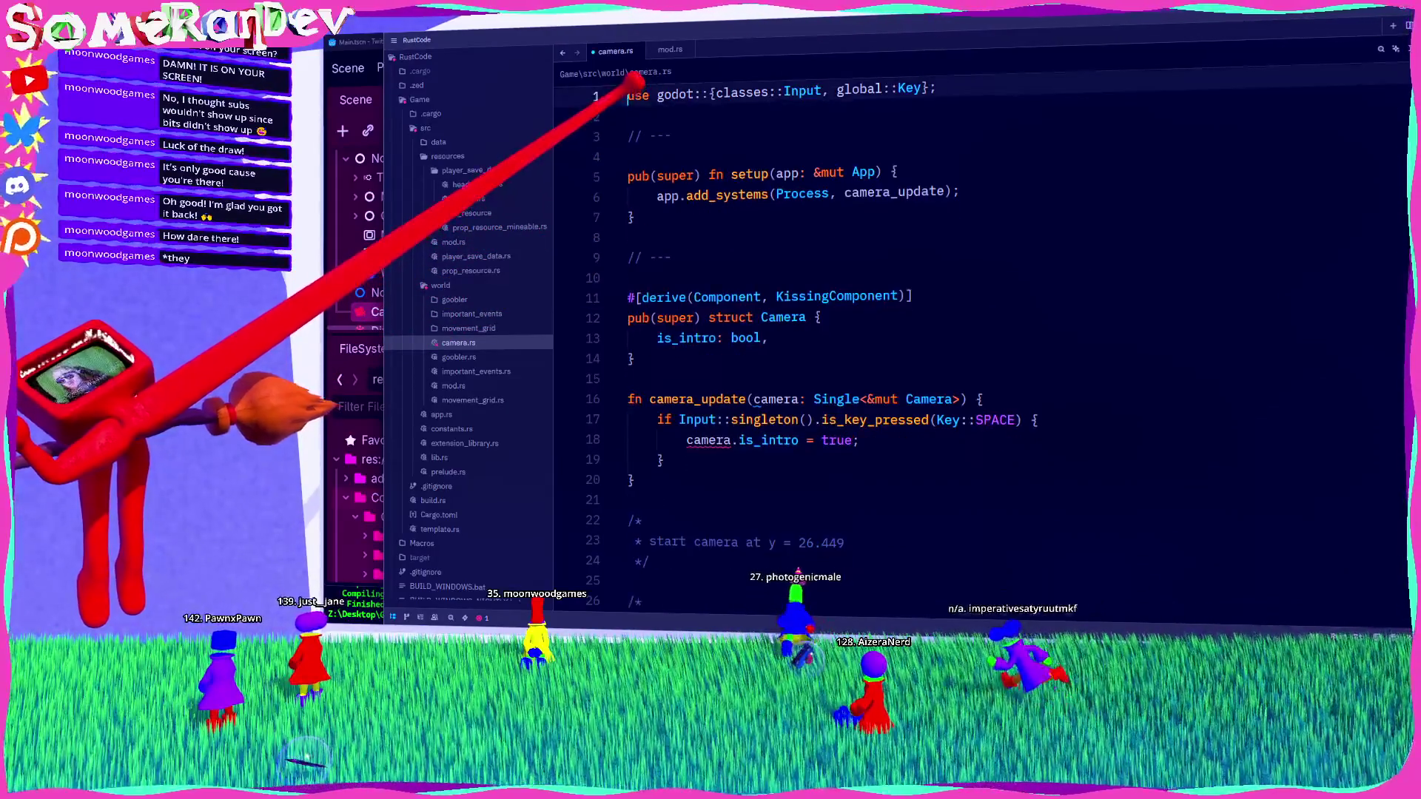
pyautogui.press('Return')
pyautogui.press('Return')
pyautogui.hotkey('ctrl', 'z')
pyautogui.write('use crate::prelude::*;')
pyautogui.moveTo(649, 77)
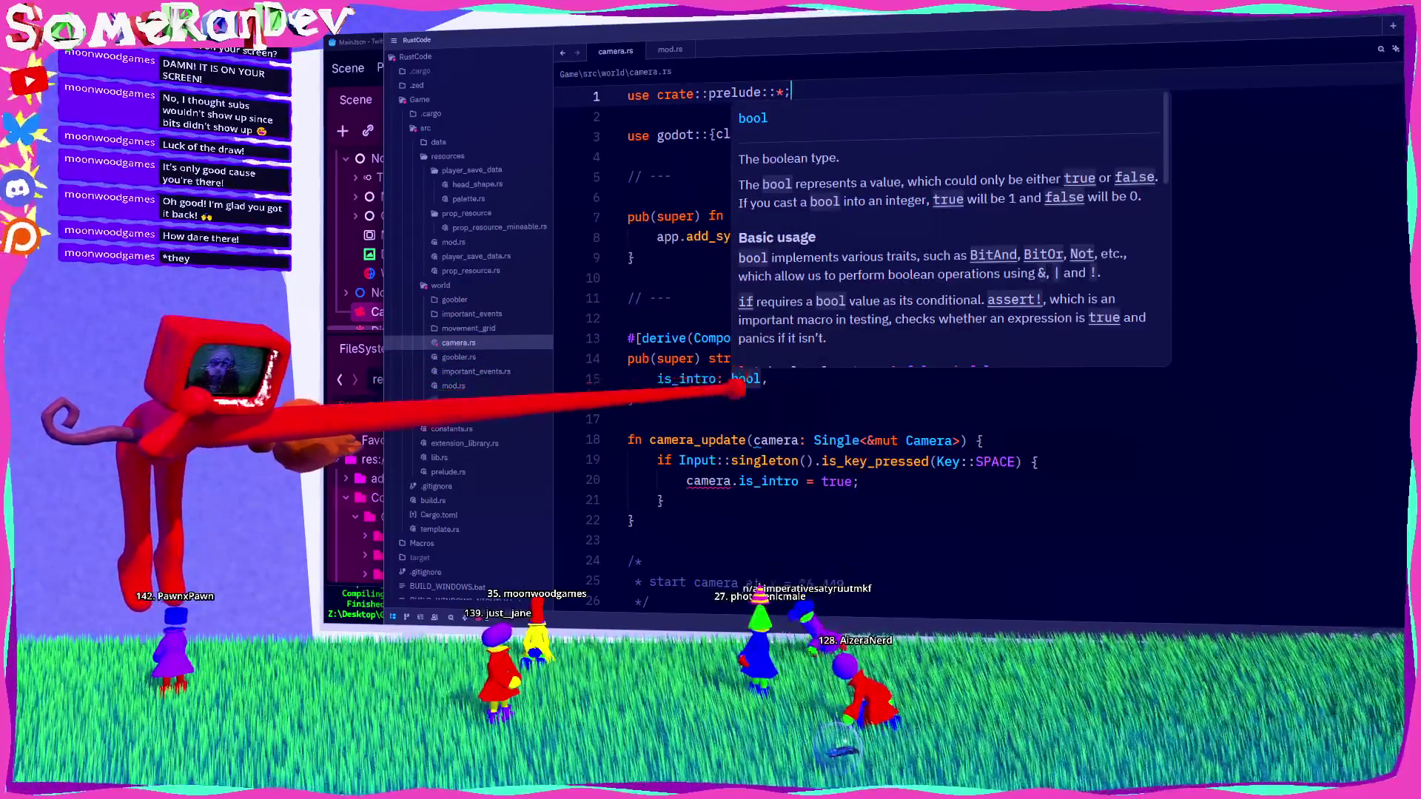
pyautogui.doubleClick(687, 379)
# Step: Add mut before the camera parameter of camera_update and save camera.rs
pyautogui.scroll(-1, 788, 429)
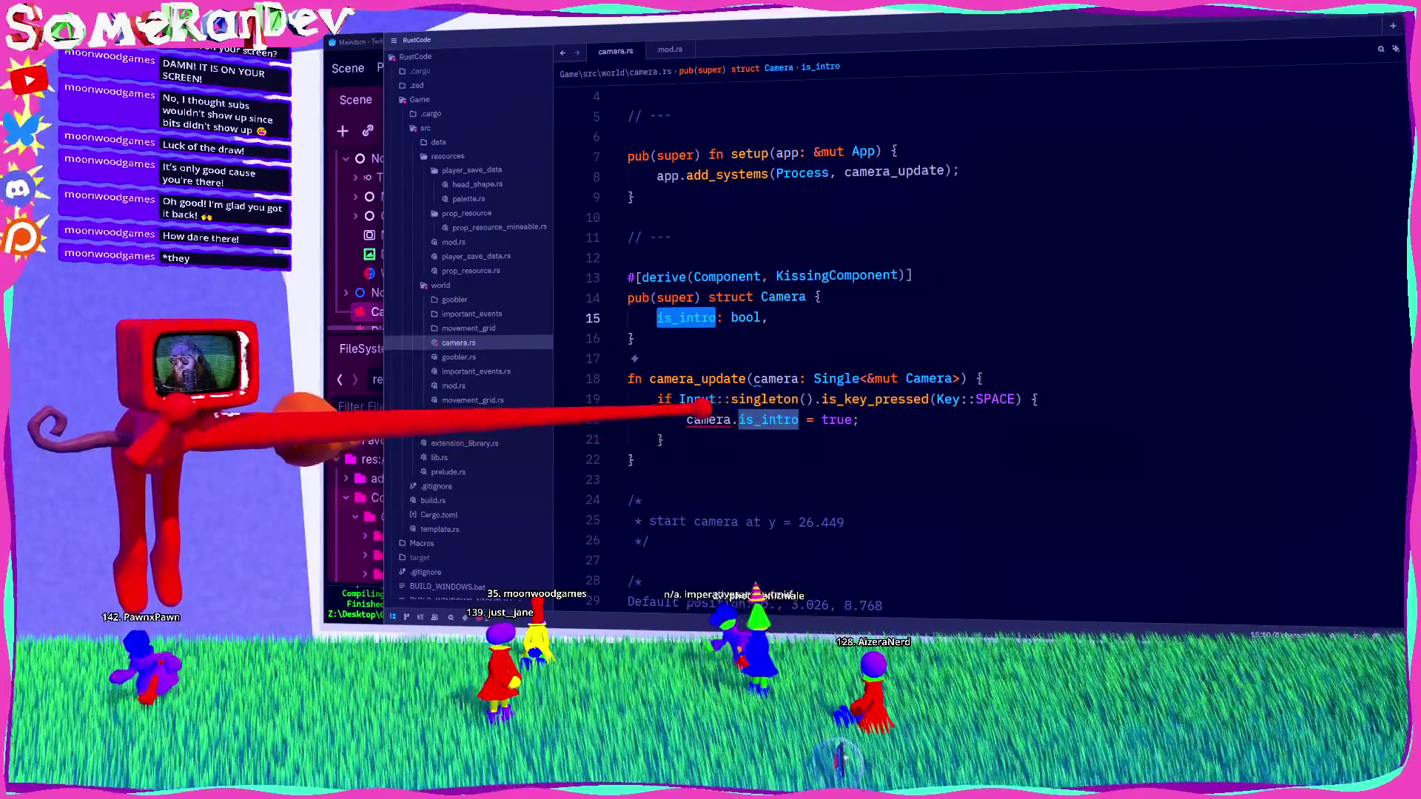
pyautogui.click(629, 479)
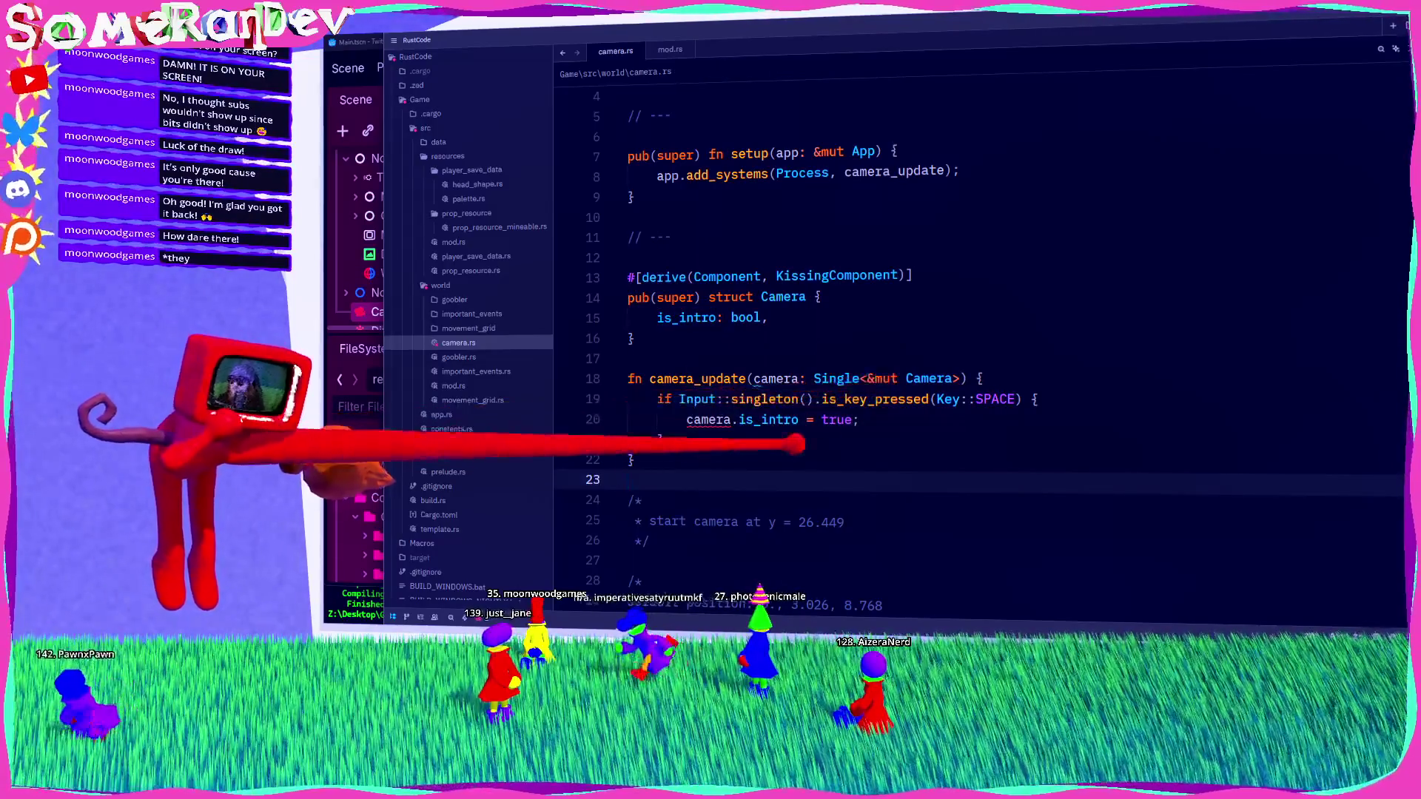
pyautogui.moveTo(729, 419)
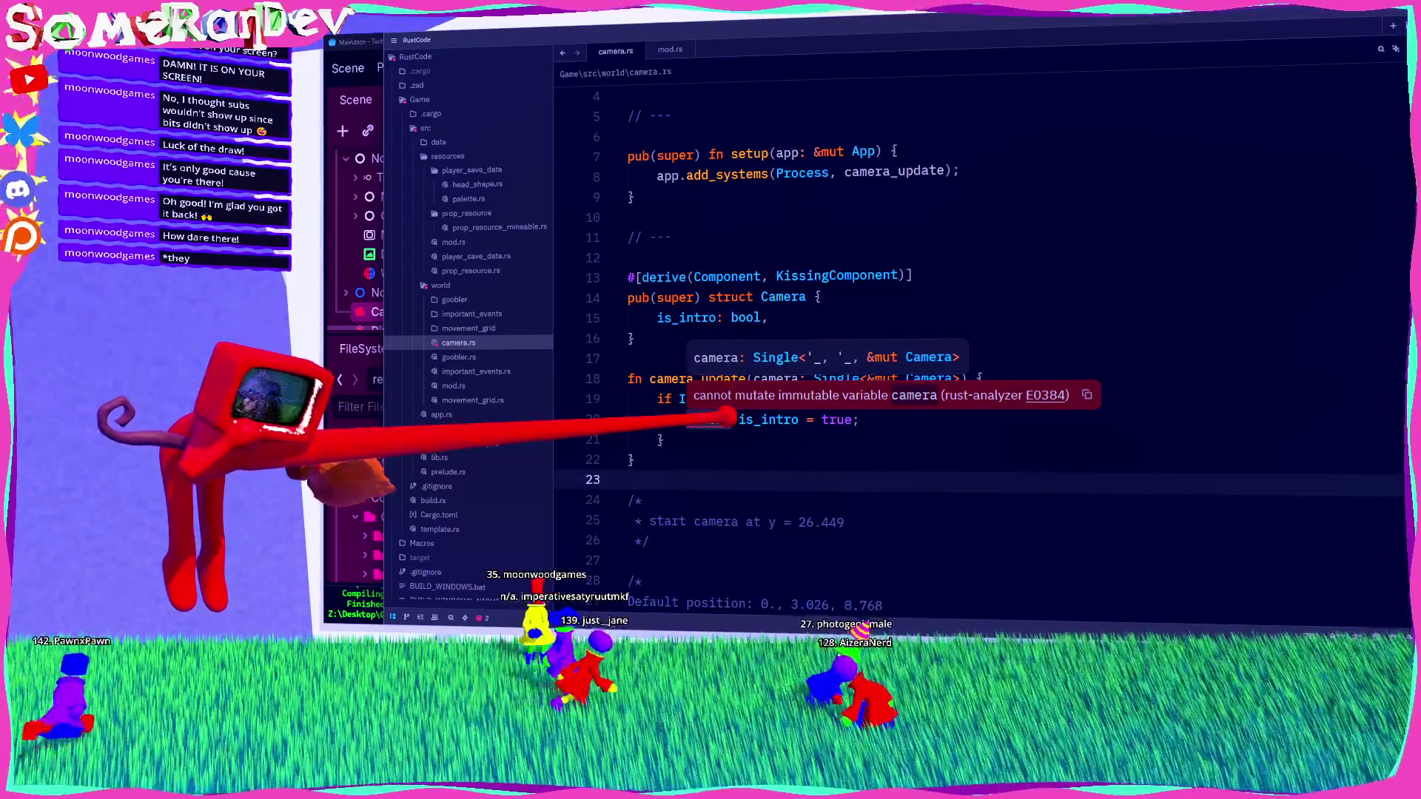
pyautogui.click(769, 379)
pyautogui.write('mut')
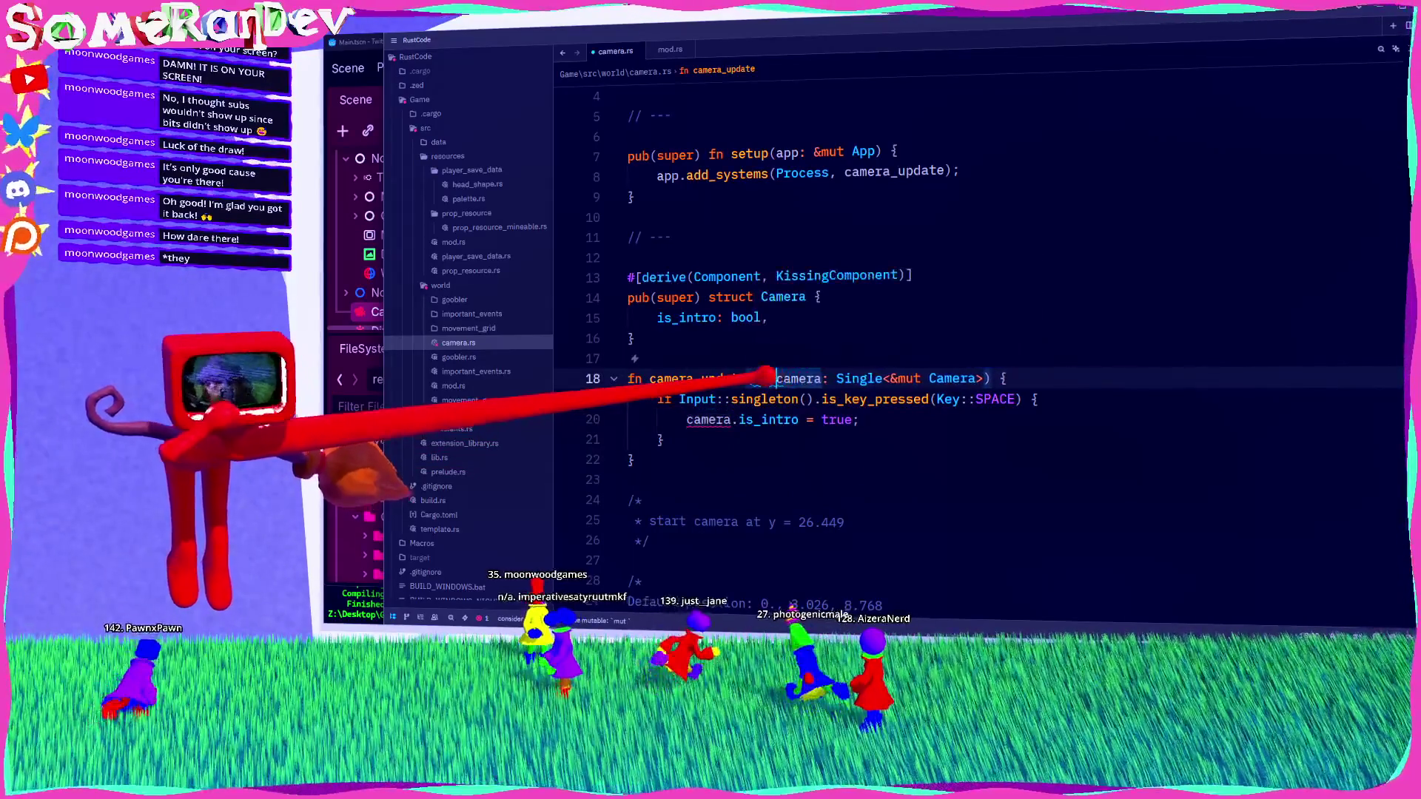
pyautogui.hotkey('ctrl', 's')
# Step: Undo a trial 'fal' edit of true, then rename the Camera field is_intro to isnt_intro
pyautogui.click(821, 480)
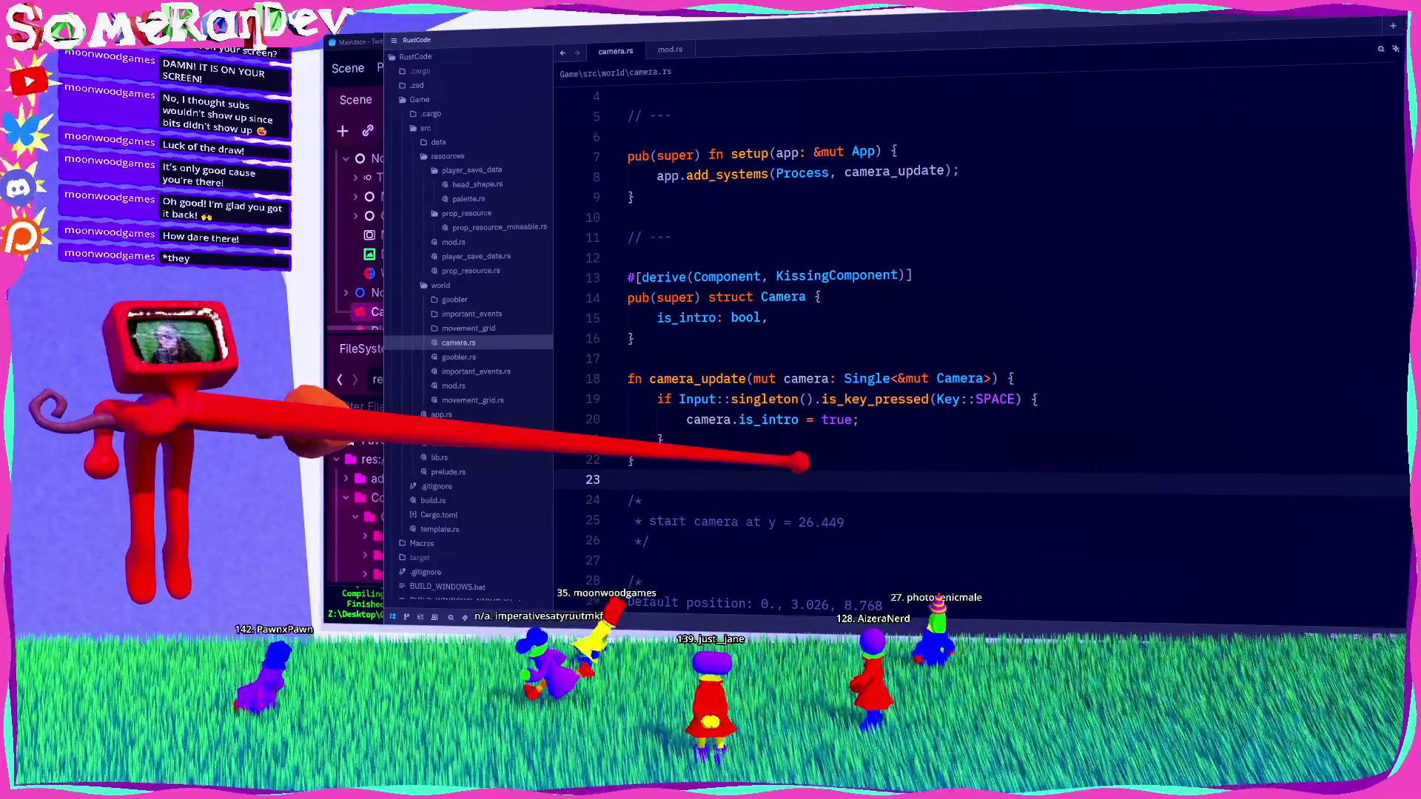
pyautogui.click(837, 420)
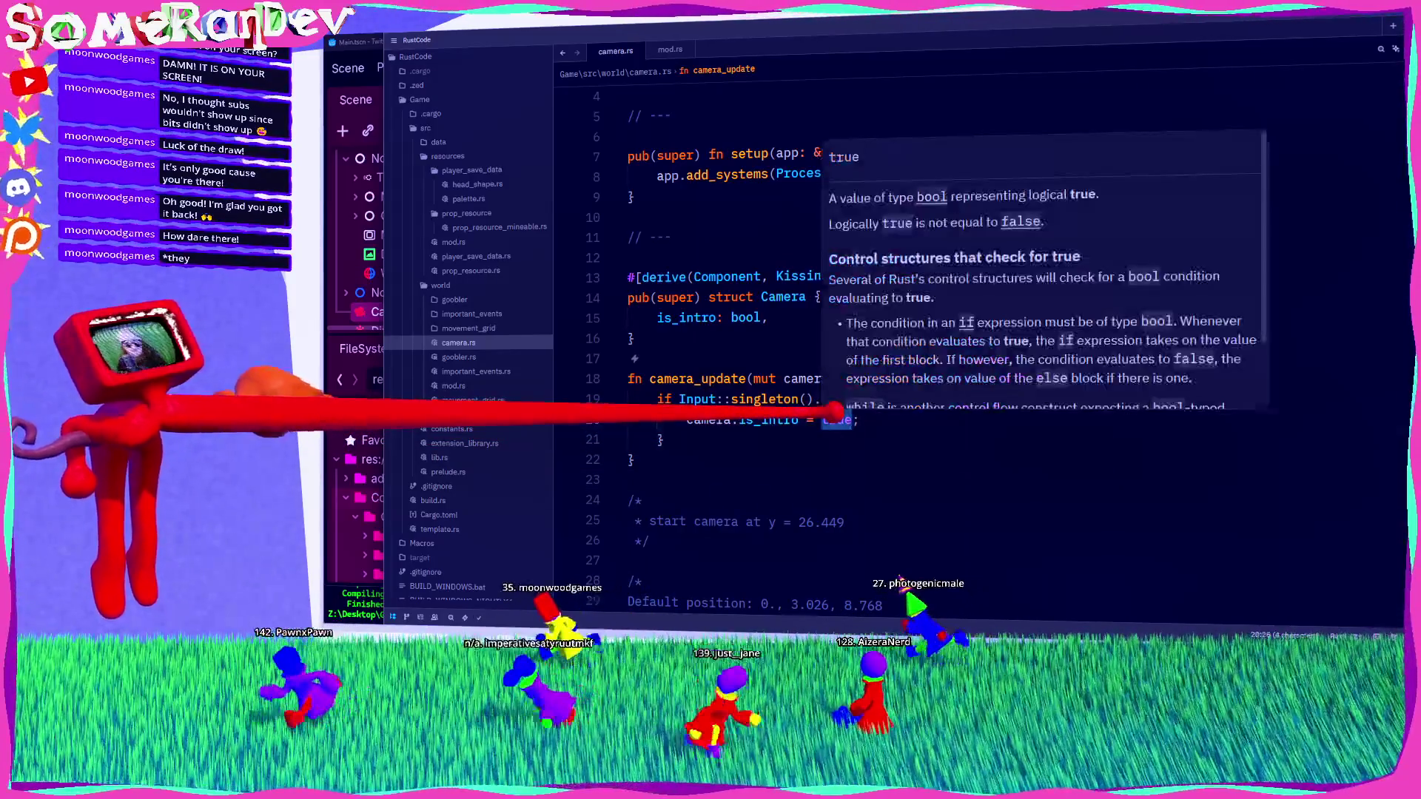
pyautogui.write('fal')
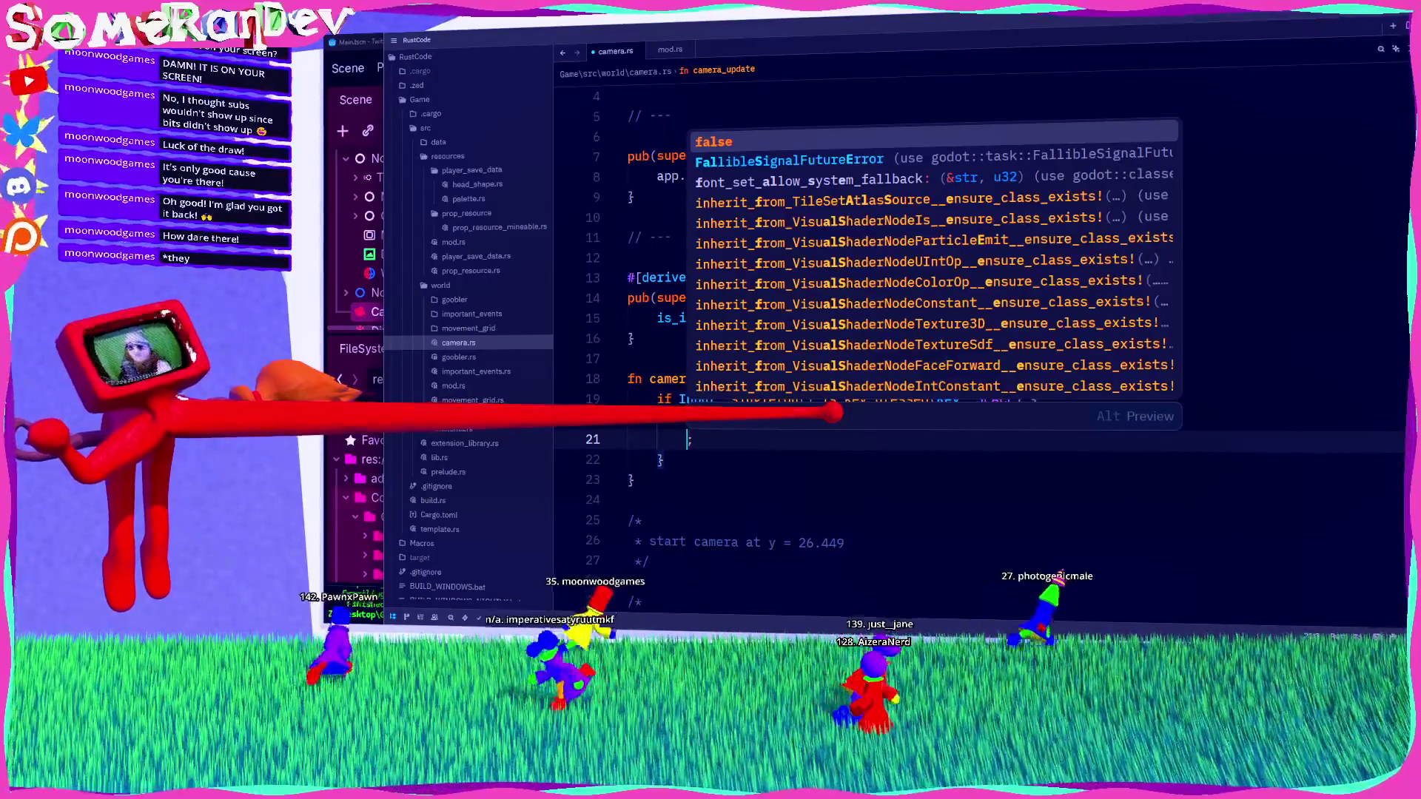
pyautogui.hotkey('ctrl', 'z')
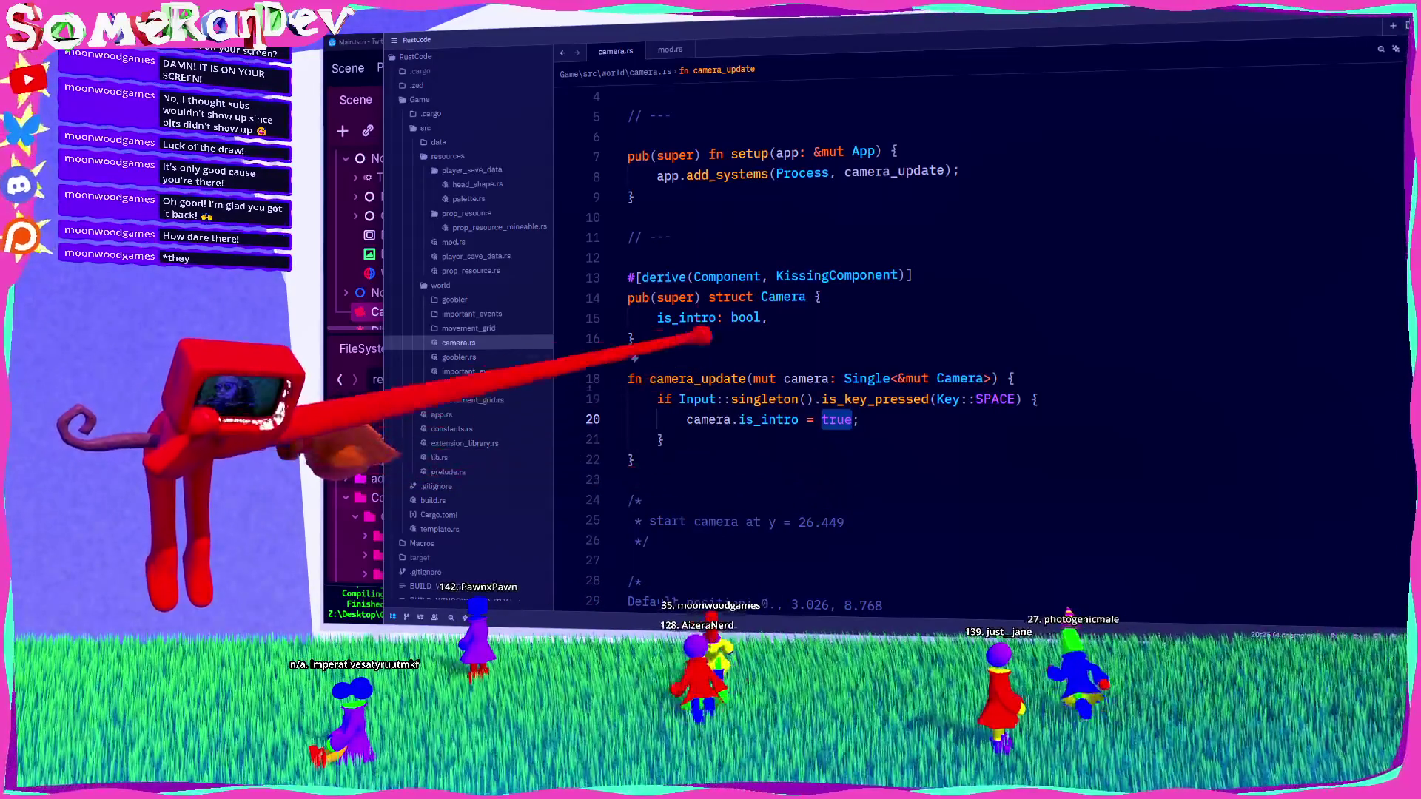
pyautogui.click(680, 316)
pyautogui.write('nt')
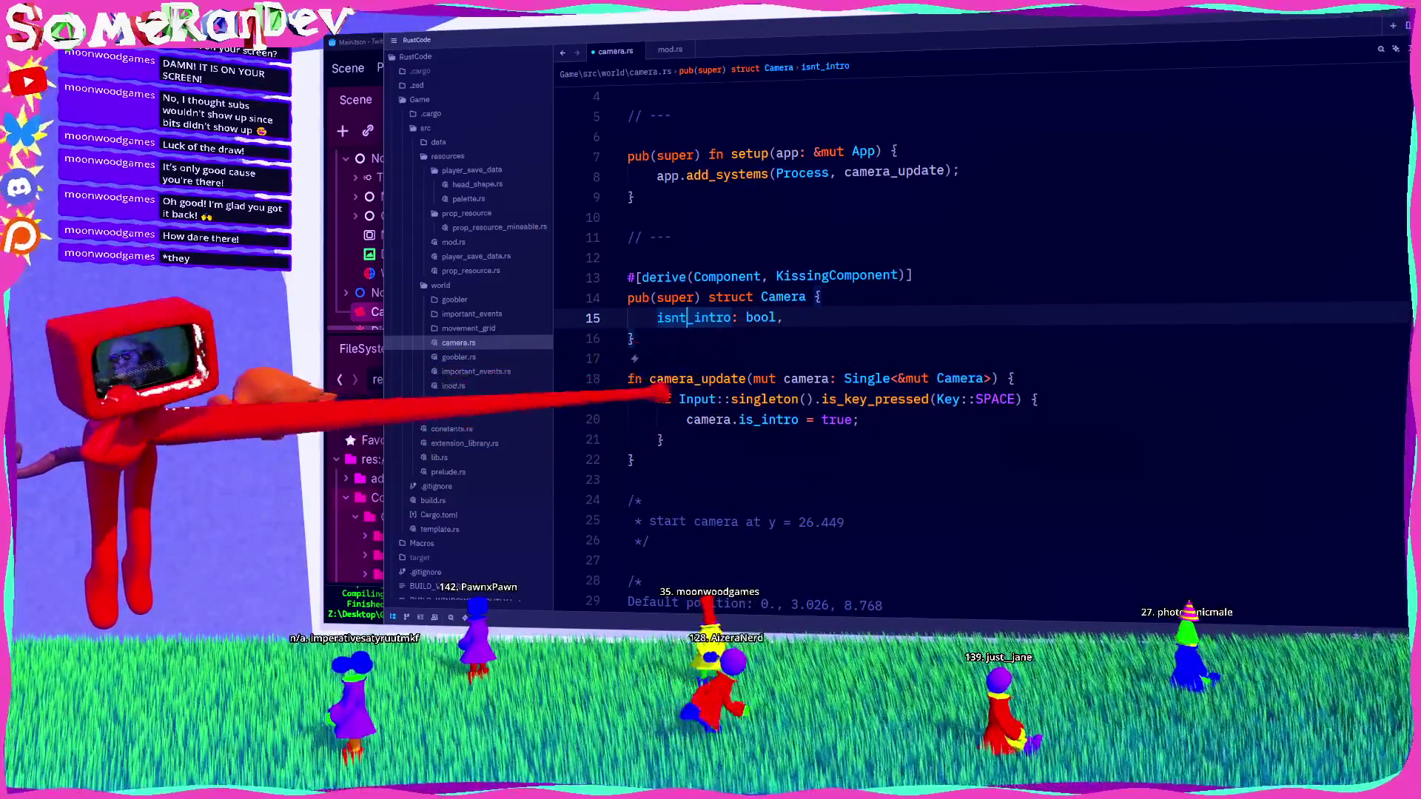
# Step: Try several names for the Camera field, ending with sixseven, and save camera.rs
pyautogui.doubleClick(694, 313)
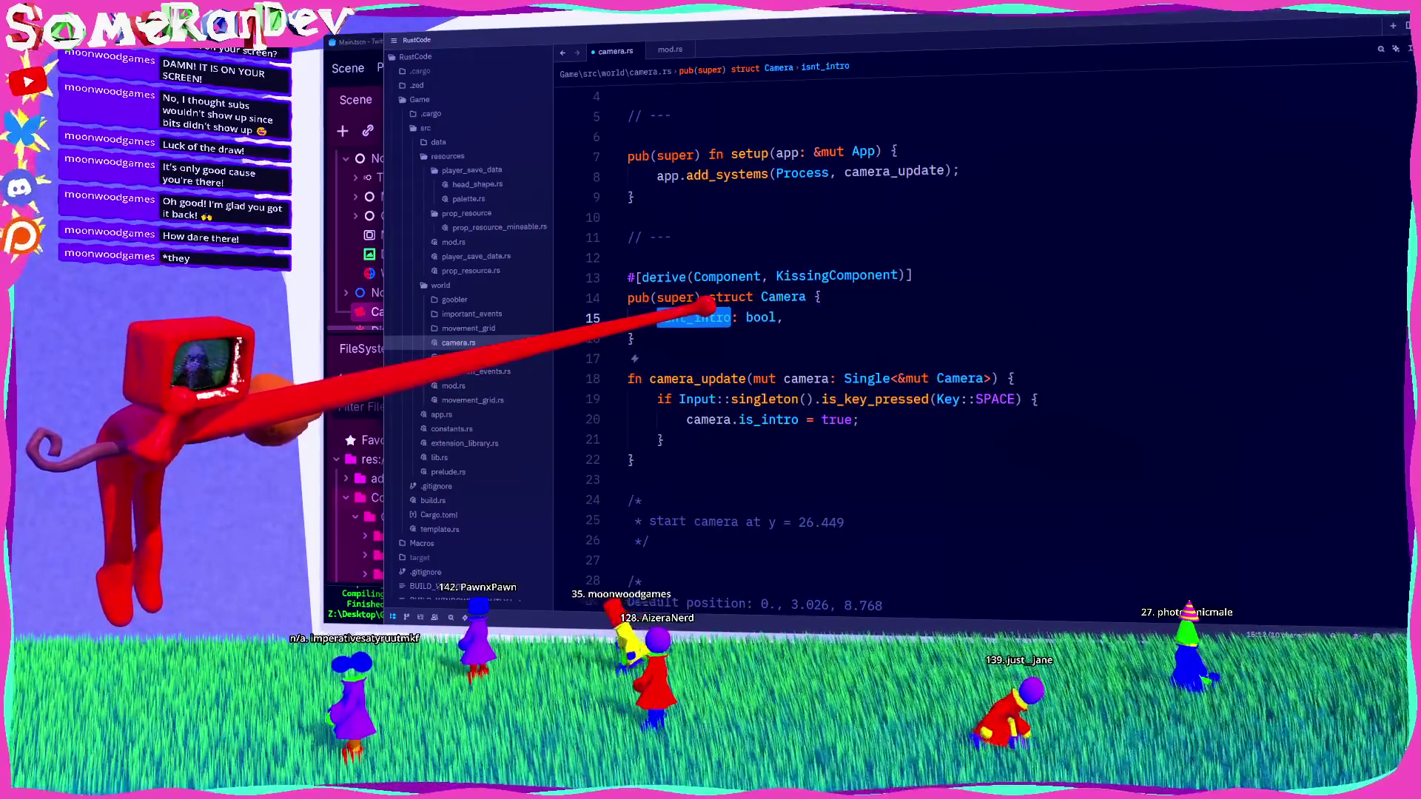
pyautogui.write('phase')
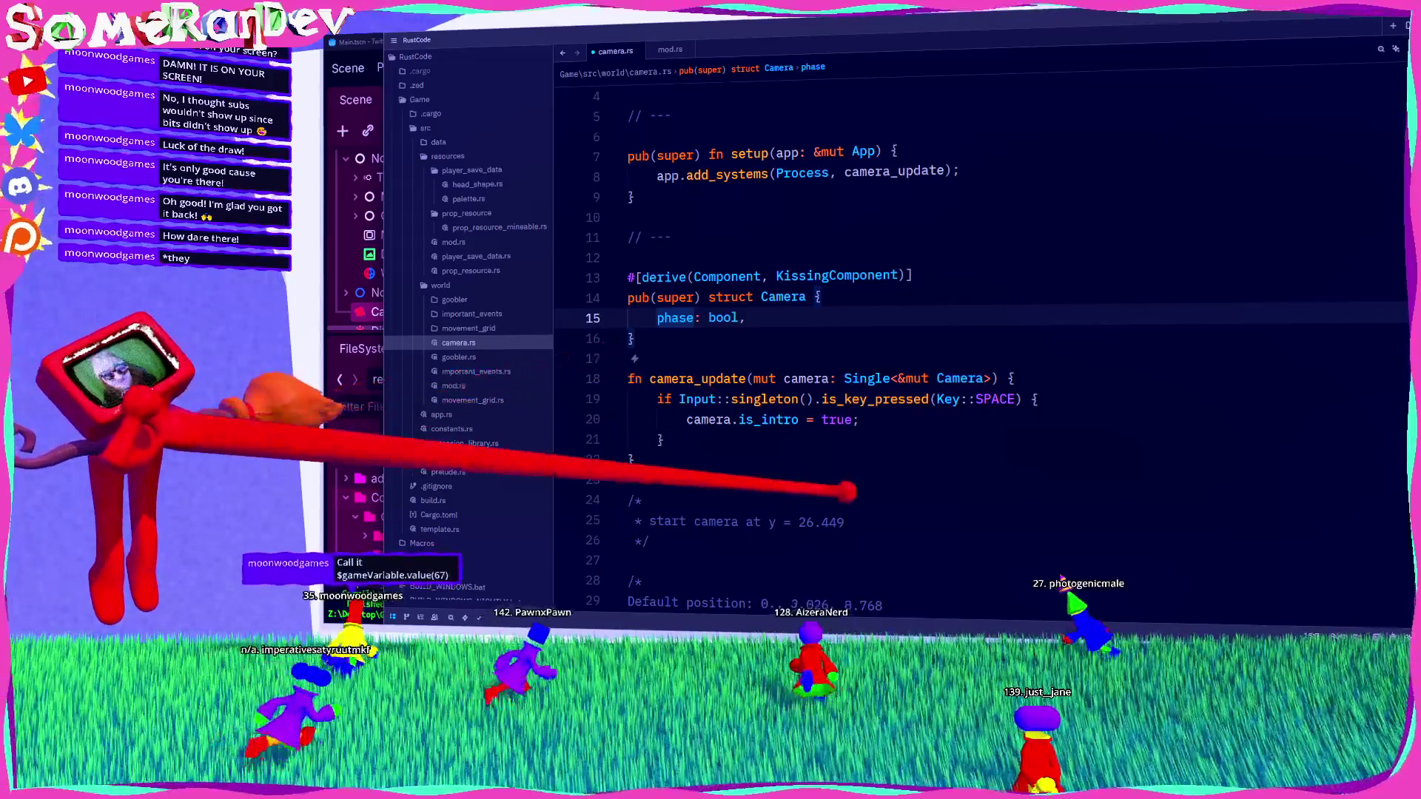
pyautogui.moveTo(703, 397)
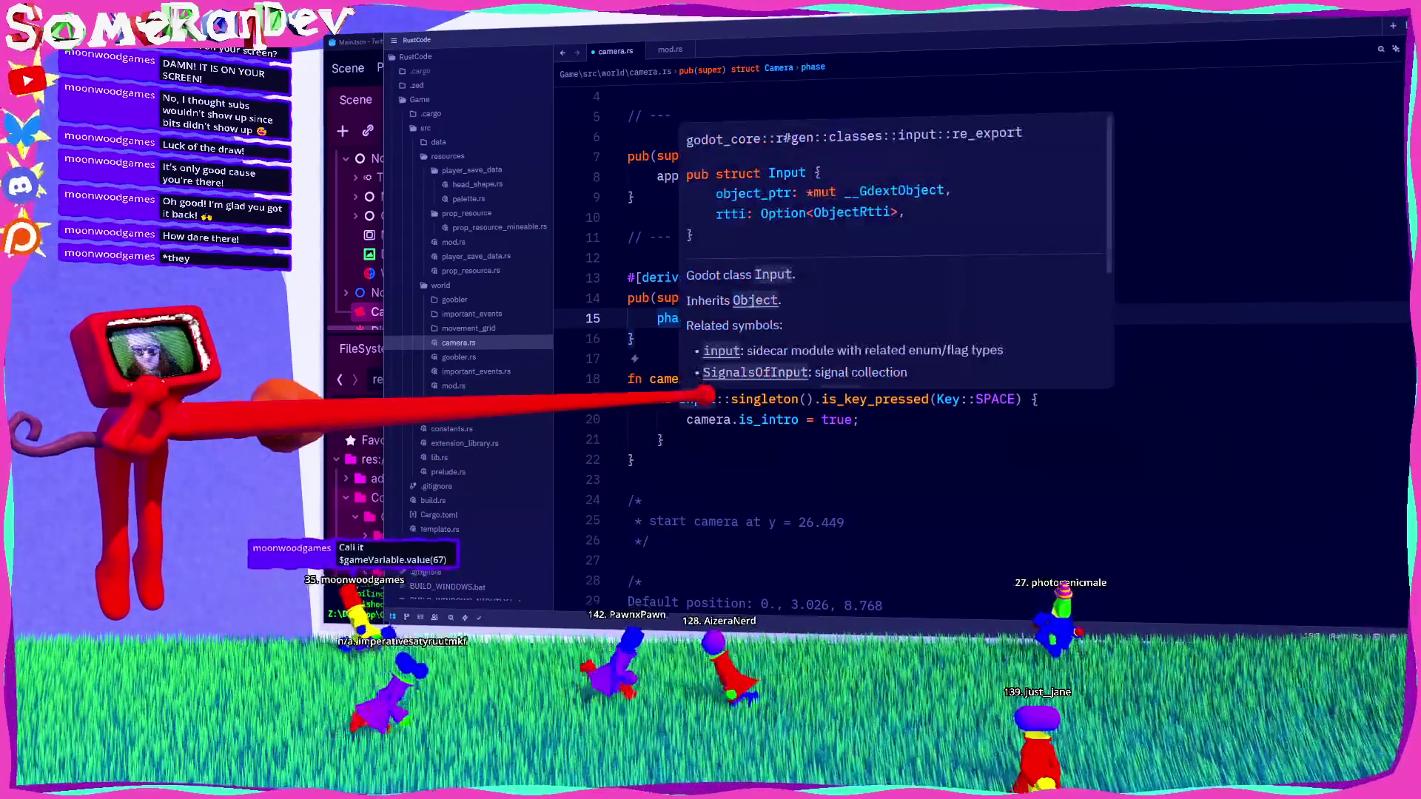
pyautogui.click(673, 297)
pyautogui.doubleClick(675, 317)
pyautogui.moveTo(675, 317)
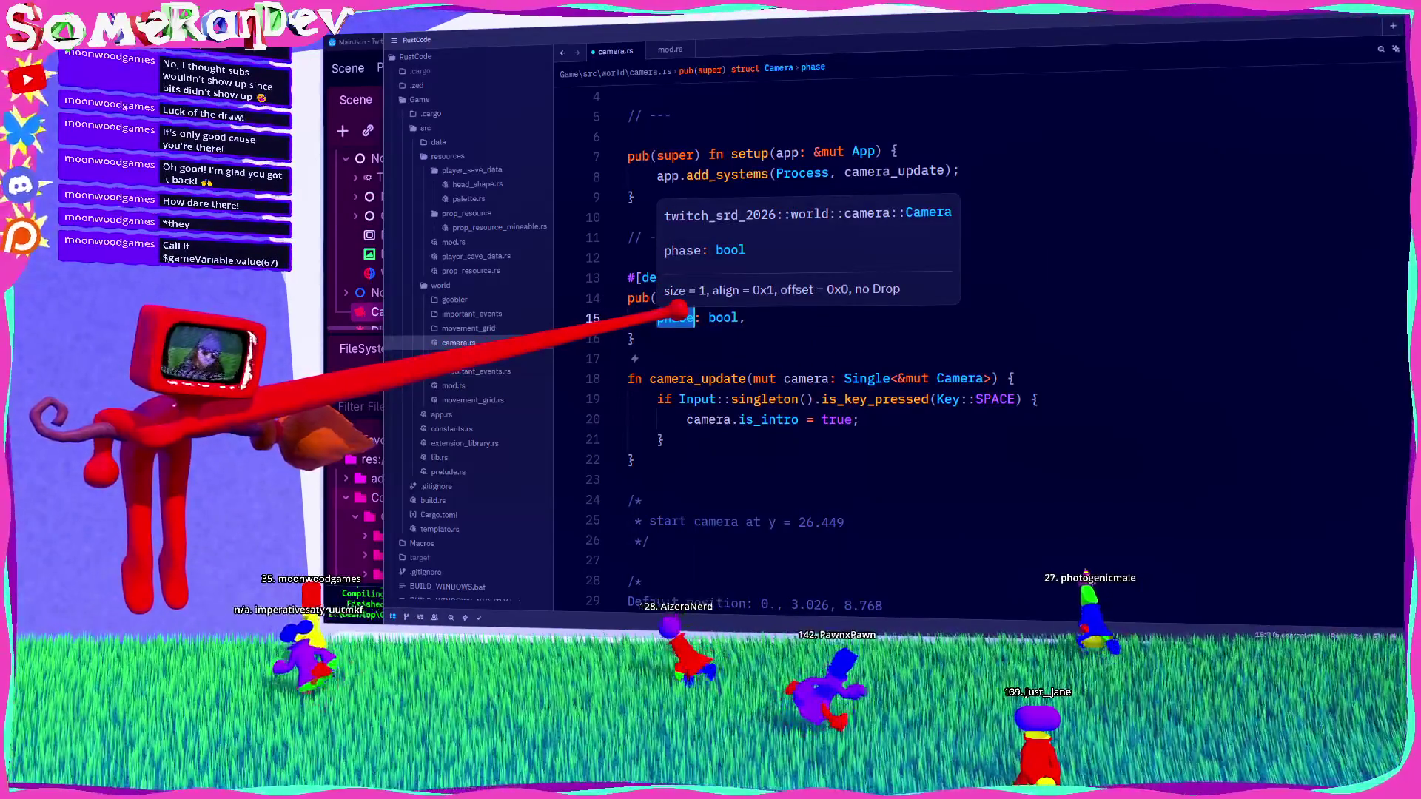
pyautogui.write('gameVar')
pyautogui.write('iable.val')
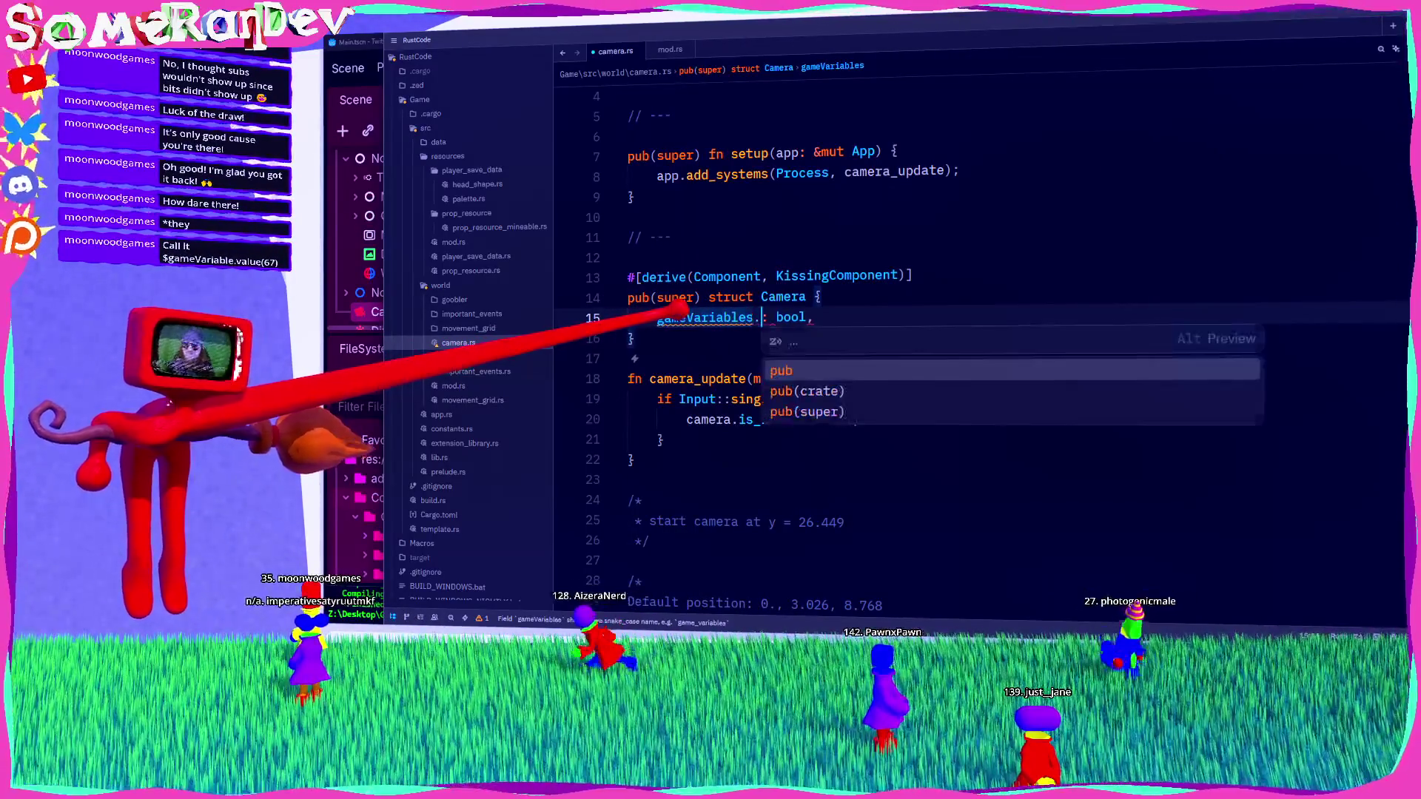
pyautogui.write('ue(64)')
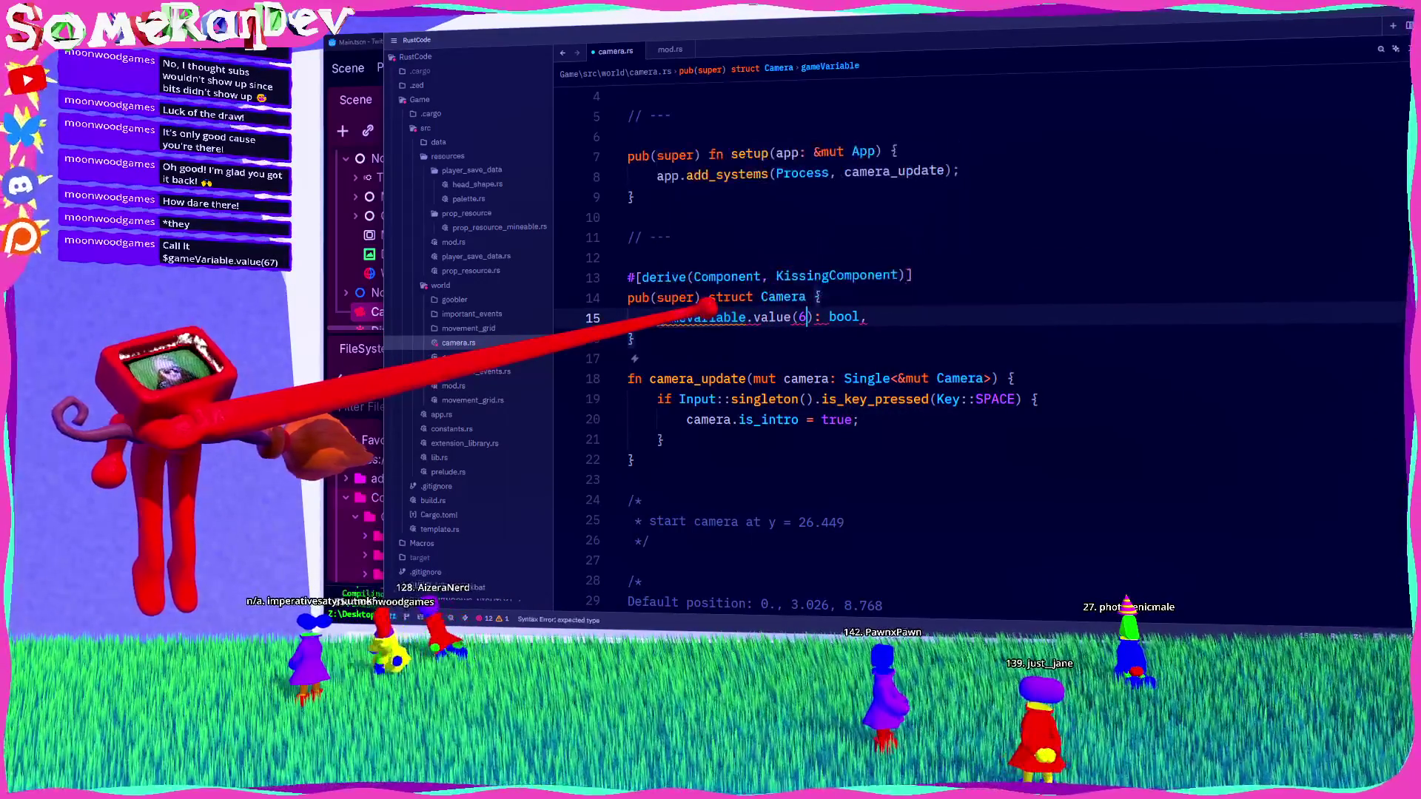
pyautogui.press('BackSpace')
pyautogui.write('7')
pyautogui.moveTo(820, 317); pyautogui.dragTo(670, 305)
pyautogui.write('sixseven')
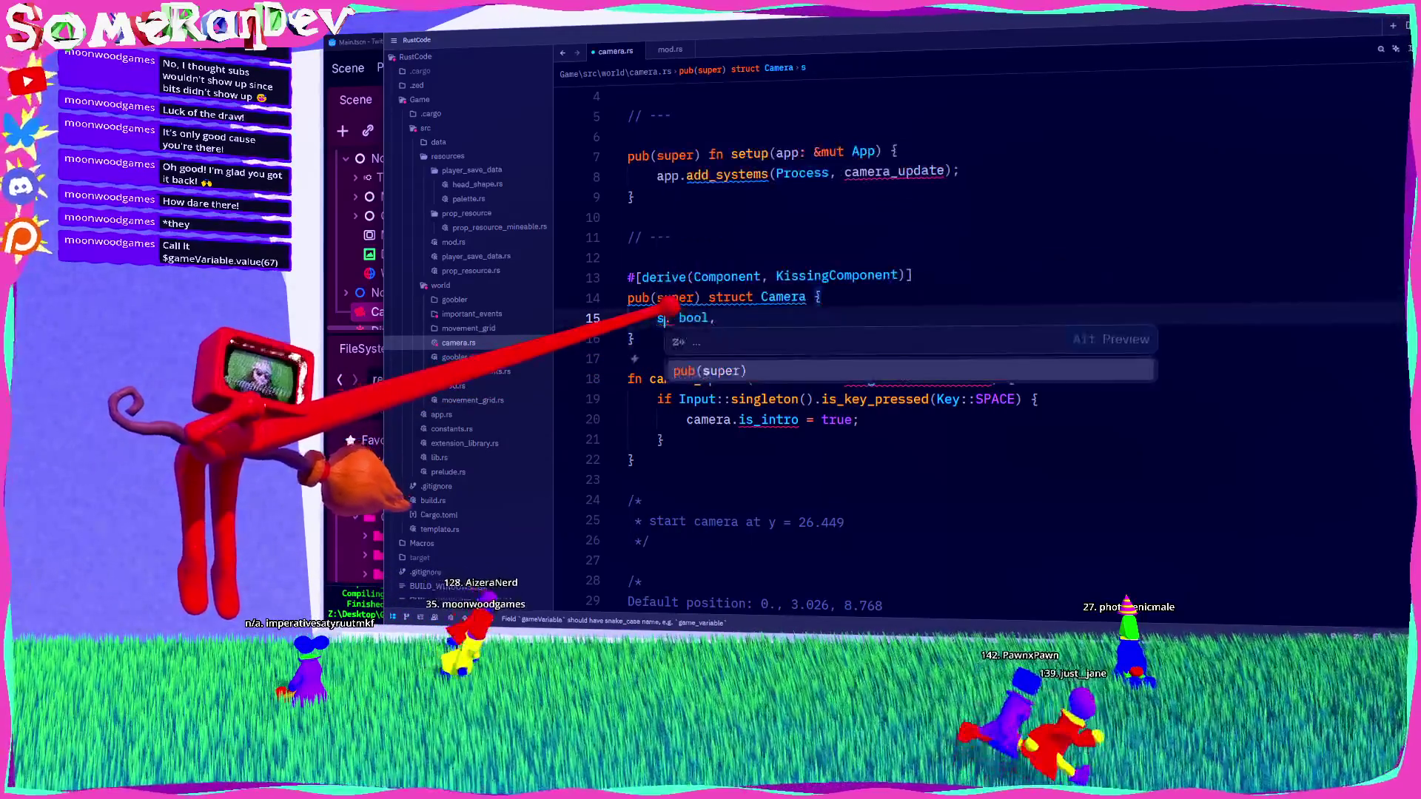
pyautogui.hotkey('ctrl', 's')
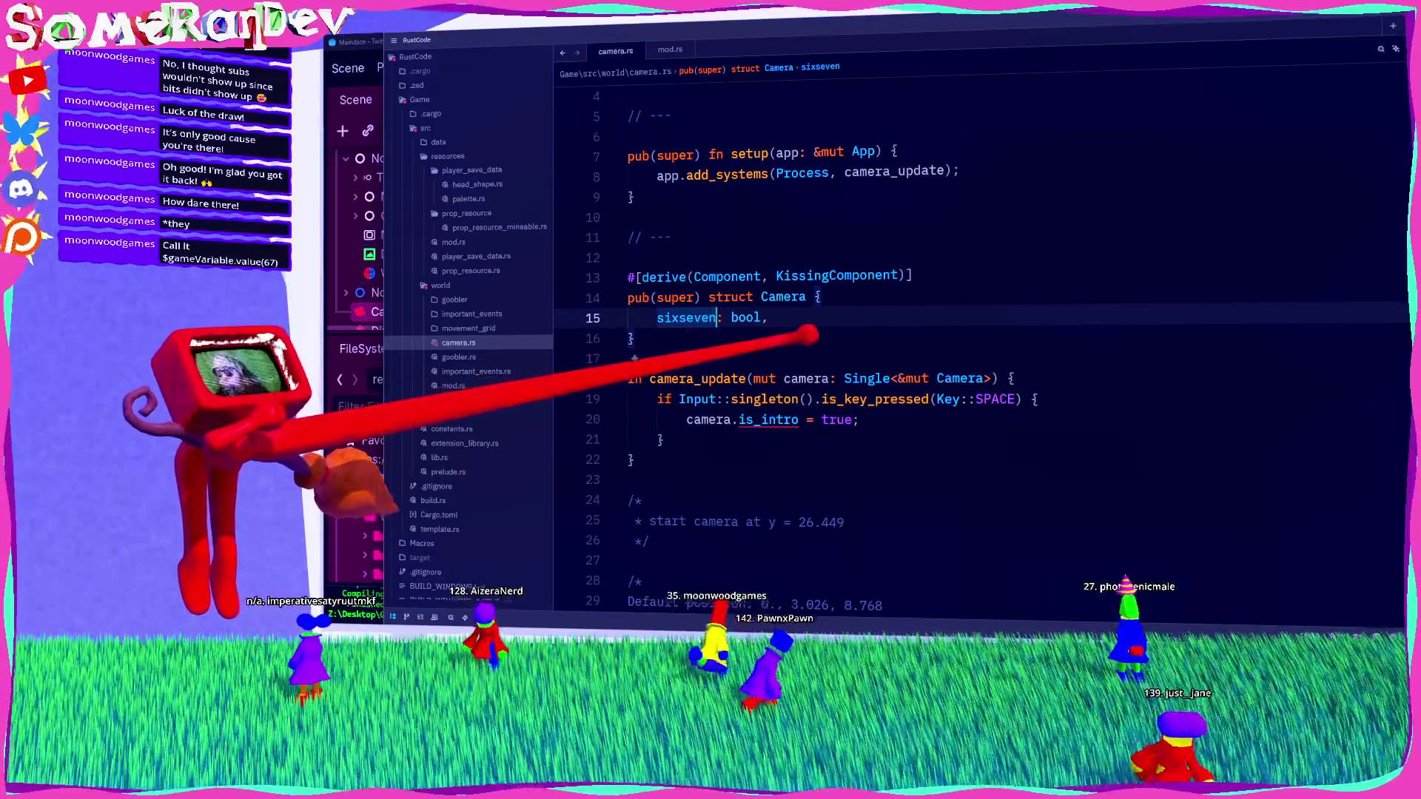
# Step: Replace the field block with a semicolon so it reads pub(super) struct Camera;
pyautogui.press('Down')
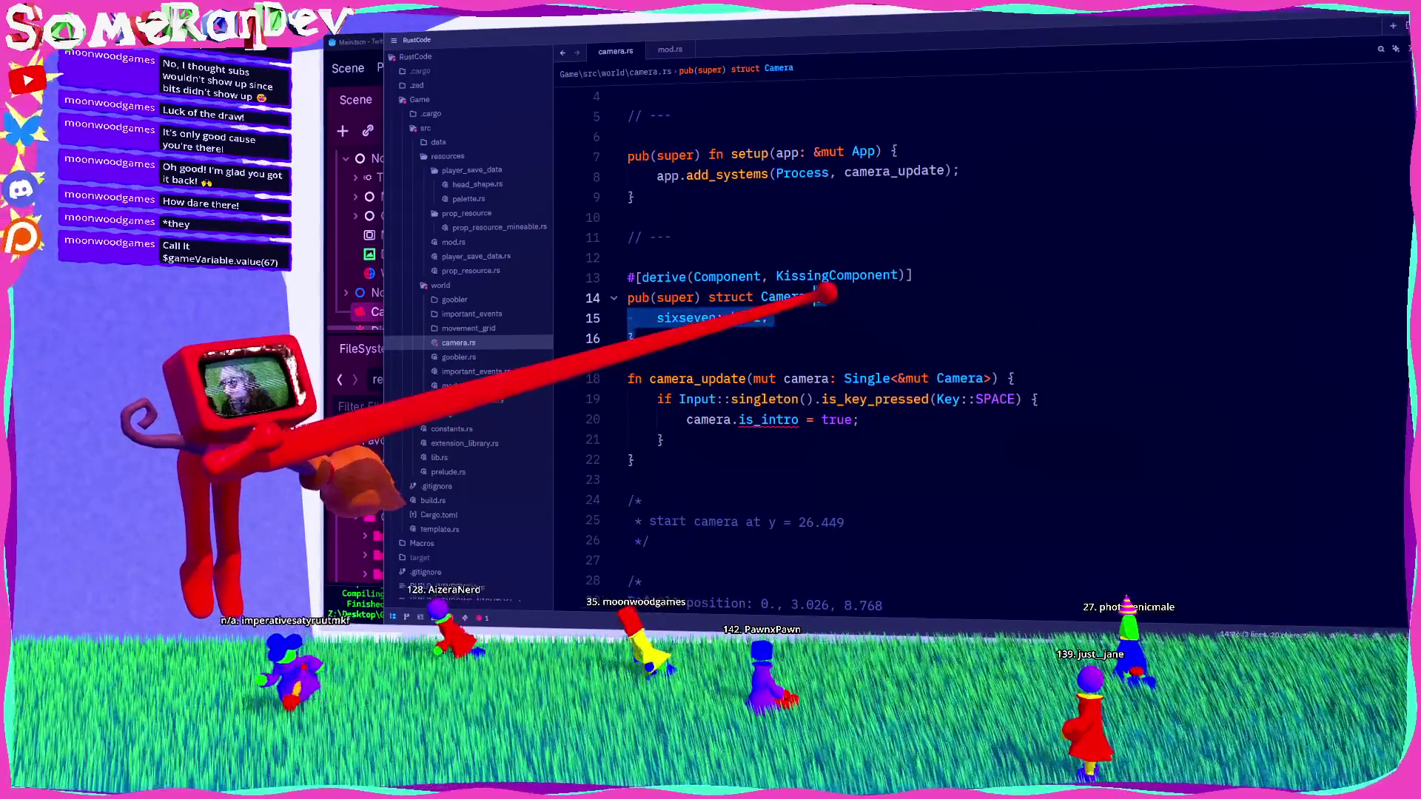
pyautogui.write(';')
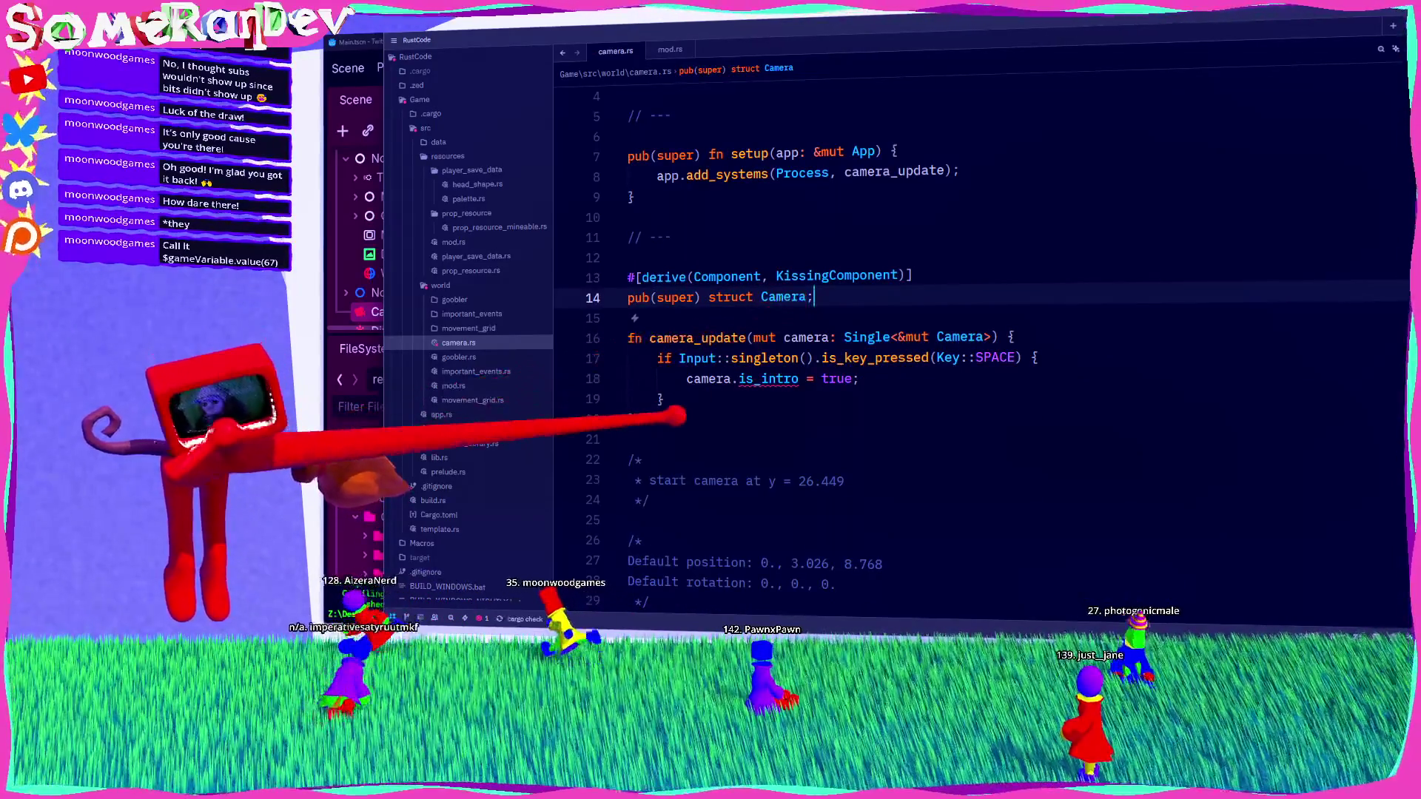
pyautogui.click(664, 420)
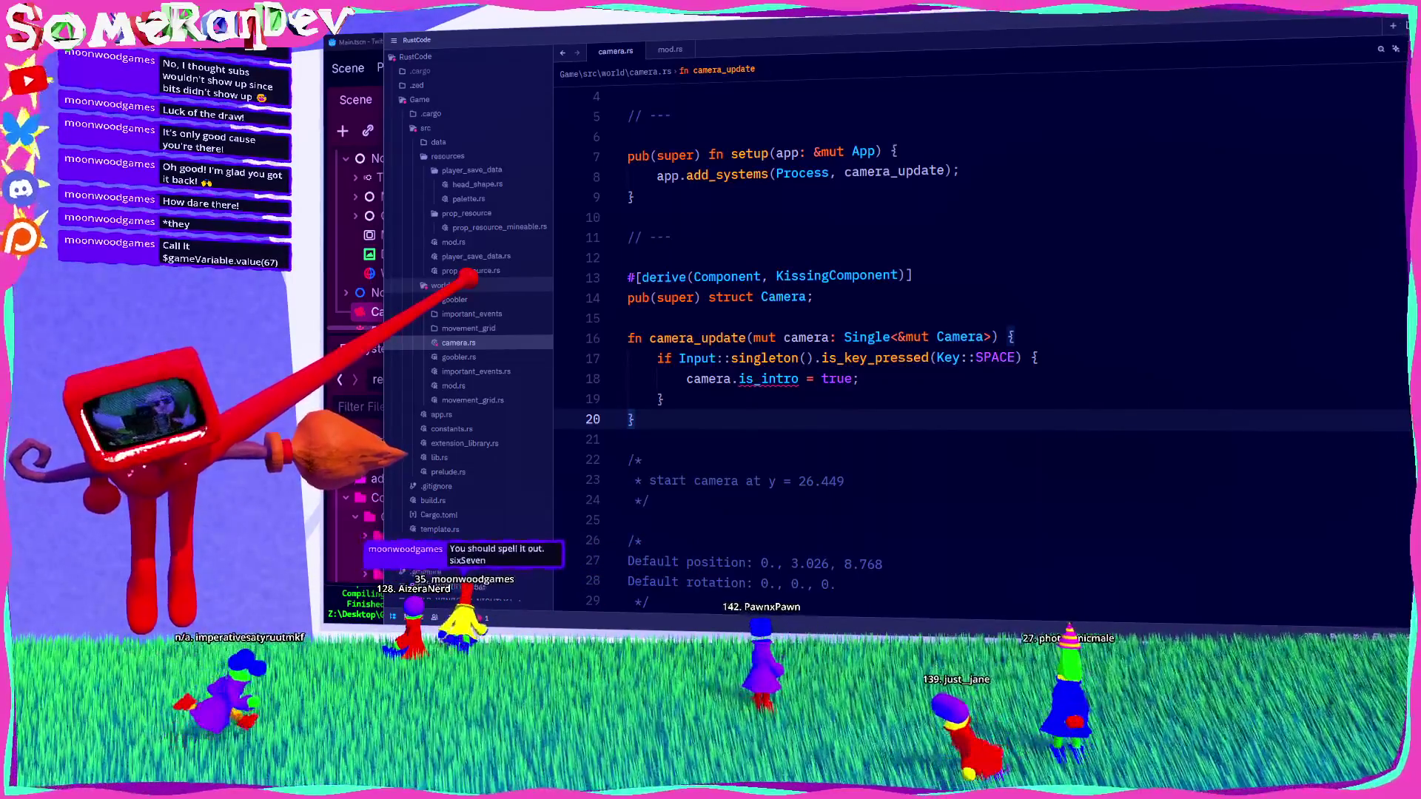
pyautogui.rightClick(471, 286)
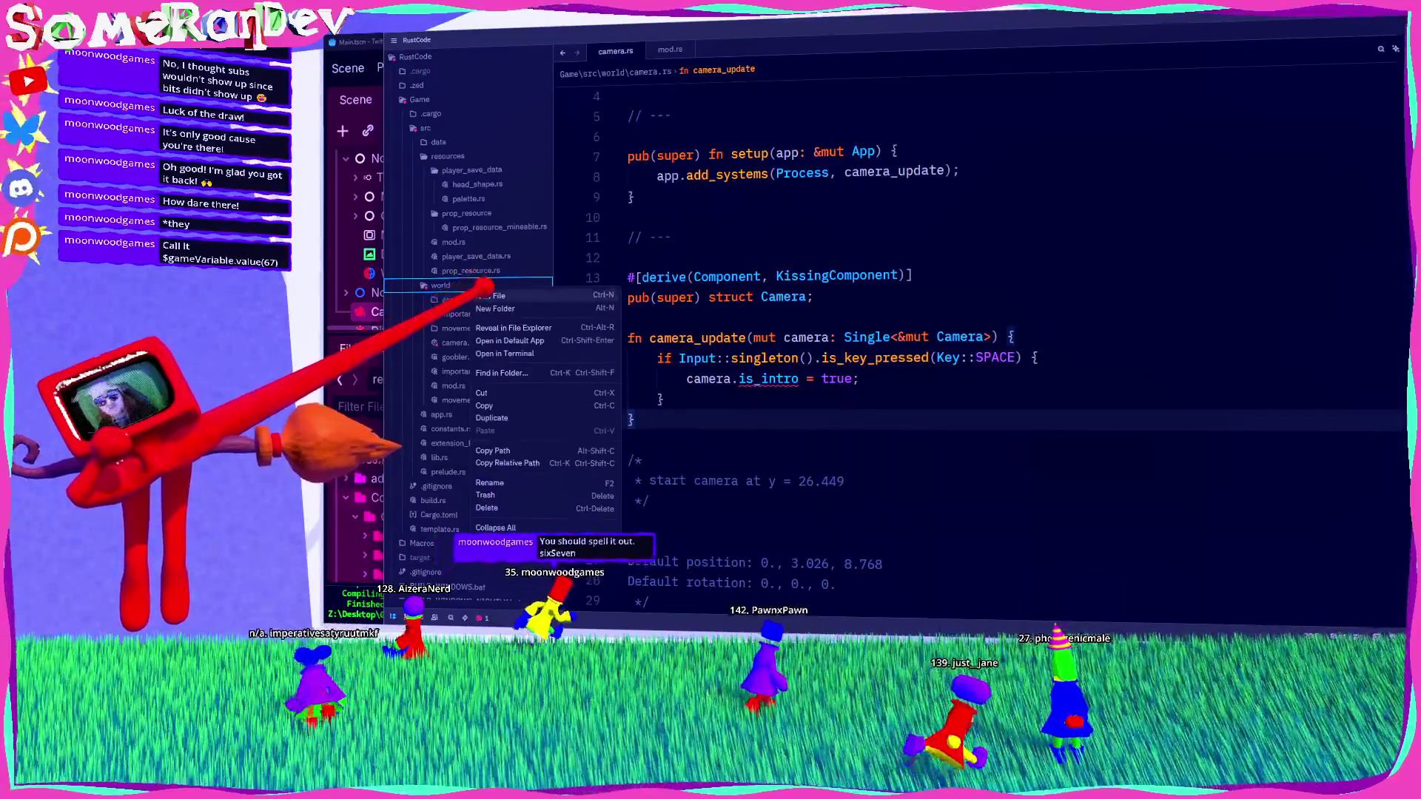
pyautogui.click(485, 294)
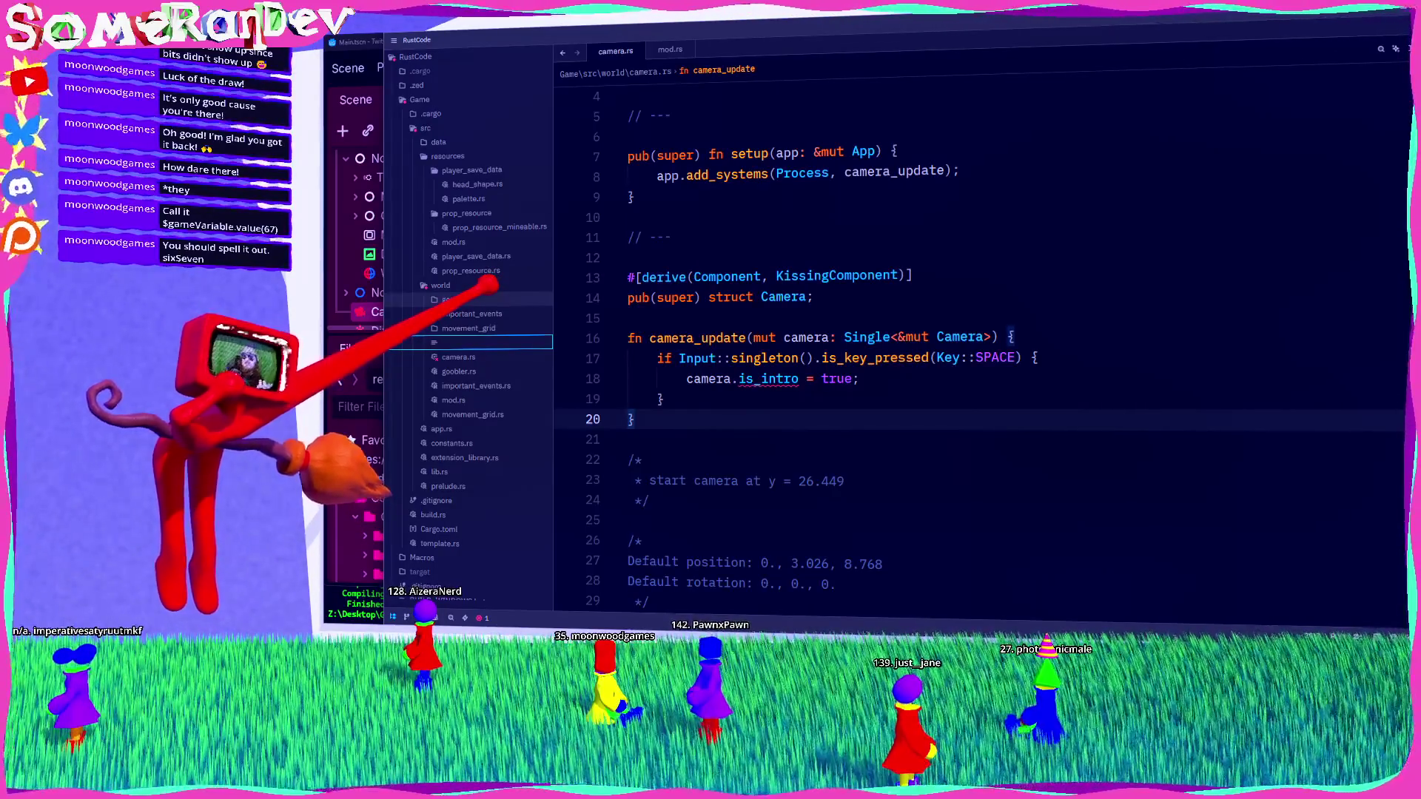
pyautogui.press('Escape')
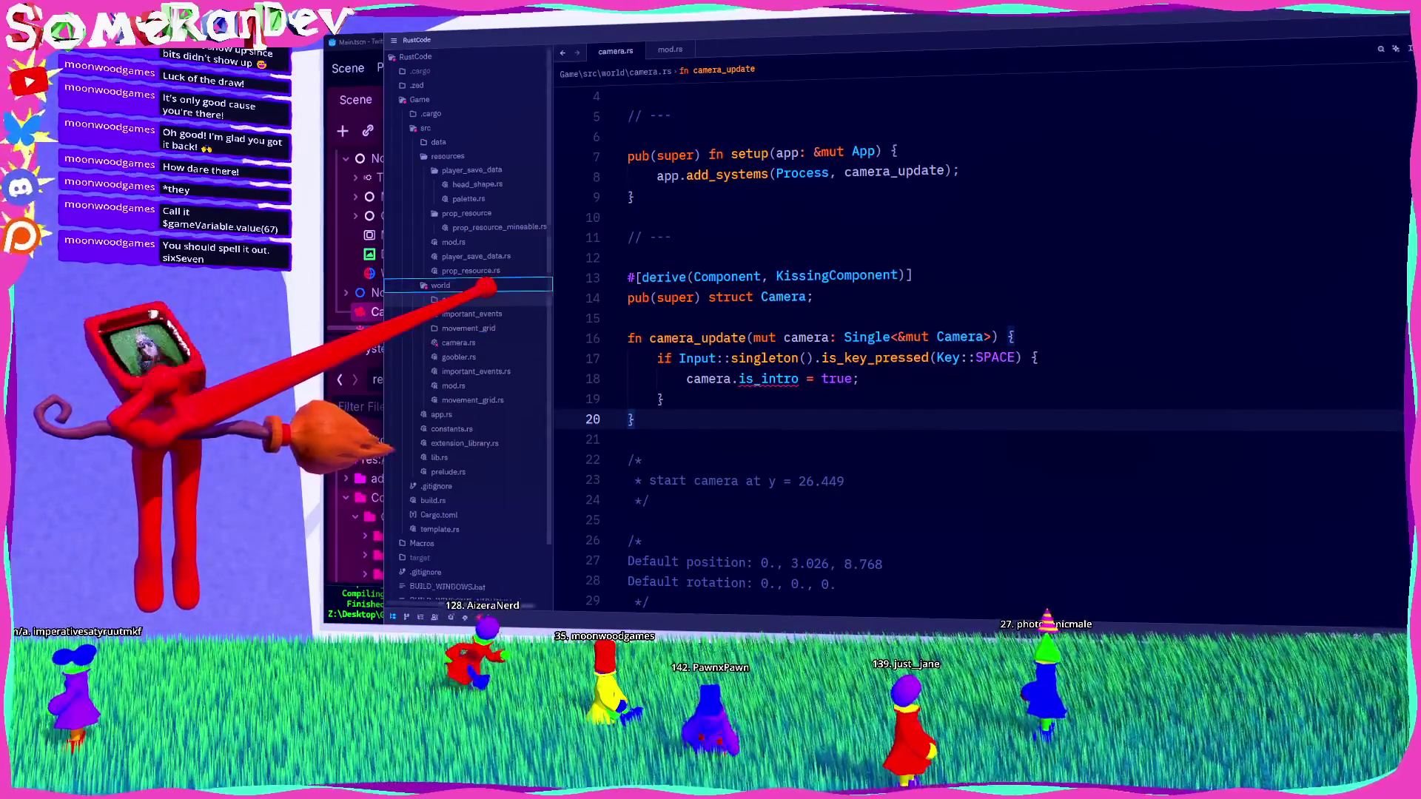
pyautogui.click(744, 314)
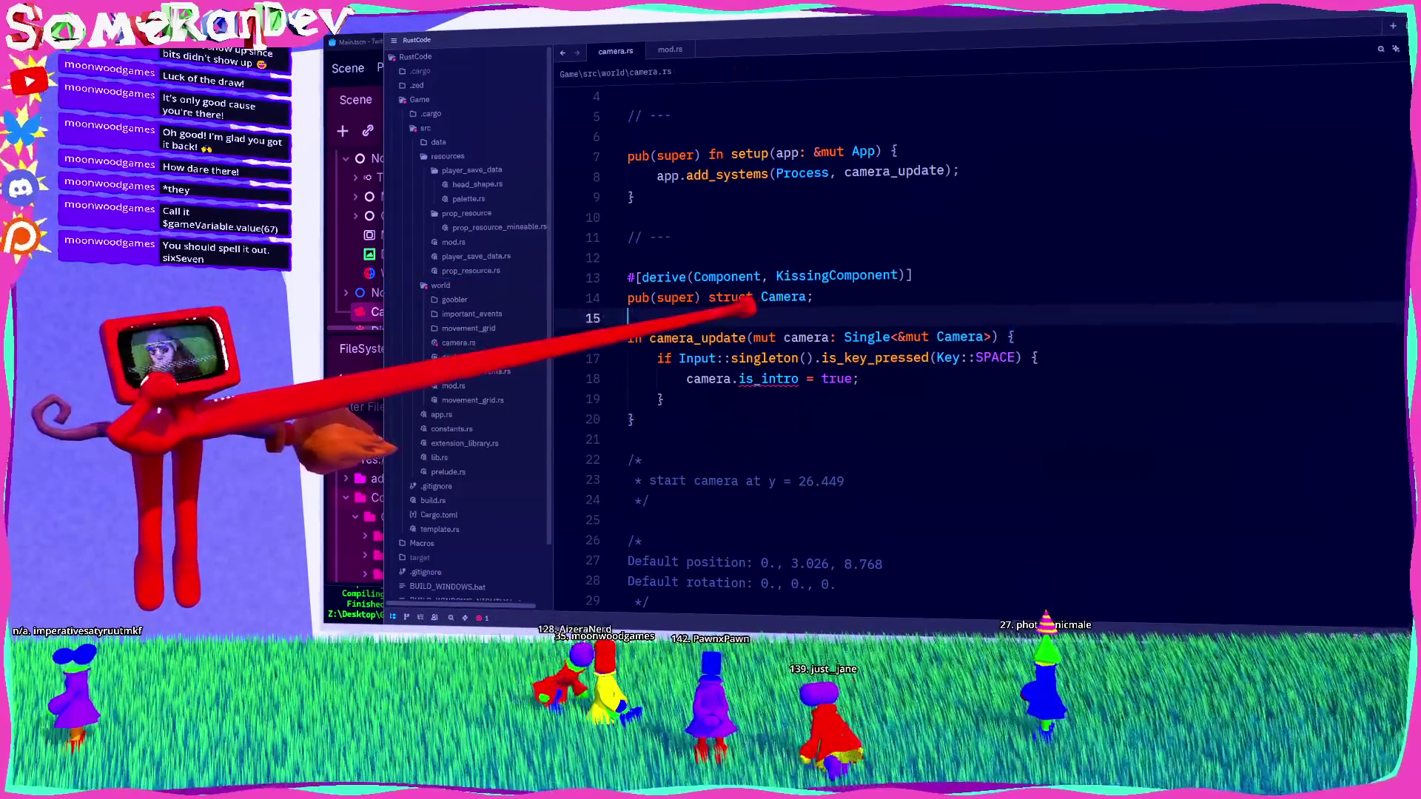
# Step: Duplicate the Camera declaration and turn the copy into a plain struct CameraIntro without pub(super)
pyautogui.moveTo(819, 299); pyautogui.dragTo(597, 266)
pyautogui.hotkey('ctrl', 'c')
pyautogui.click(651, 309)
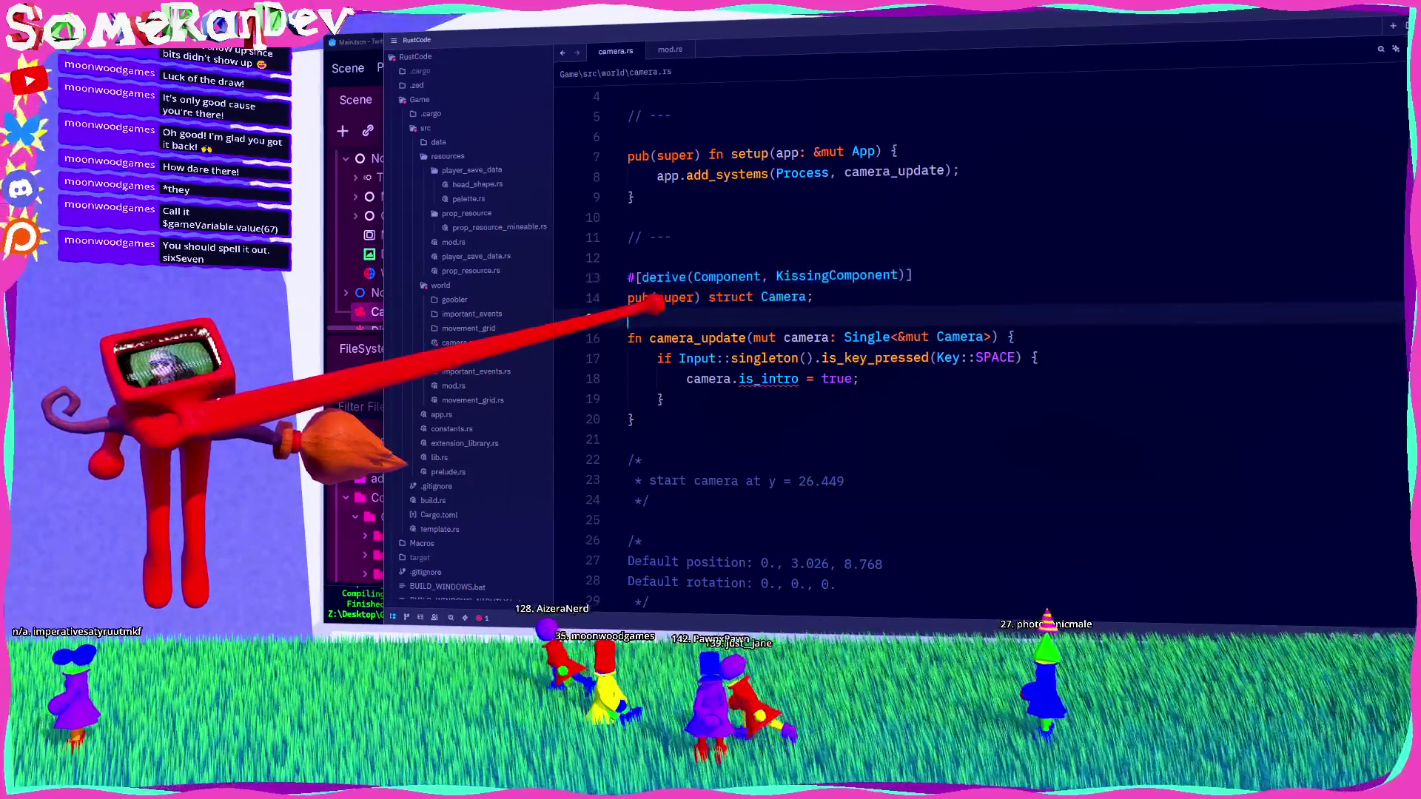
pyautogui.hotkey('ctrl', 'v')
pyautogui.press('Return')
pyautogui.click(628, 358)
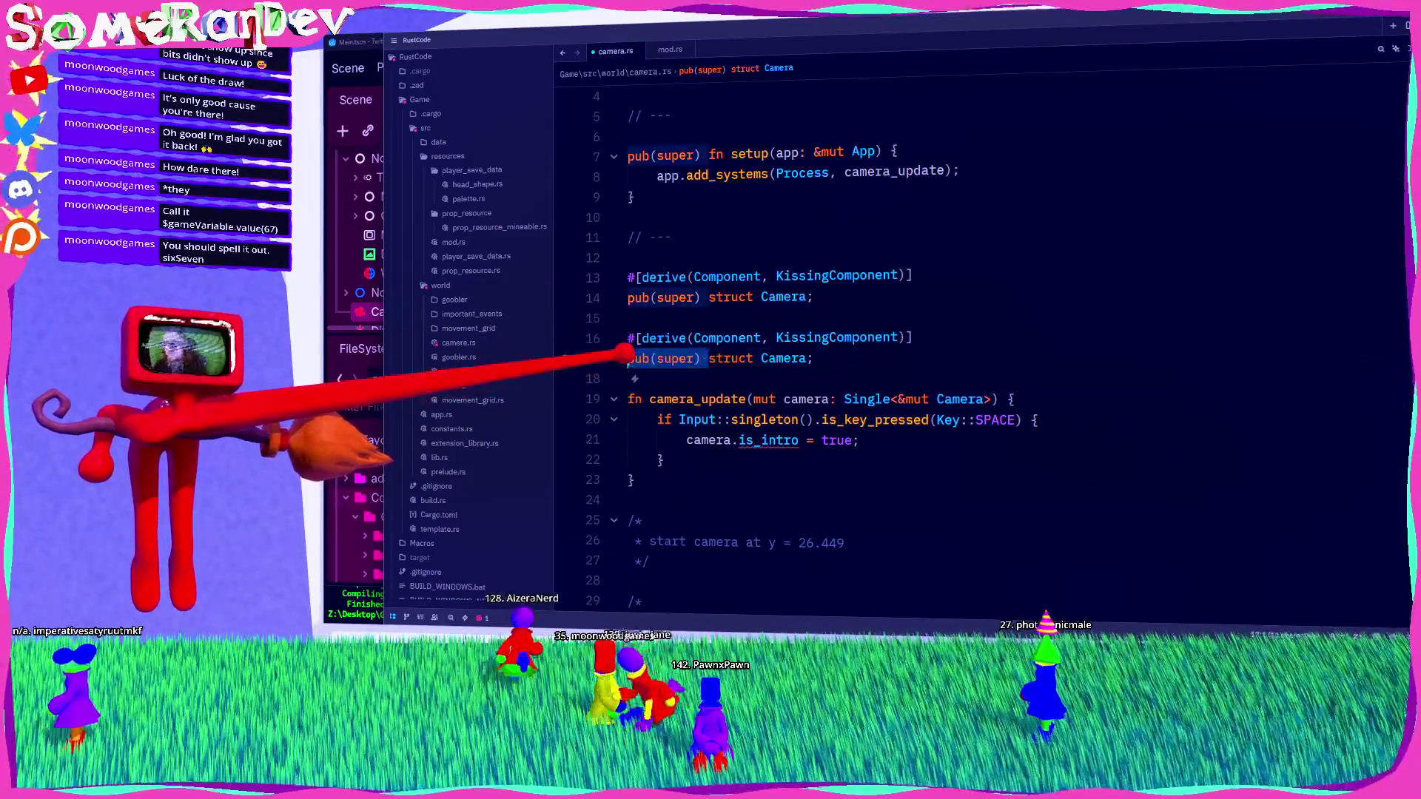
pyautogui.press('BackSpace')
pyautogui.click(770, 357)
pyautogui.press('BackSpace')
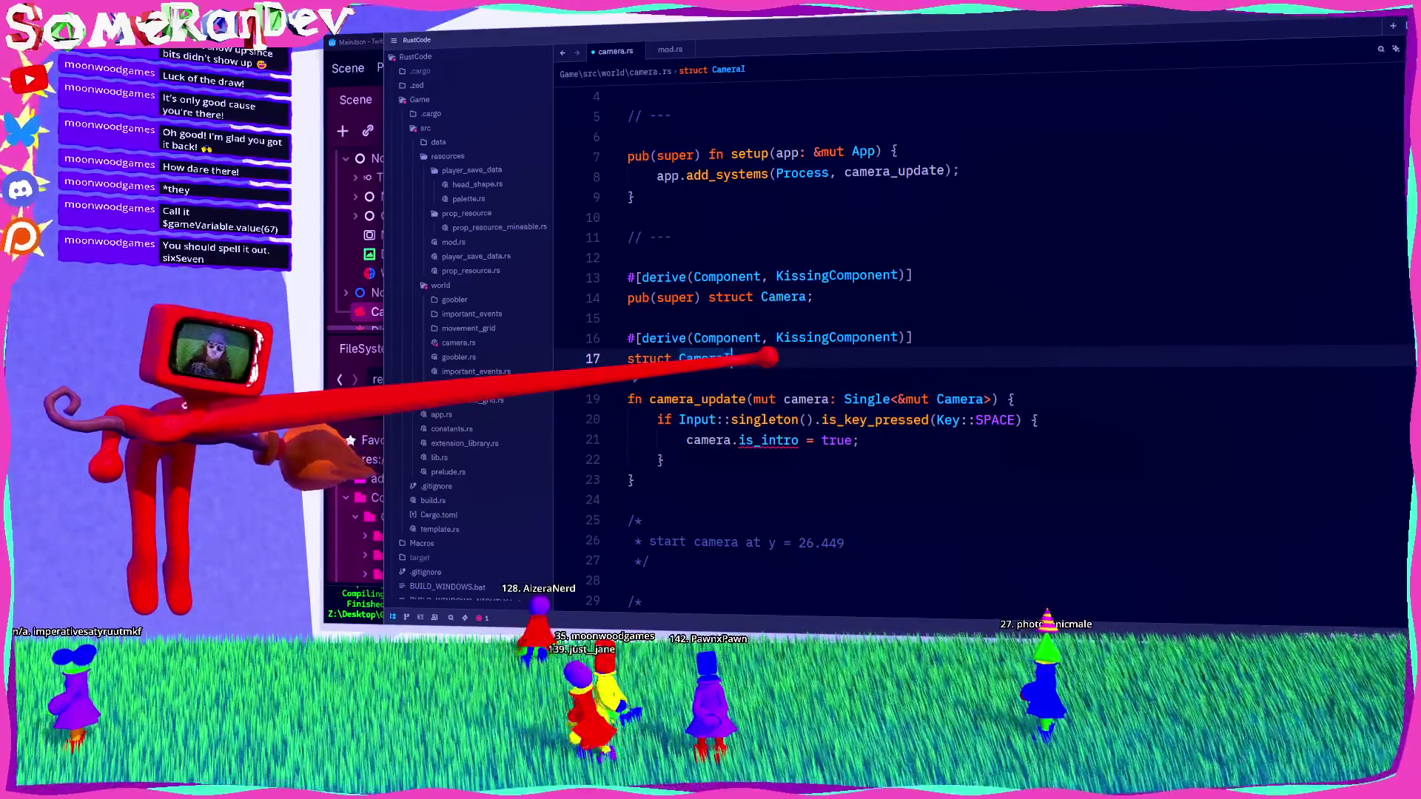
pyautogui.write('Intyro;')
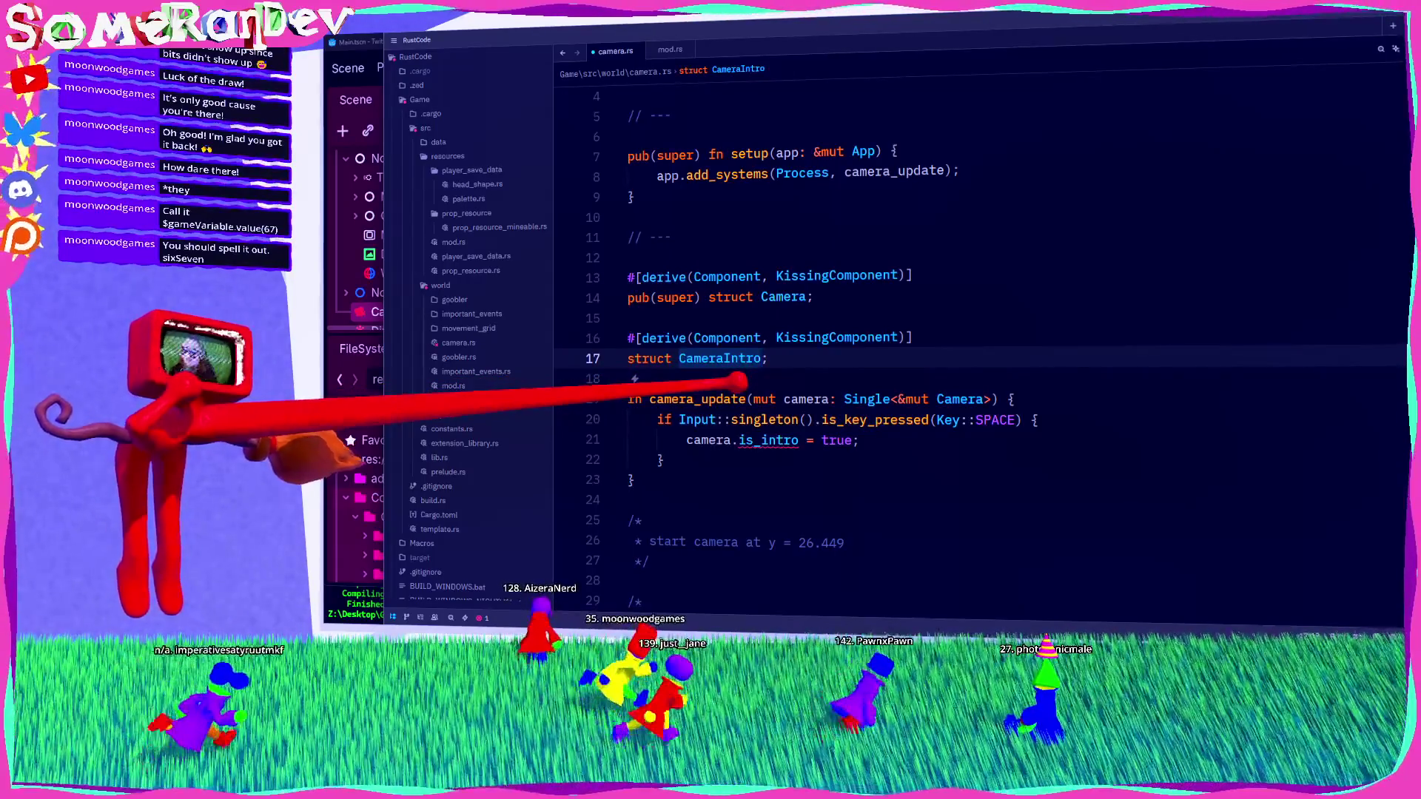
# Step: Change camera_update's parameter type to Single<Entity, With<Camera>>
pyautogui.moveTo(876, 420)
pyautogui.mouseDown()
pyautogui.moveTo(792, 420)
pyautogui.moveTo(1044, 419)
pyautogui.moveTo(696, 439)
pyautogui.mouseUp()
pyautogui.click(897, 399)
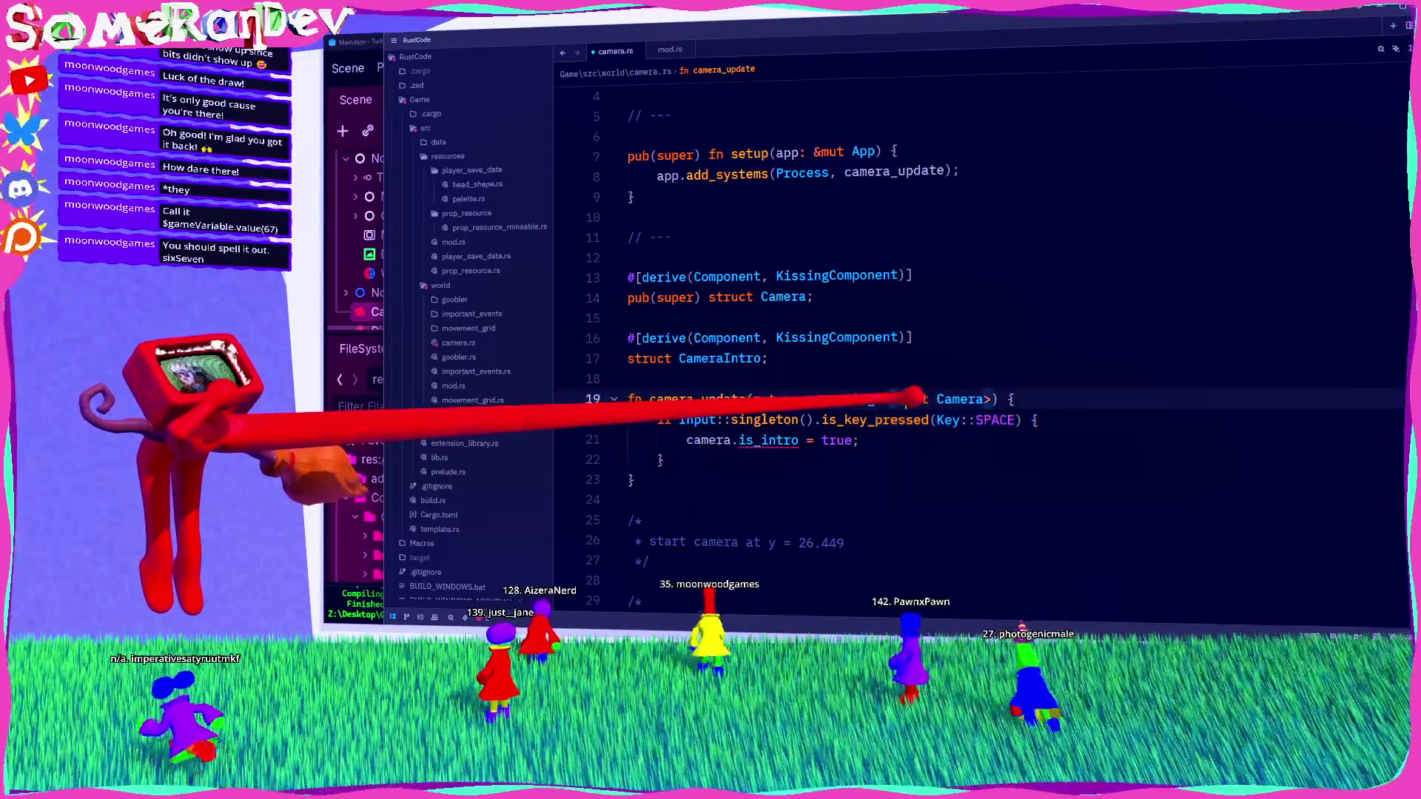
pyautogui.write('Entity,')
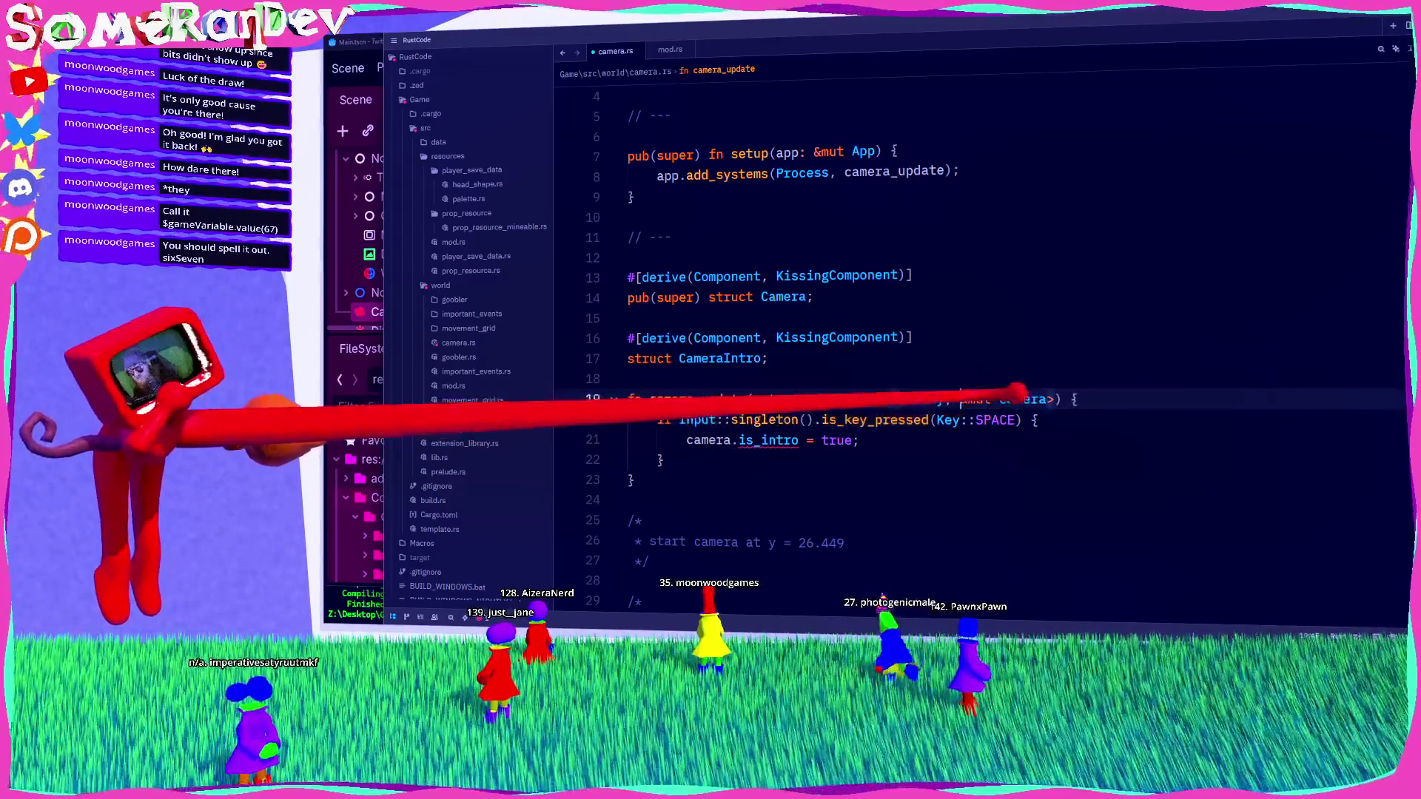
pyautogui.click(983, 399)
pyautogui.press('BackSpace')
pyautogui.press('BackSpace')
pyautogui.write('h<')
pyautogui.press('Right')
pyautogui.press('Right')
pyautogui.press('Right')
pyautogui.write('>')
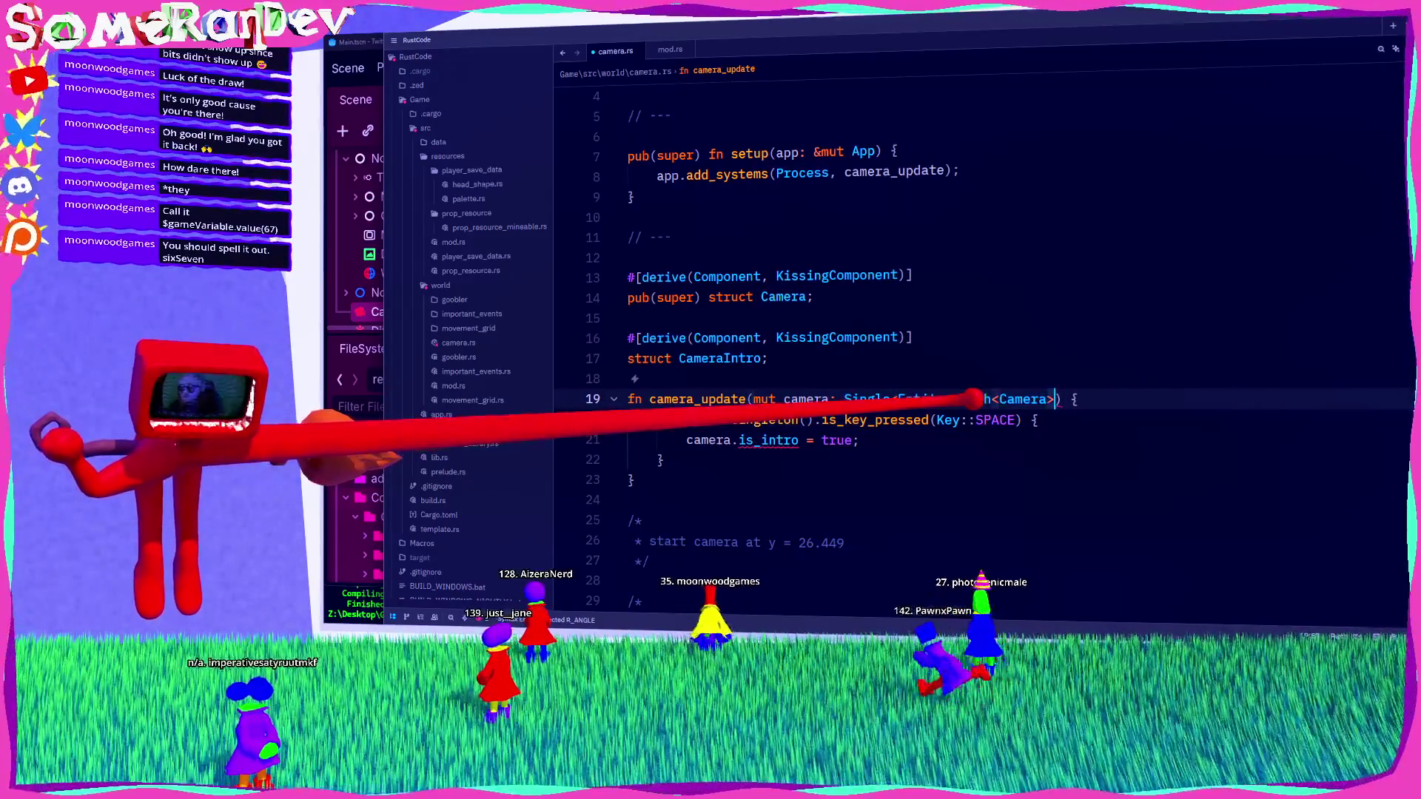